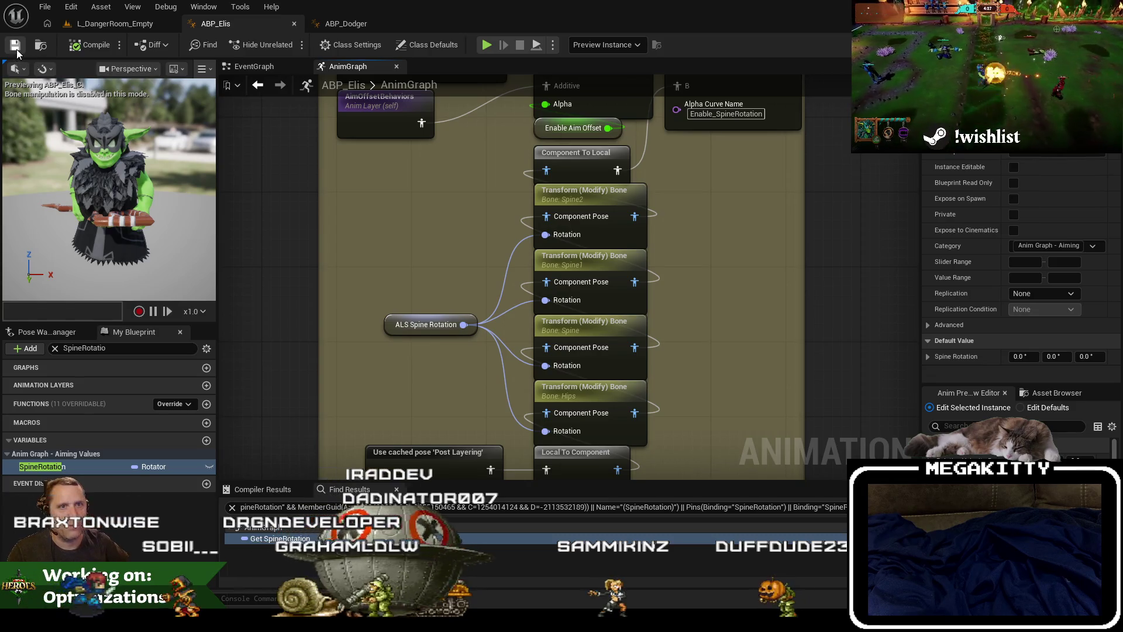
Save ABP_Elis and bring the SteamPlaytest Development Windows build folder to the front
{"action": "left_click", "coordinate": [16, 45]}
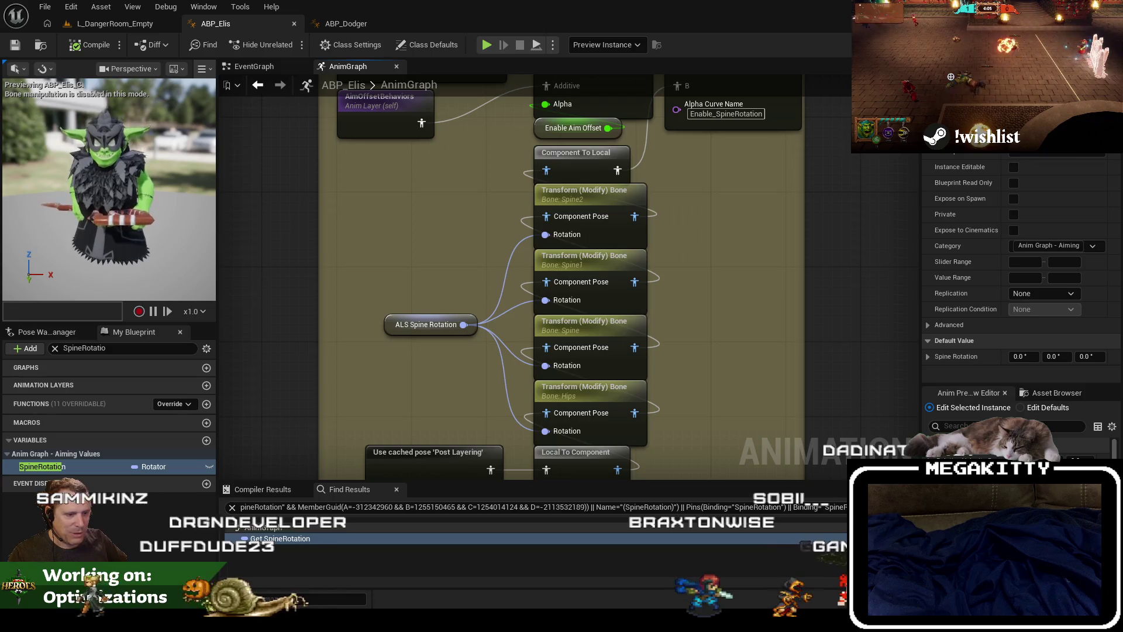
{"action": "key", "text": "alt+Tab"}
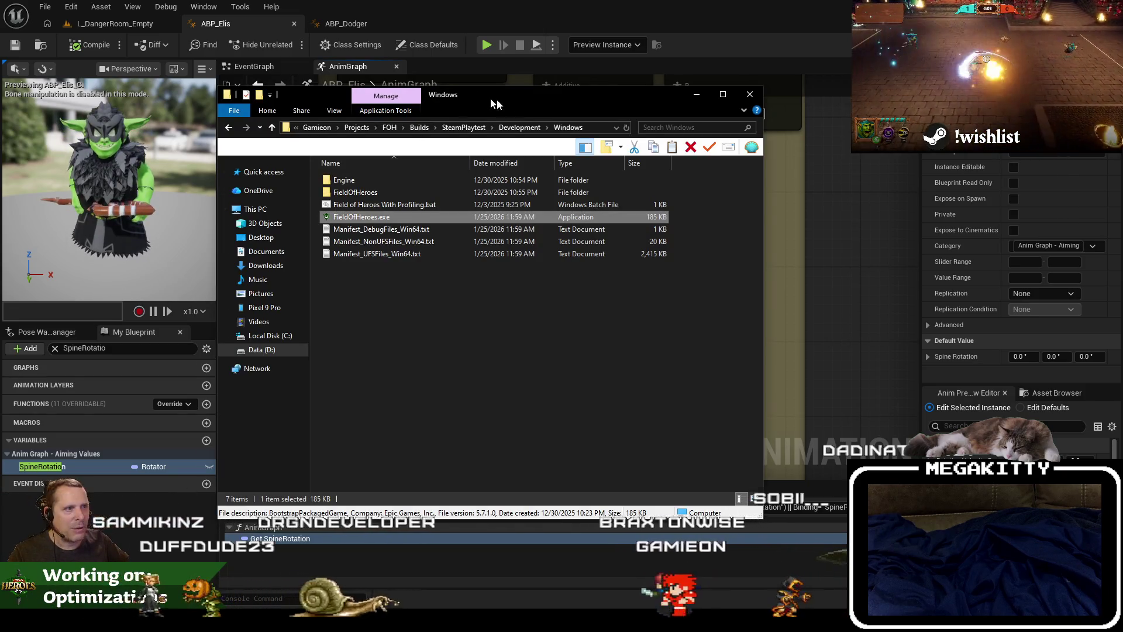
Switch away from the Explorer window showing the FieldOfHeroes build folder
{"action": "key", "text": "alt+Tab"}
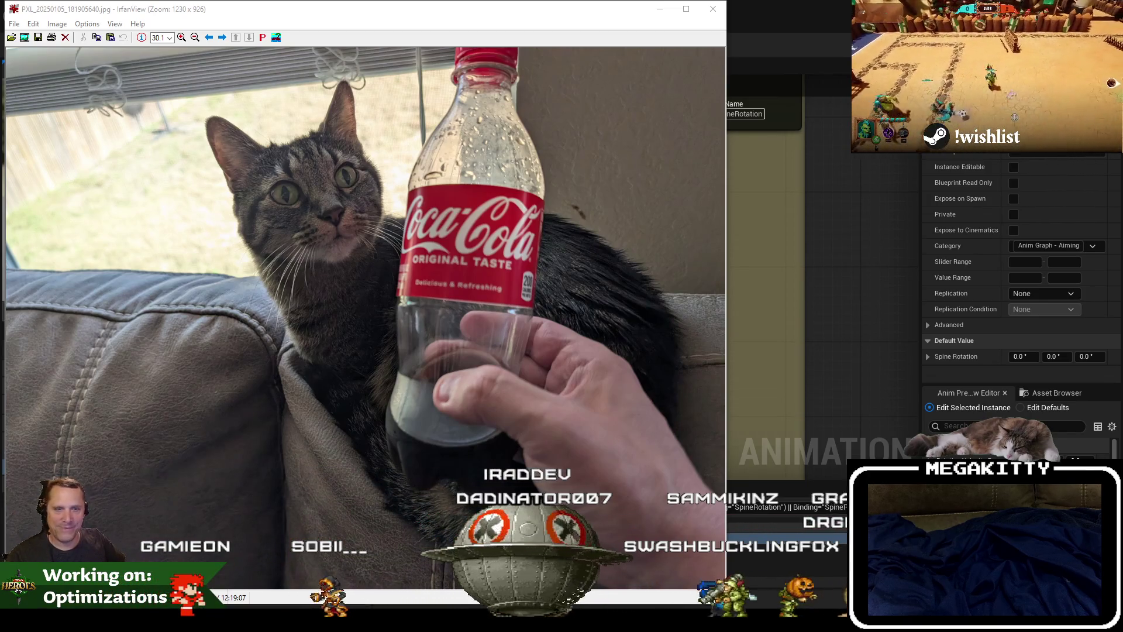
Close the IrfanView cat photo to get back to ABP_Elis's Has Input state graph
{"action": "left_click", "coordinate": [721, 14]}
{"action": "type", "text": "LeftYawTim"}
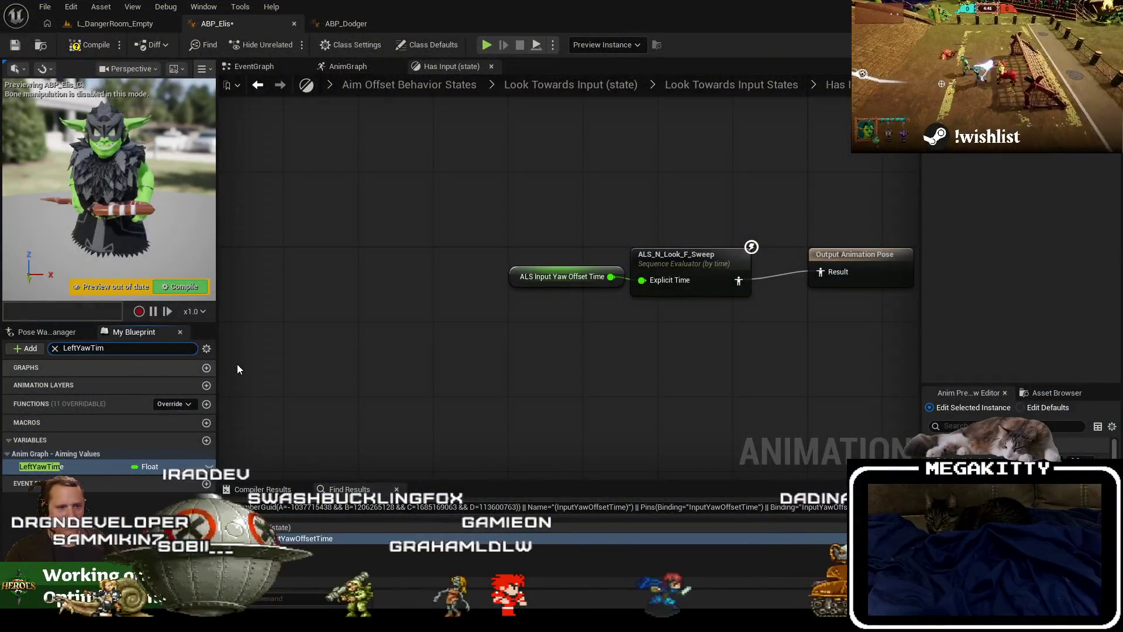
Bring up the actions menu for the LeftYawTime variable in My Blueprint
{"action": "right_click", "coordinate": [41, 466]}
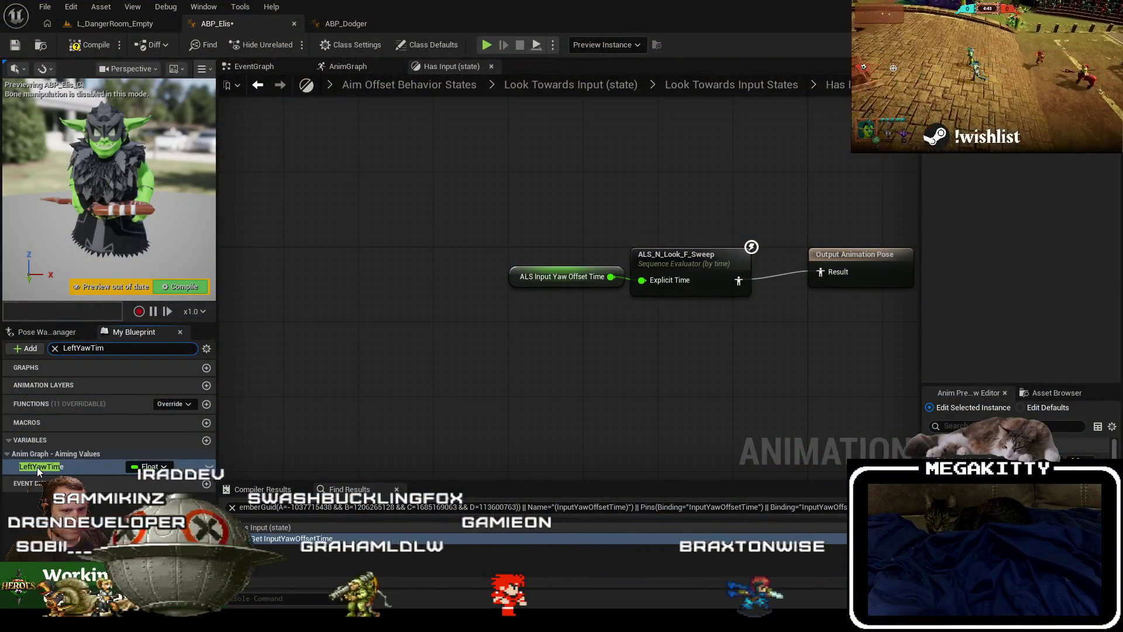
Find references to LeftYawTime and jump to the Looking Left and Back state graph
{"action": "mouse_move", "coordinate": [94, 508]}
{"action": "left_click", "coordinate": [186, 538]}
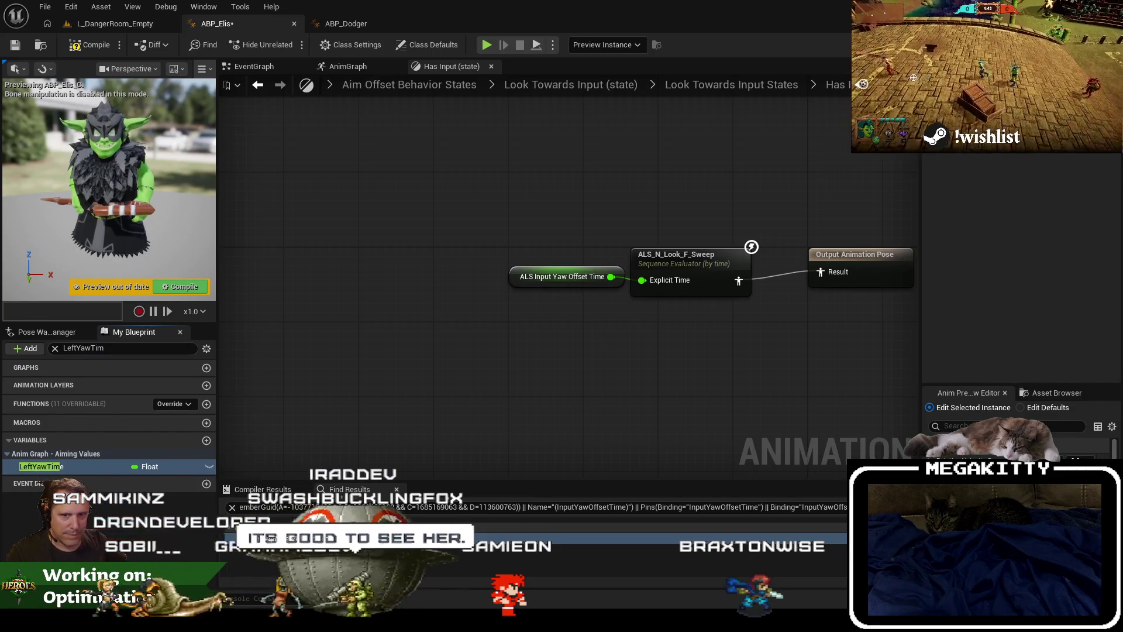
{"action": "double_click", "coordinate": [327, 537]}
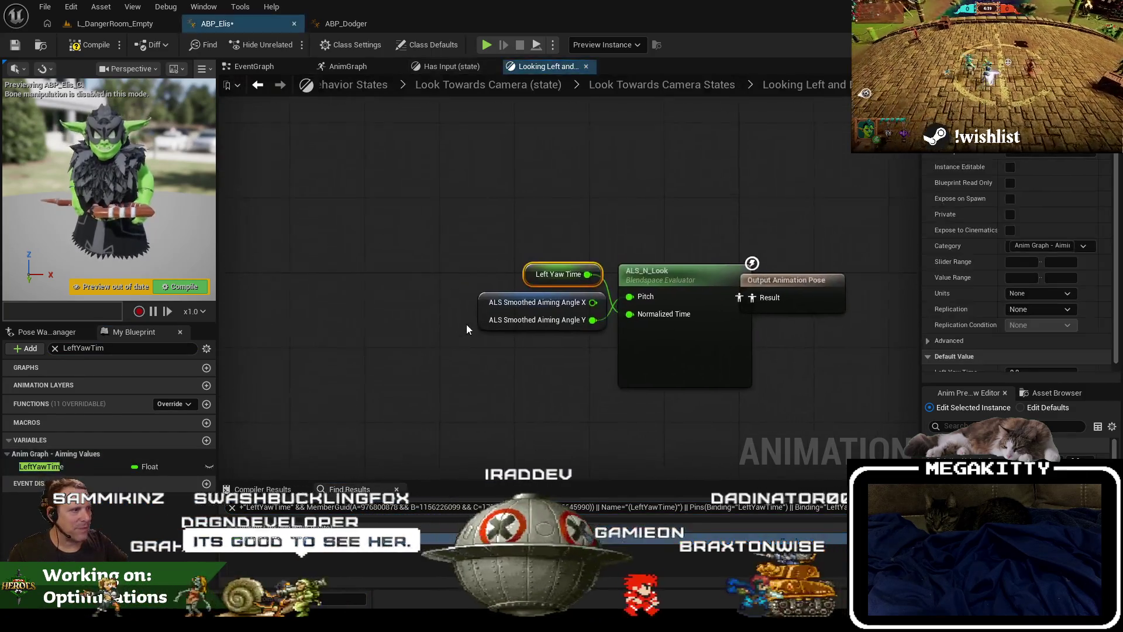
Wire a new Get ALS Left Yaw Time into Normalized Time, deleting the old node and LeftYawTime variable
{"action": "right_click", "coordinate": [461, 216]}
{"action": "type", "text": "get als left"}
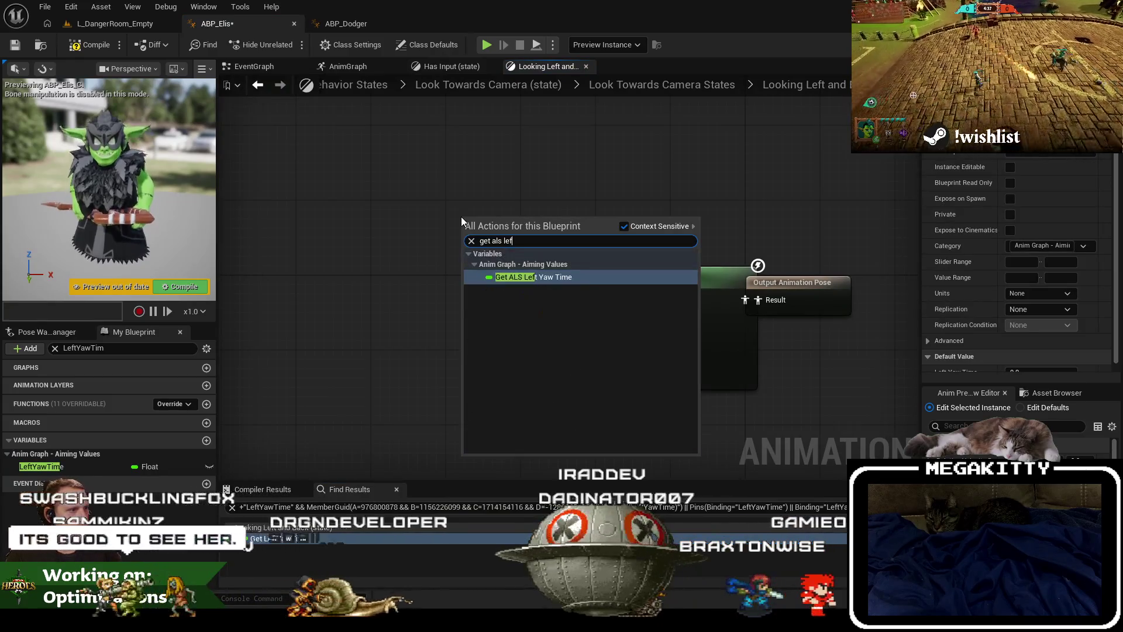
{"action": "key", "text": "Return"}
{"action": "mouse_move", "coordinate": [533, 221]}
{"action": "left_mouse_down"}
{"action": "mouse_move", "coordinate": [651, 298]}
{"action": "mouse_move", "coordinate": [652, 319]}
{"action": "left_mouse_up"}
{"action": "key", "text": "Delete"}
{"action": "left_click_drag", "start_coordinate": [478, 226], "coordinate": [533, 282]}
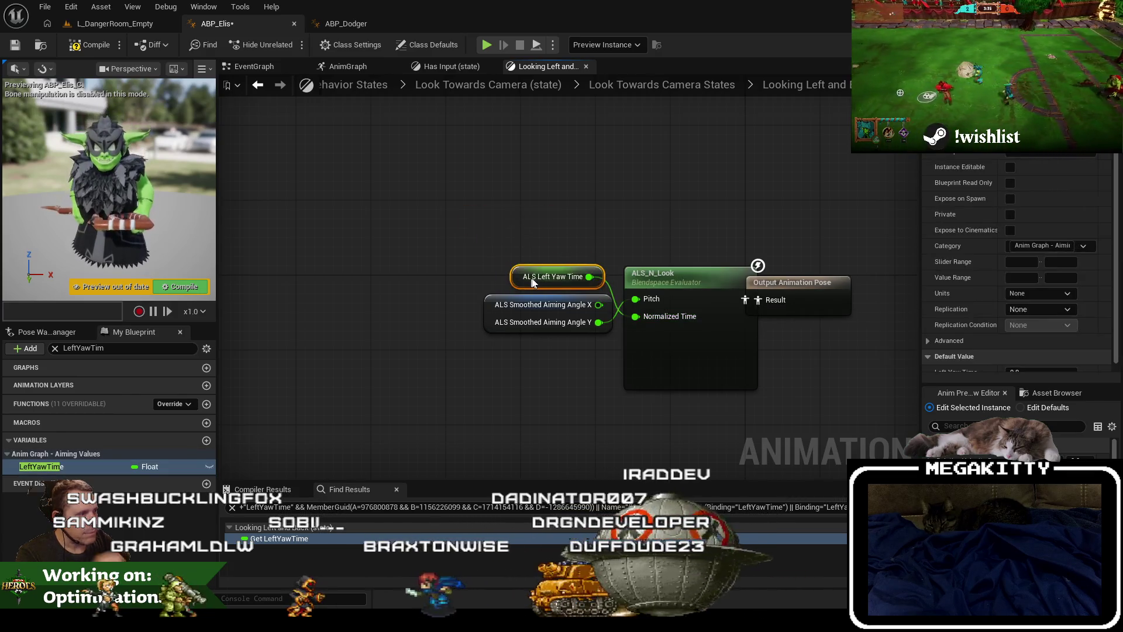
{"action": "key", "text": "Delete"}
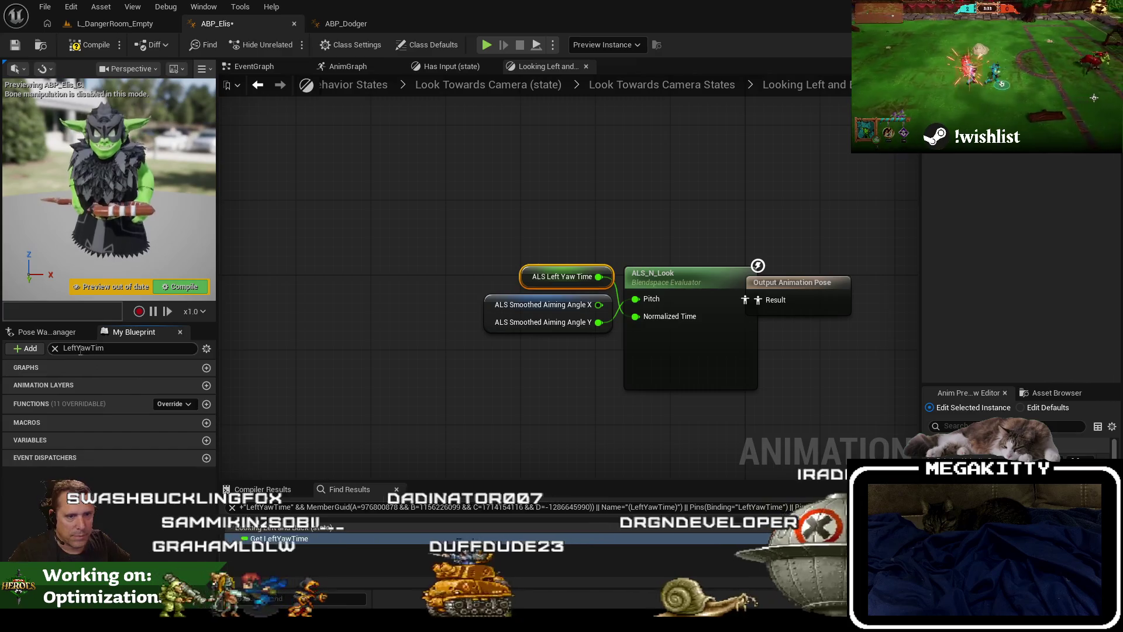
{"action": "key", "text": "BackSpace"}
{"action": "right_click", "coordinate": [59, 472]}
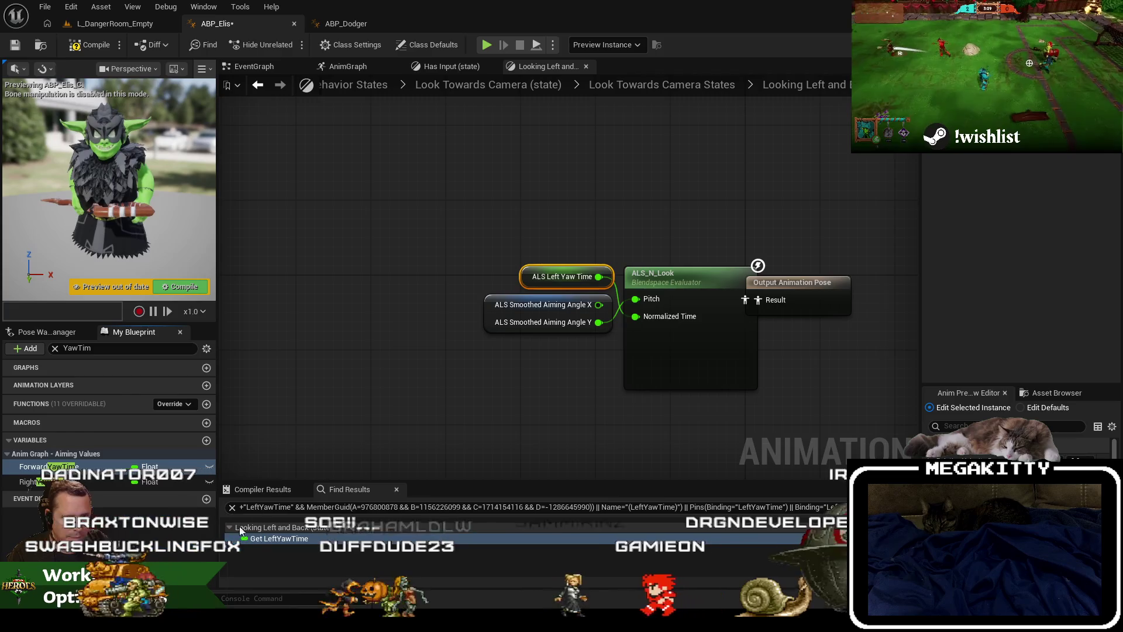
Open the ForwardYawTime reference graph and add a Get ALS Forward Yaw Time node
{"action": "left_click", "coordinate": [351, 414]}
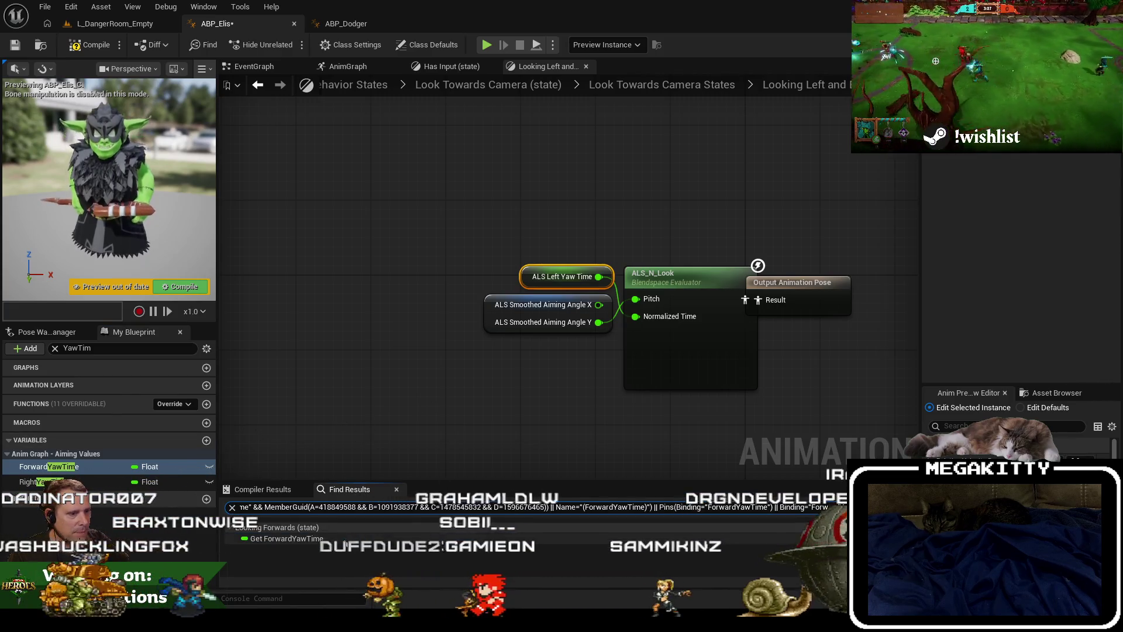
{"action": "left_click", "coordinate": [345, 539]}
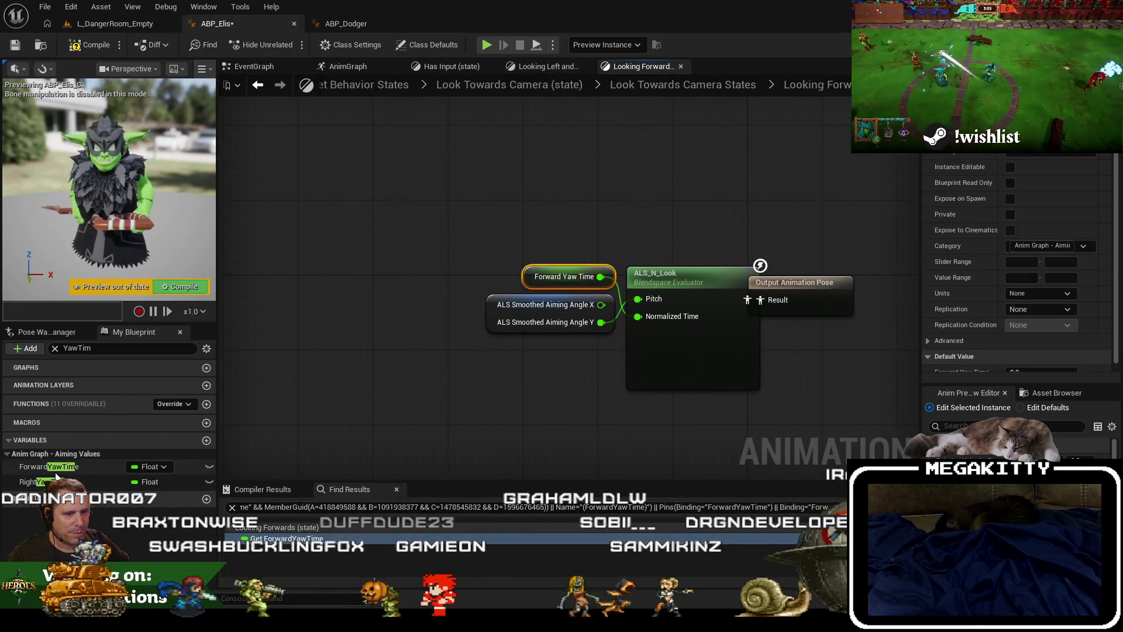
{"action": "right_click", "coordinate": [391, 176]}
{"action": "type", "text": "get als for"}
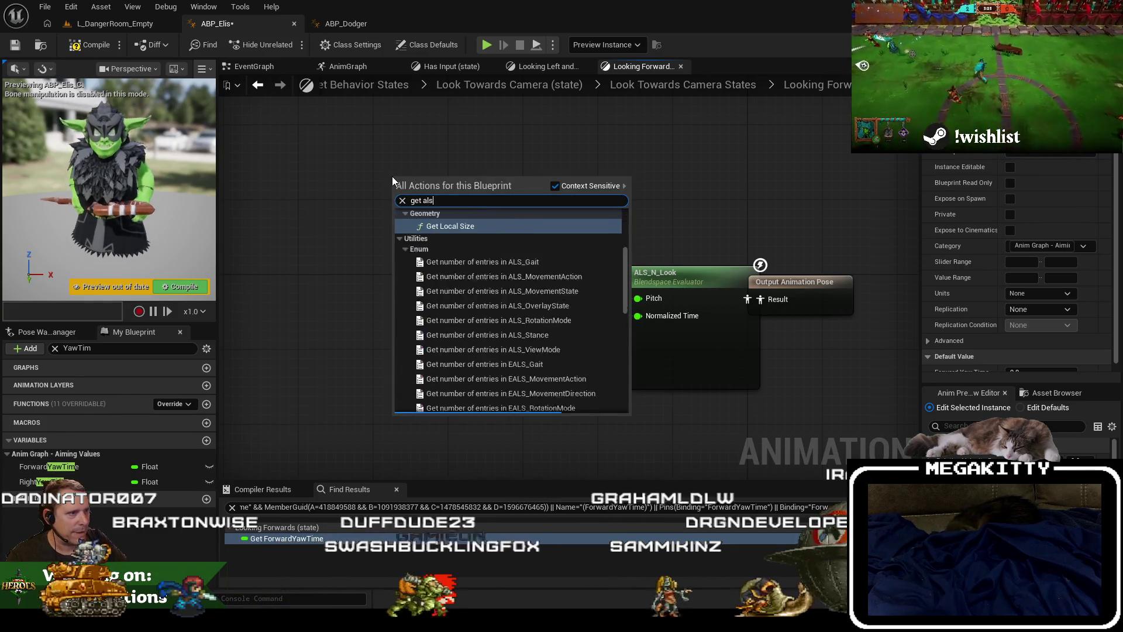
{"action": "key", "text": "Return"}
Wire ALS Forward Yaw Time into Normalized Time, replacing the old node, and delete ForwardYawTime
{"action": "mouse_move", "coordinate": [484, 182]}
{"action": "left_mouse_down"}
{"action": "mouse_move", "coordinate": [643, 296]}
{"action": "mouse_move", "coordinate": [639, 316]}
{"action": "left_mouse_up"}
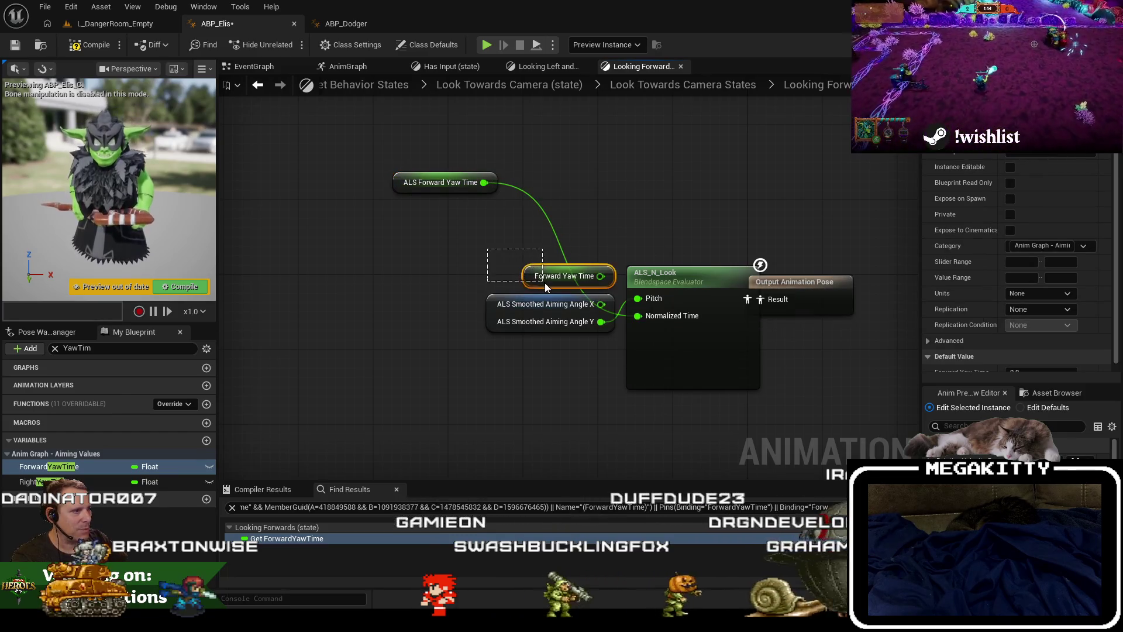
{"action": "key", "text": "Delete"}
{"action": "mouse_move", "coordinate": [433, 185]}
{"action": "left_mouse_down"}
{"action": "mouse_move", "coordinate": [555, 269]}
{"action": "mouse_move", "coordinate": [544, 278]}
{"action": "left_mouse_up"}
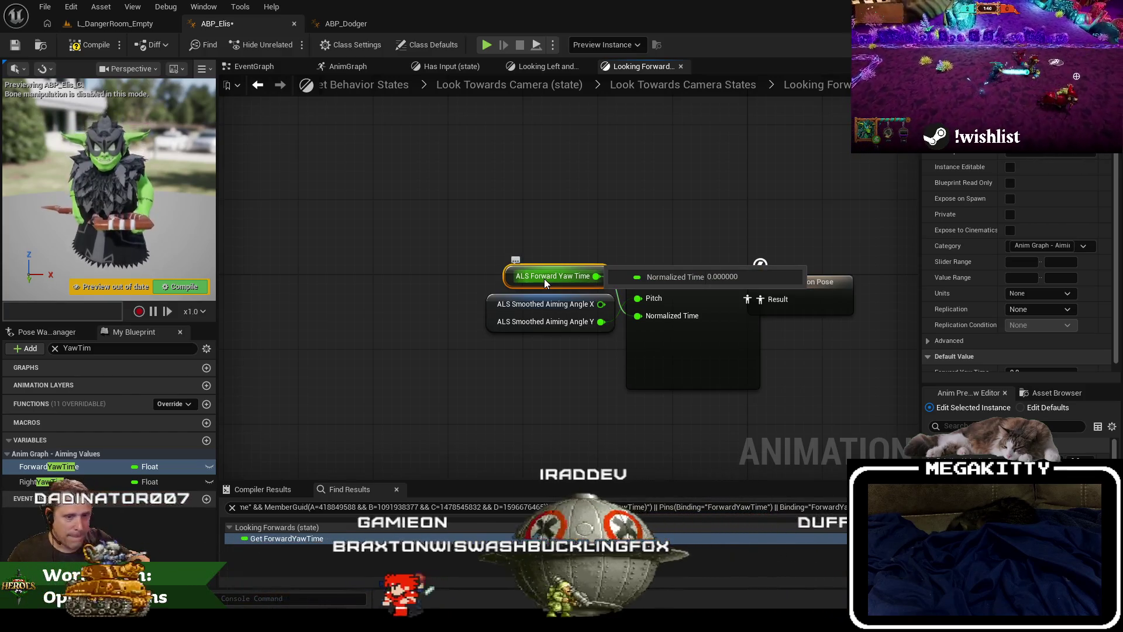
{"action": "left_click", "coordinate": [111, 469]}
{"action": "key", "text": "Delete"}
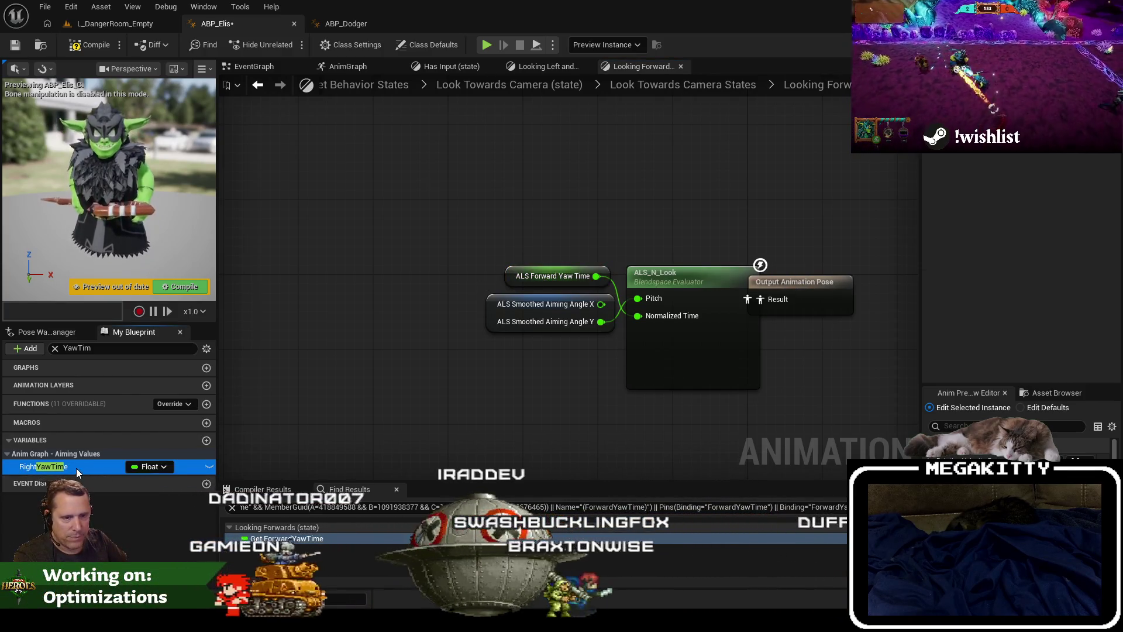
Find every class-member reference to the RightYawTime variable
{"action": "right_click", "coordinate": [79, 473]}
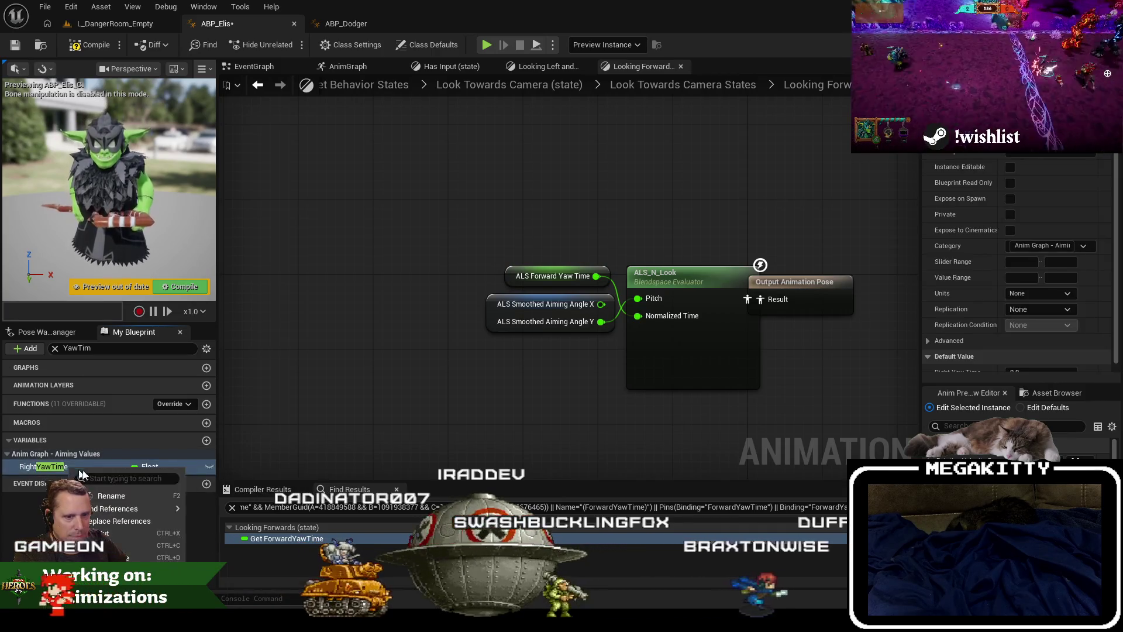
{"action": "mouse_move", "coordinate": [140, 509]}
{"action": "left_click", "coordinate": [245, 538]}
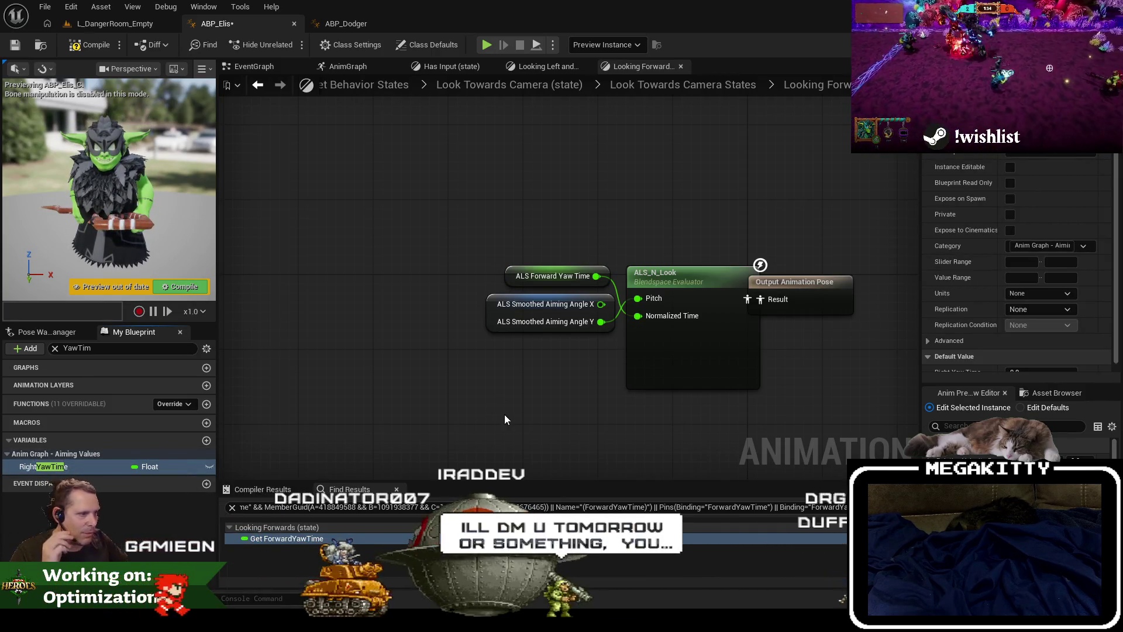
{"action": "mouse_move", "coordinate": [463, 411]}
{"action": "left_mouse_down"}
{"action": "mouse_move", "coordinate": [493, 410]}
{"action": "mouse_move", "coordinate": [488, 426]}
{"action": "left_mouse_up"}
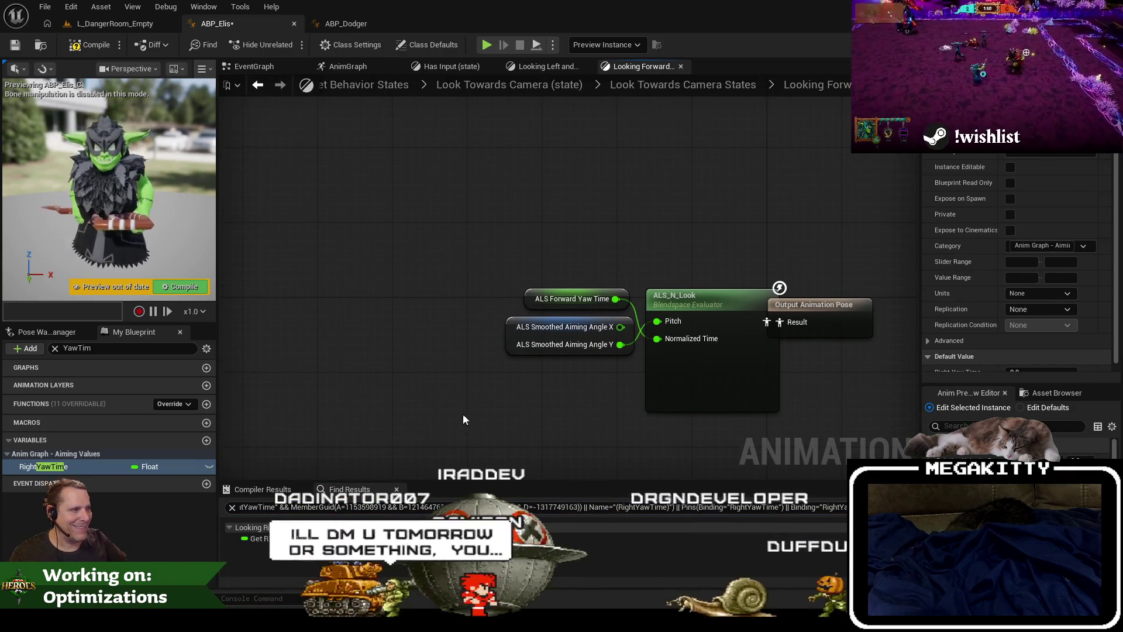
{"action": "right_click", "coordinate": [74, 478]}
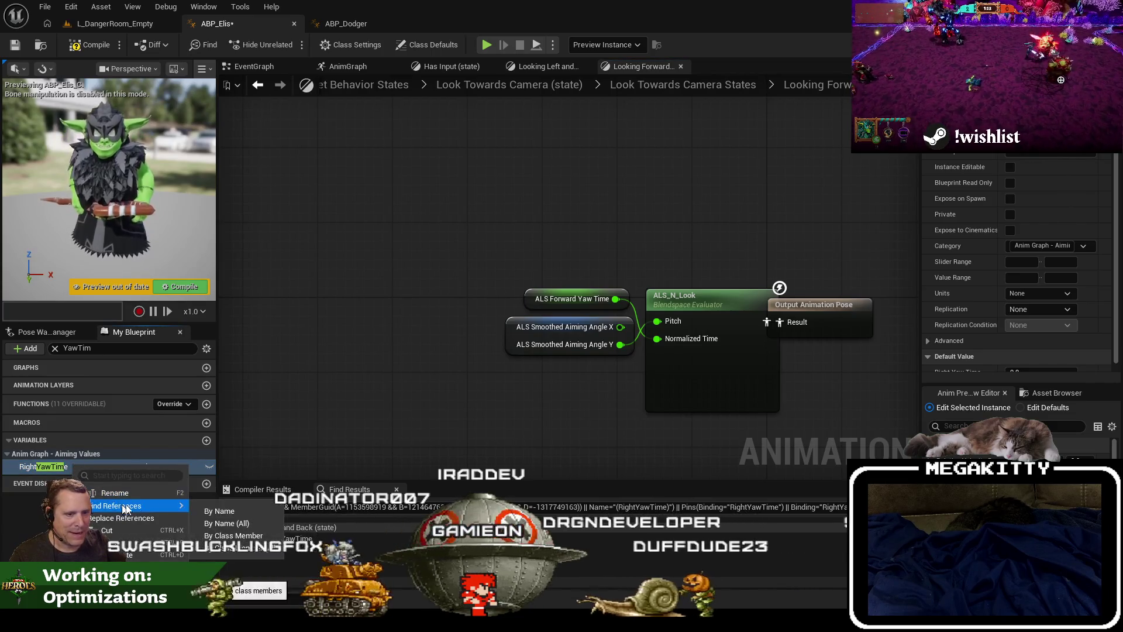
{"action": "left_click", "coordinate": [218, 529]}
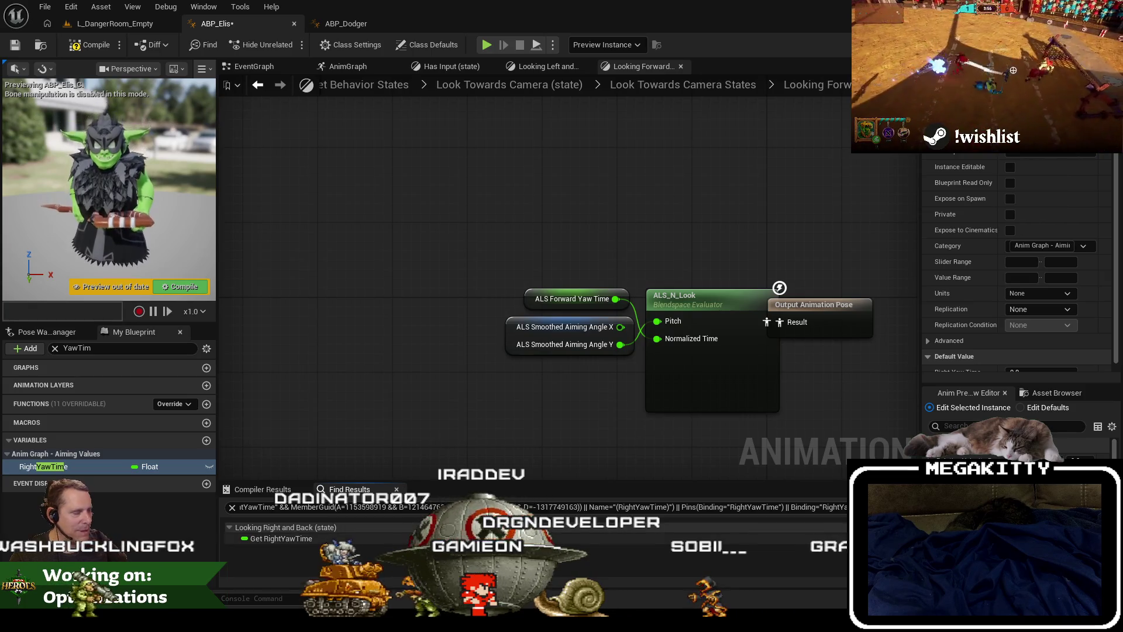
In the RightYawTime reference graph, wire a new Get ALS Right Yaw Time into Normalized Time
{"action": "left_click", "coordinate": [297, 538]}
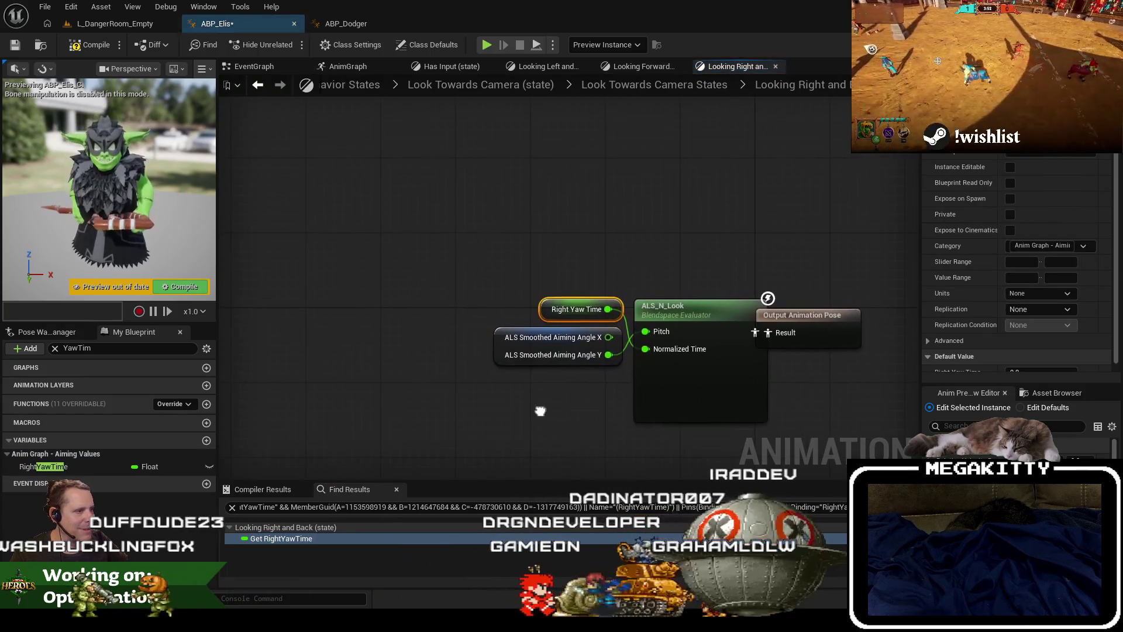
{"action": "right_click", "coordinate": [426, 195]}
{"action": "type", "text": "get als right"}
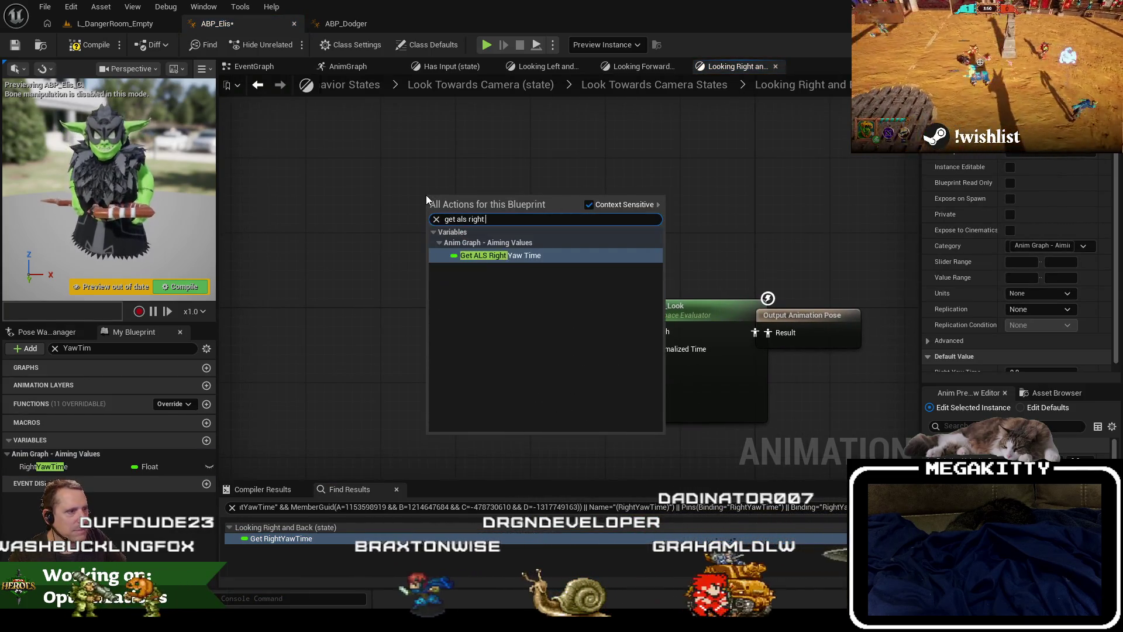
{"action": "key", "text": "Return"}
{"action": "left_click_drag", "start_coordinate": [503, 211], "coordinate": [648, 349]}
Replace the old Right Yaw Time node, delete the RightYawTime variable, and save ABP_Elis
{"action": "key", "text": "Delete"}
{"action": "left_click_drag", "start_coordinate": [451, 211], "coordinate": [546, 286]}
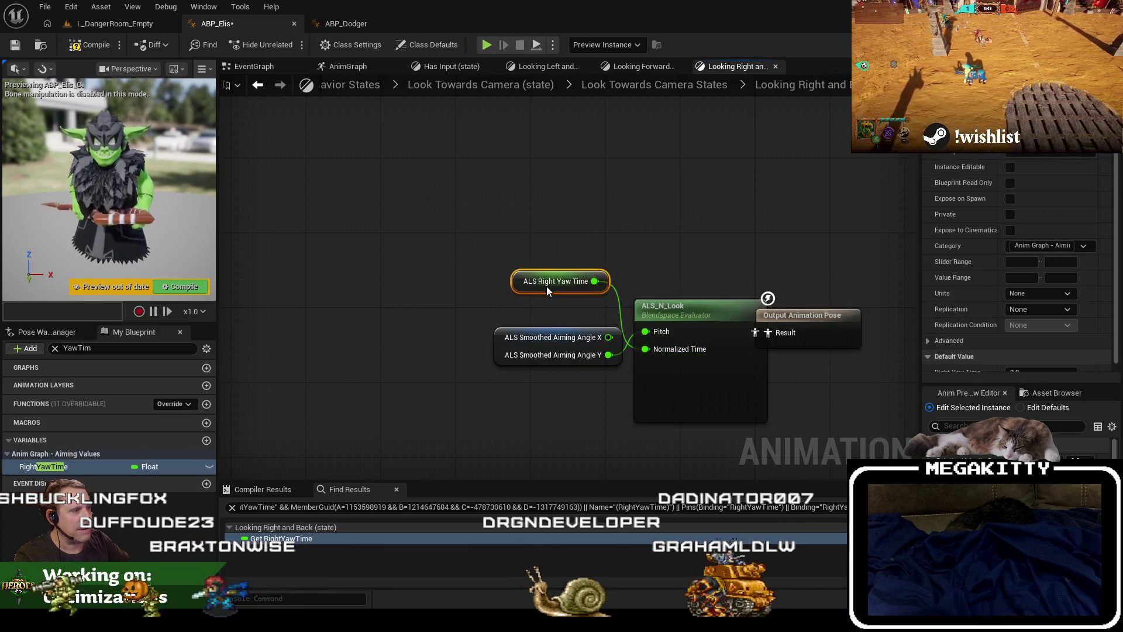
{"action": "left_click", "coordinate": [79, 466]}
{"action": "key", "text": "Delete"}
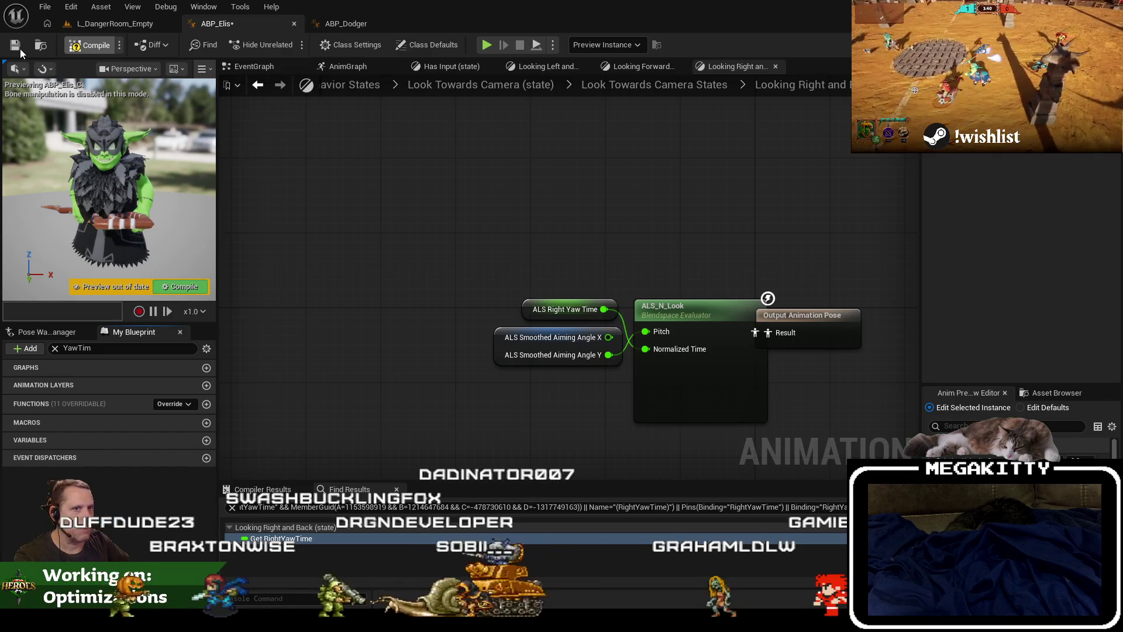
{"action": "left_click", "coordinate": [15, 44]}
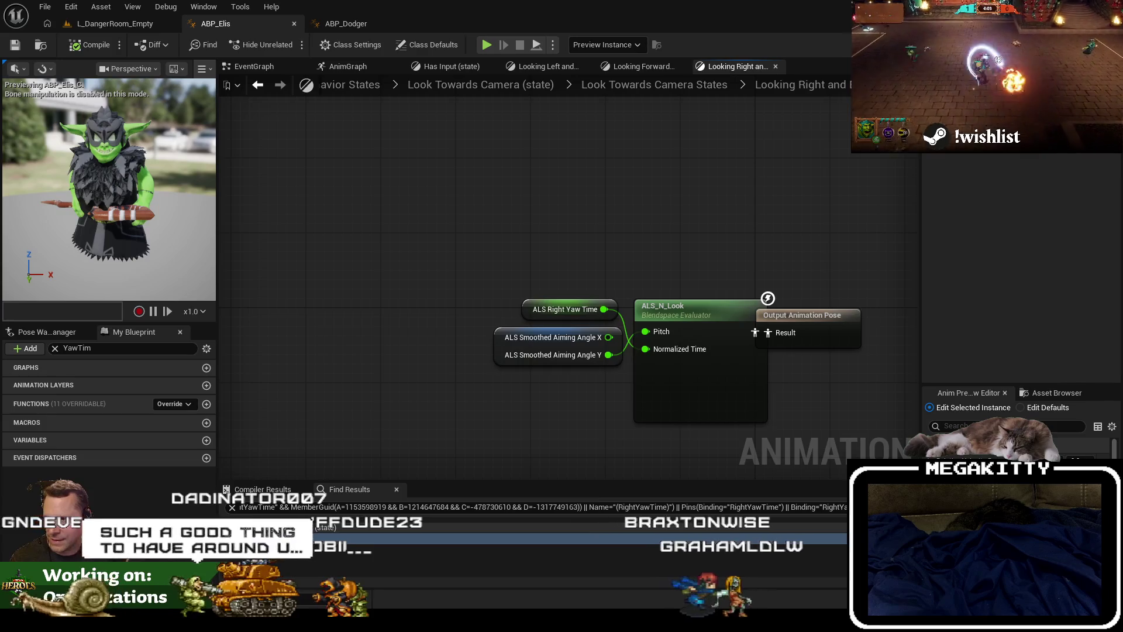
Filter the My Blueprint variable list for RotationMode
{"action": "left_click", "coordinate": [62, 348]}
{"action": "type", "text": "Forward"}
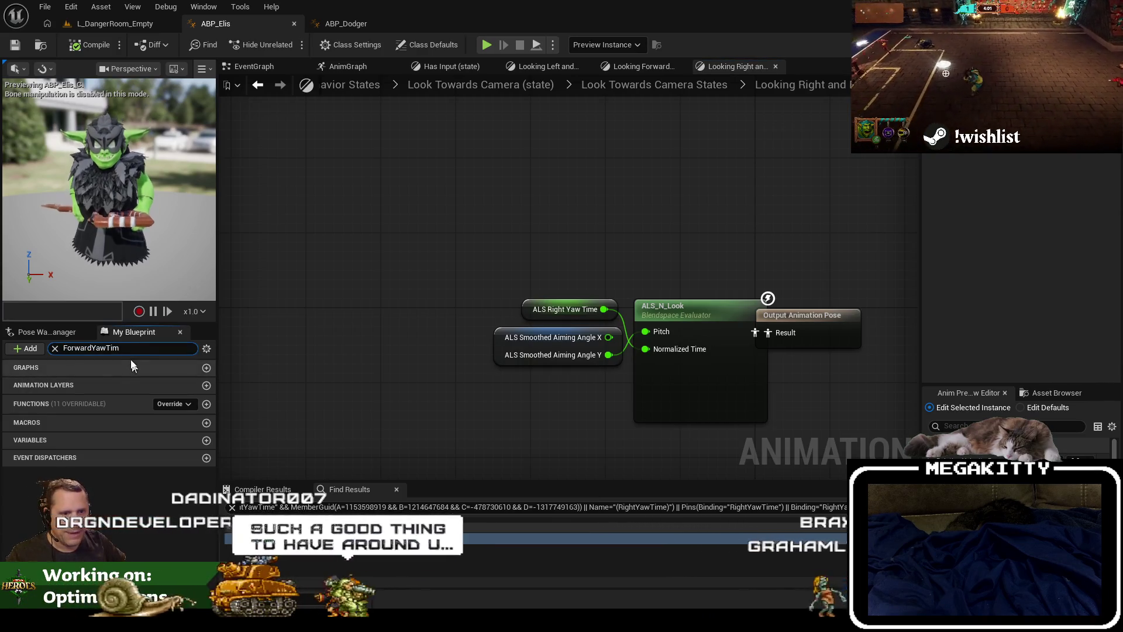
{"action": "key", "text": "ctrl+a"}
{"action": "key", "text": "BackSpace"}
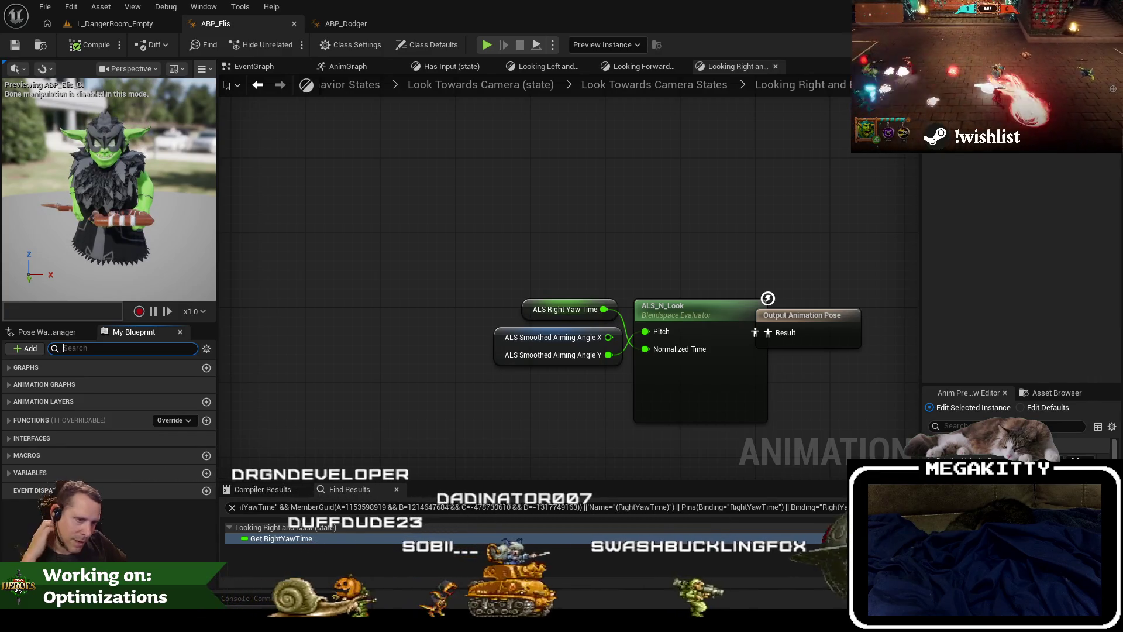
{"action": "type", "text": "RotationMode"}
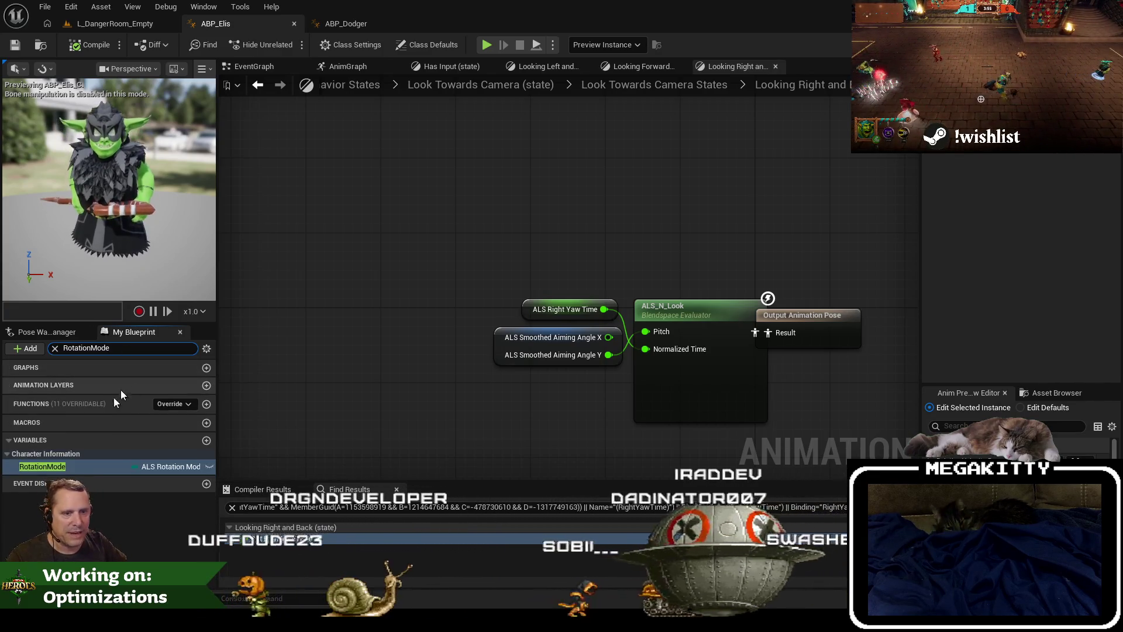
List RotationMode references, close graph tabs right of EventGraph, and open CanTurnInPlace
{"action": "right_click", "coordinate": [55, 467]}
{"action": "mouse_move", "coordinate": [146, 508]}
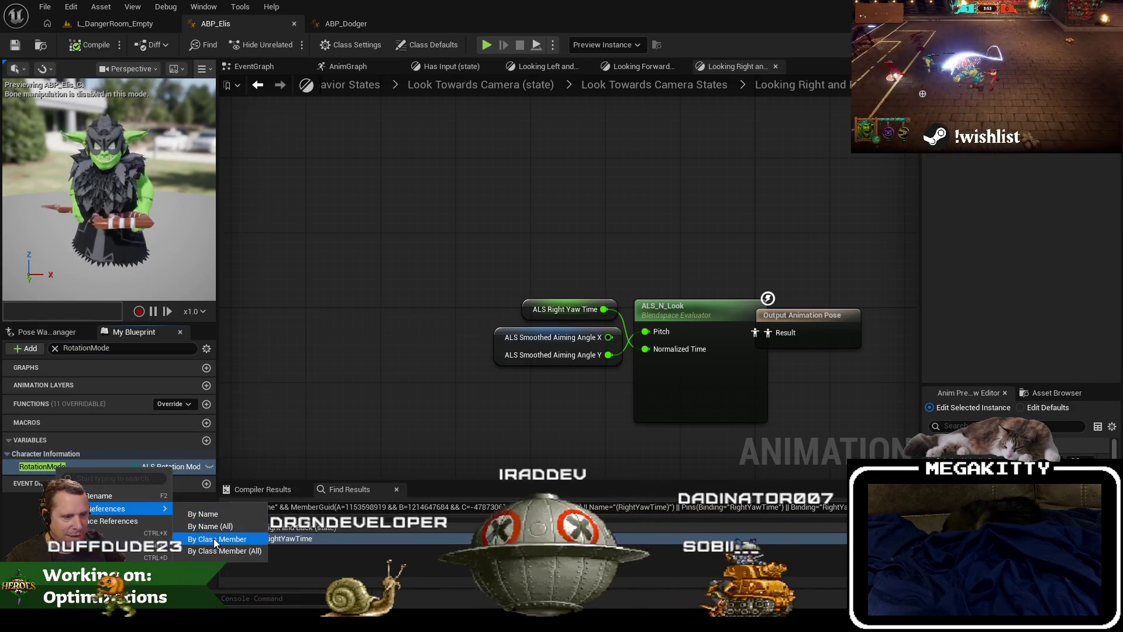
{"action": "left_click", "coordinate": [215, 539]}
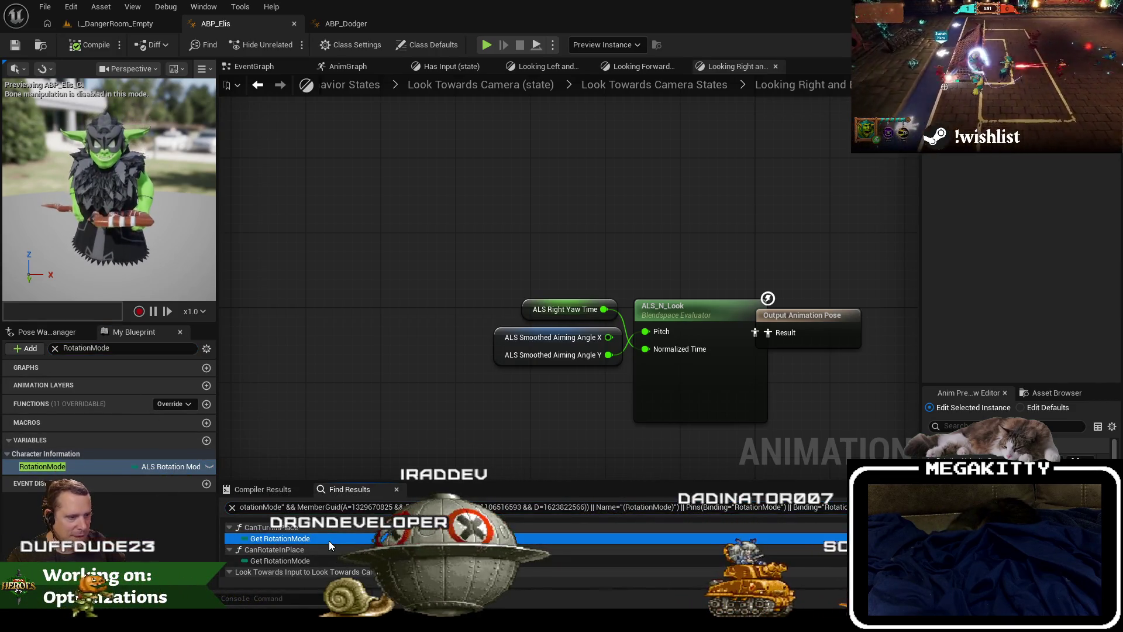
{"action": "double_click", "coordinate": [329, 540]}
{"action": "right_click", "coordinate": [253, 68]}
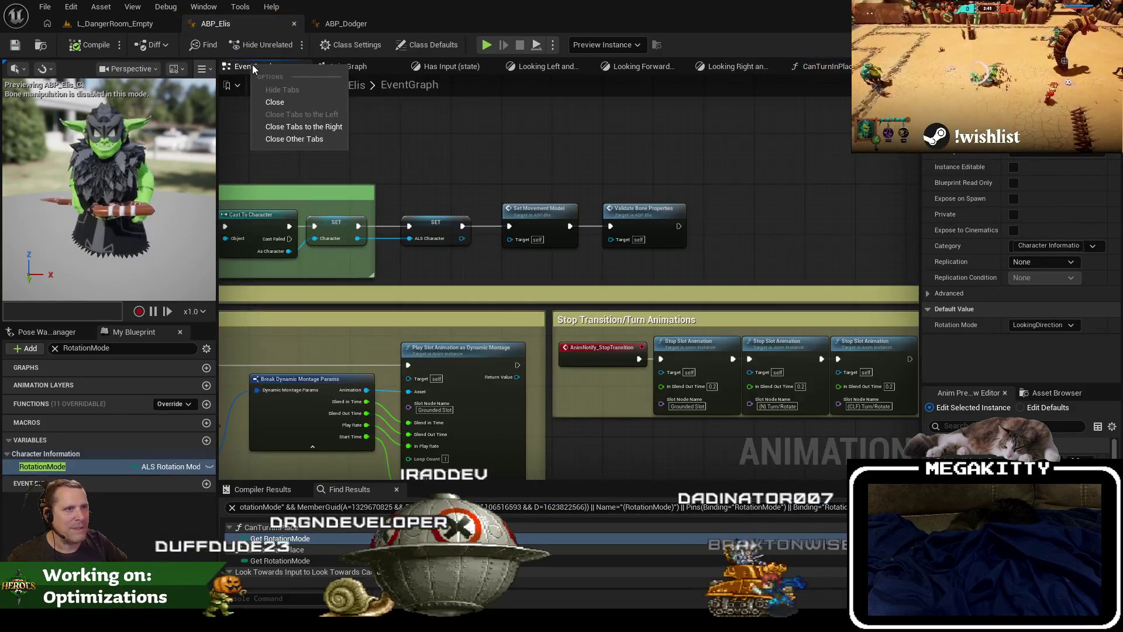
{"action": "right_click", "coordinate": [277, 67]}
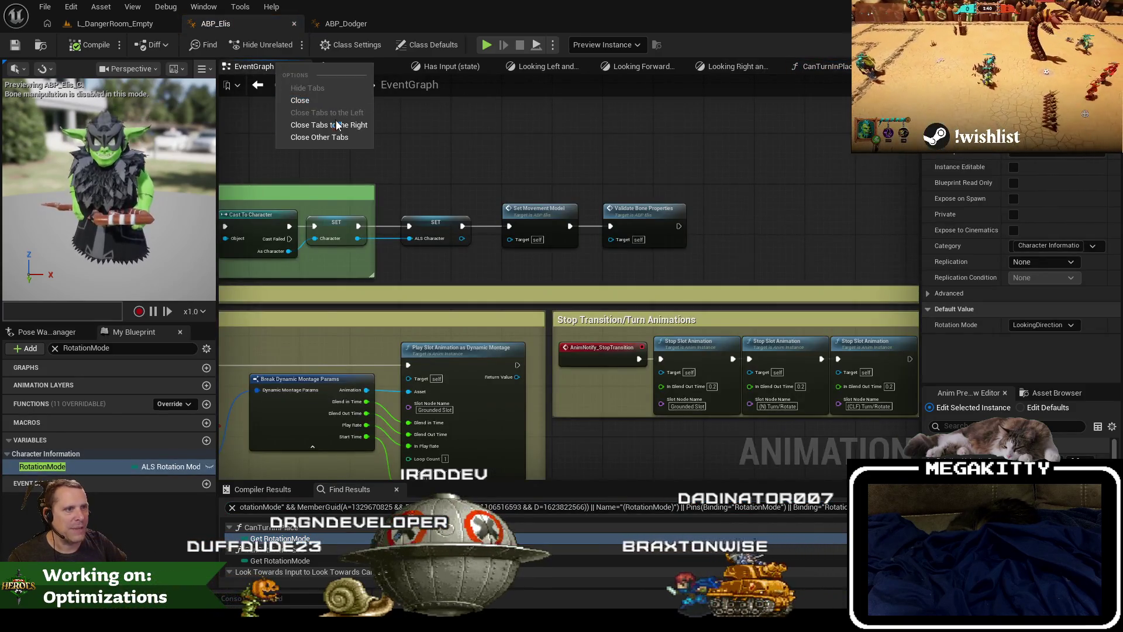
{"action": "double_click", "coordinate": [339, 540]}
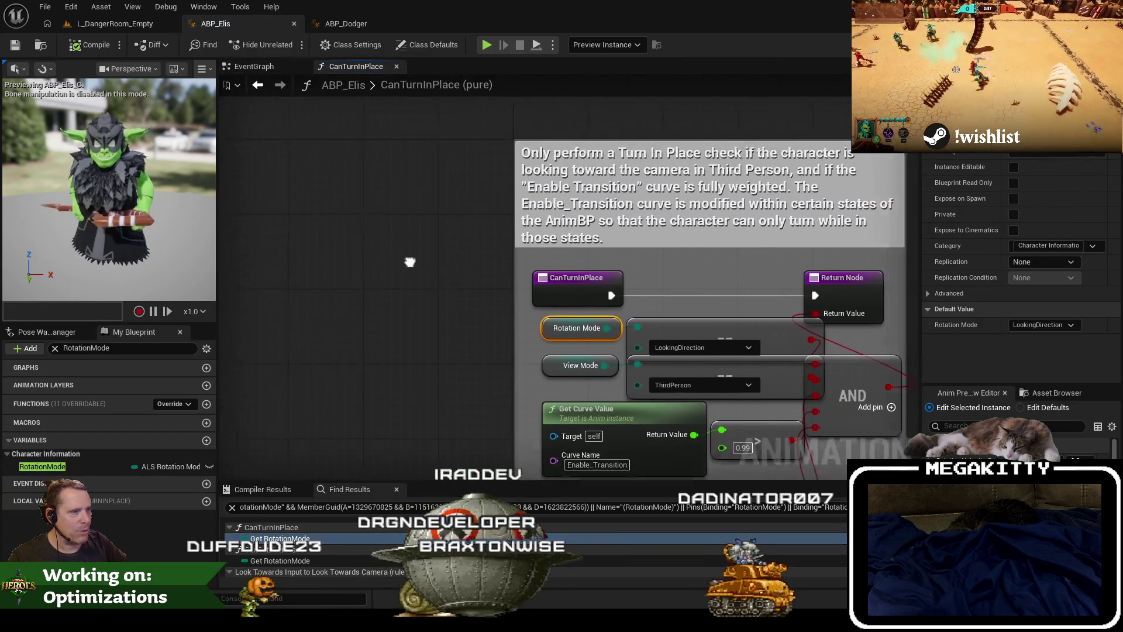
Add a Get ALS Rotation Mode node feeding an Equal comparison set to Looking Direction
{"action": "right_click", "coordinate": [347, 255]}
{"action": "type", "text": "get als rotate"}
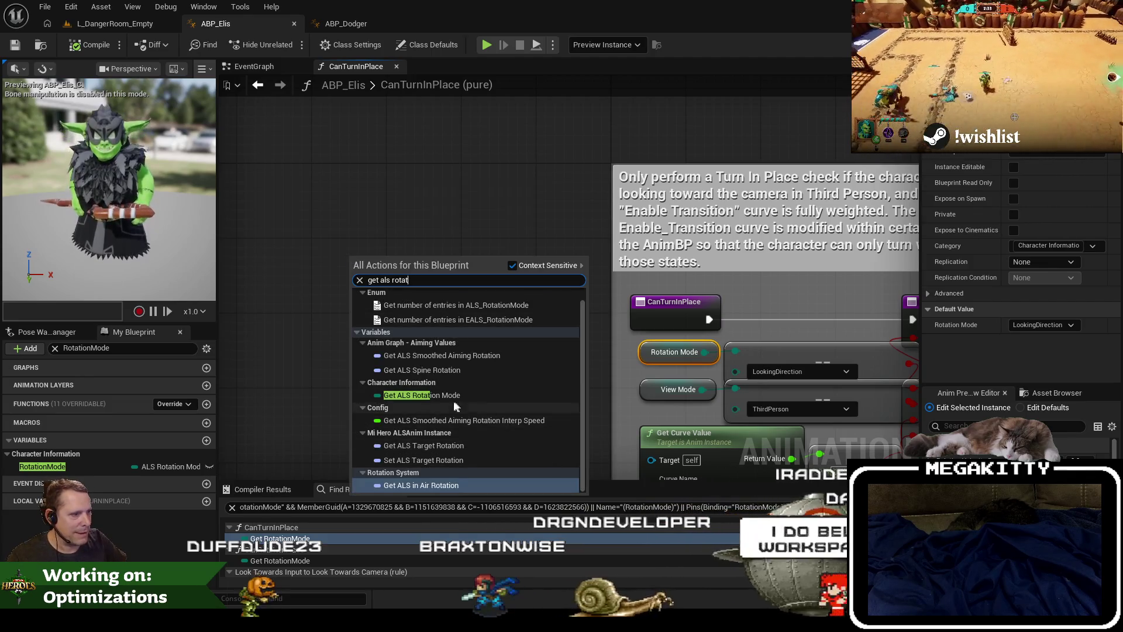
{"action": "left_click", "coordinate": [410, 409]}
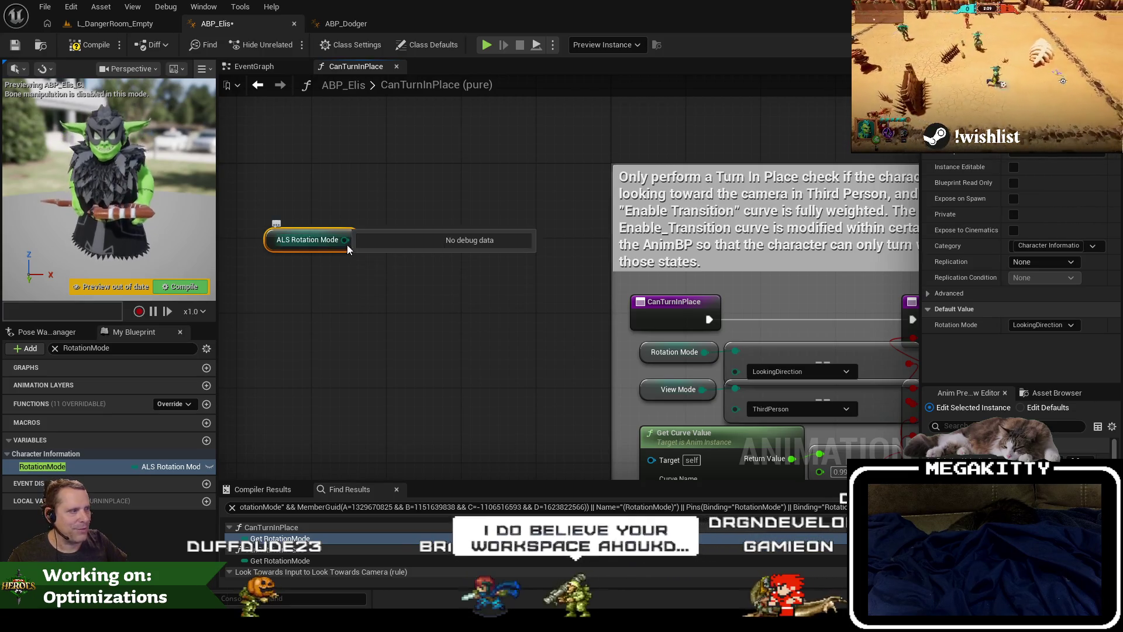
{"action": "left_click_drag", "start_coordinate": [345, 239], "coordinate": [388, 240]}
{"action": "type", "text": "="}
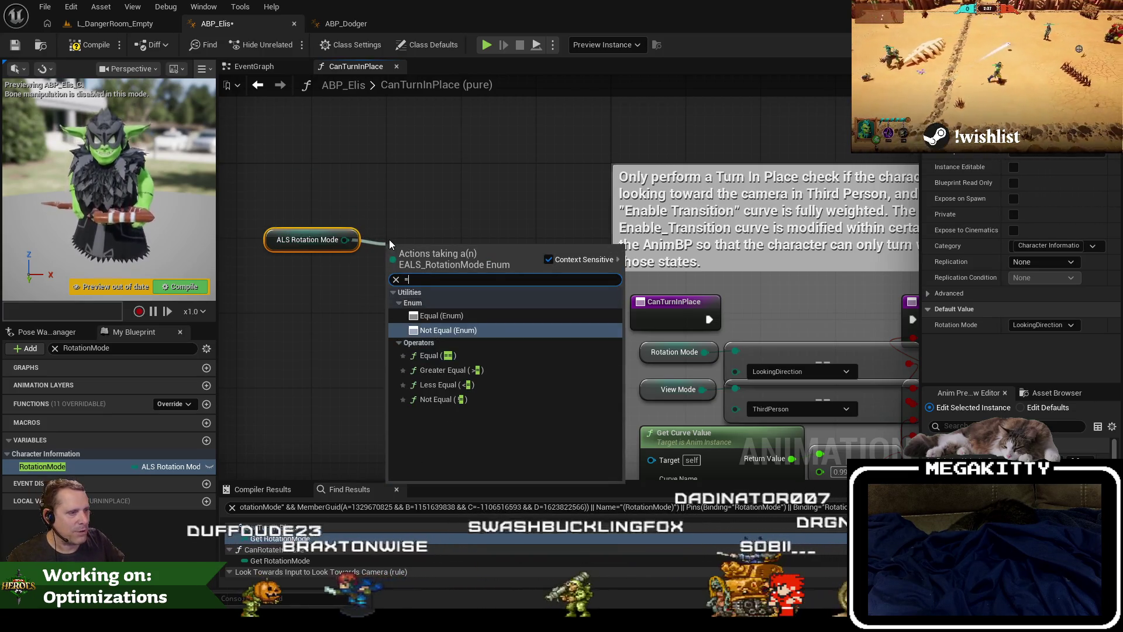
{"action": "key", "text": "Return"}
{"action": "left_click", "coordinate": [480, 275]}
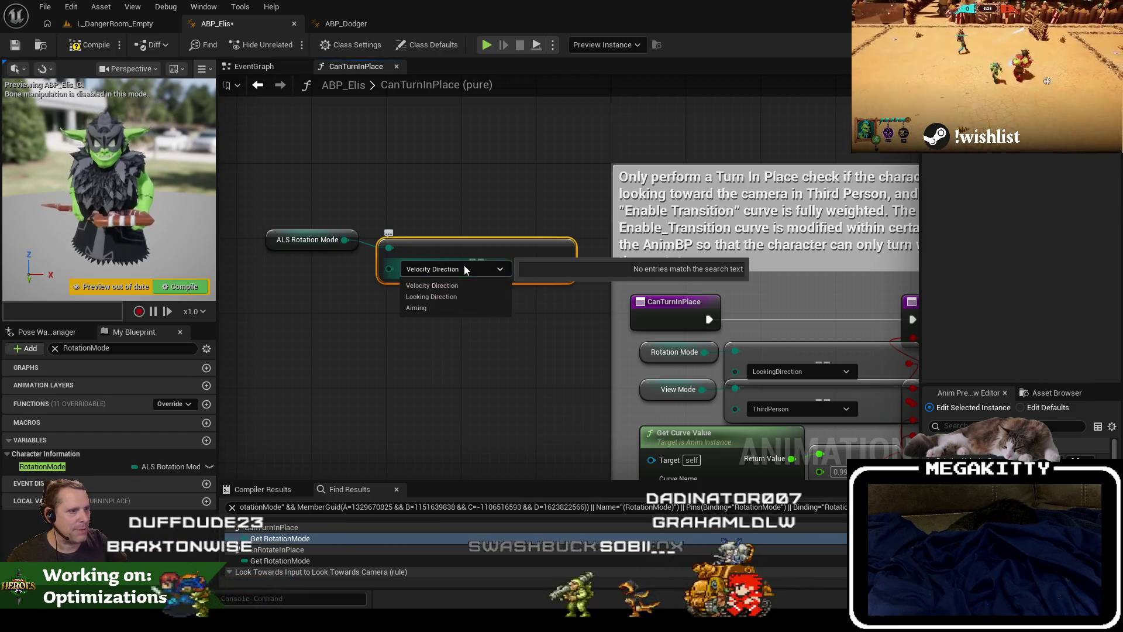
{"action": "left_click", "coordinate": [441, 301]}
{"action": "mouse_move", "coordinate": [423, 248]}
{"action": "left_mouse_down"}
{"action": "mouse_move", "coordinate": [418, 234]}
{"action": "mouse_move", "coordinate": [373, 250]}
{"action": "left_mouse_up"}
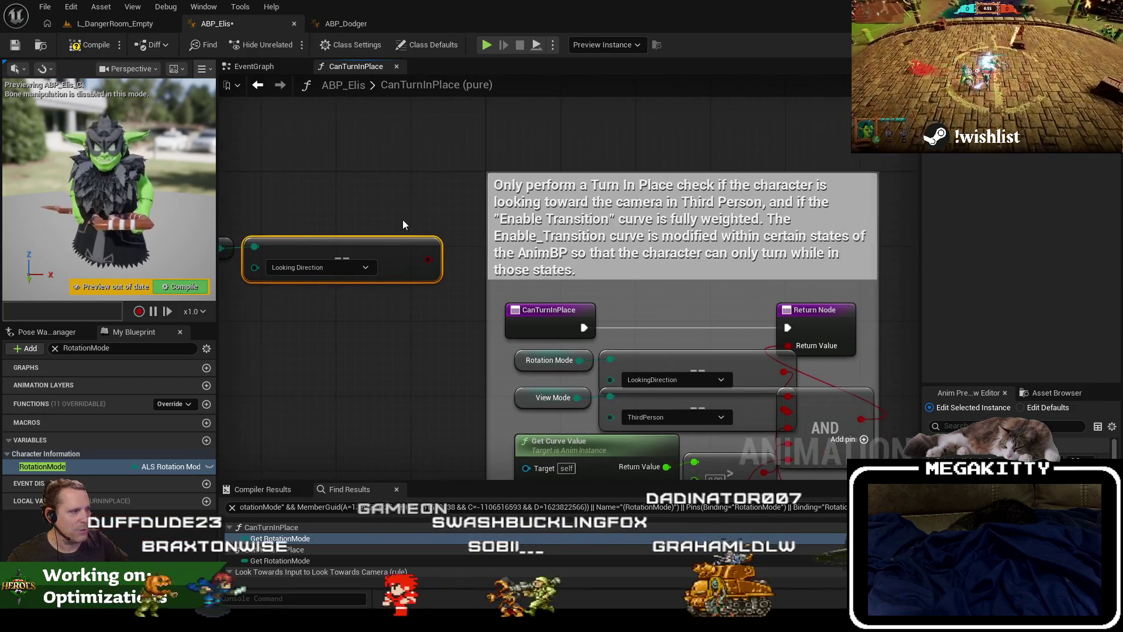
Delete the old Rotation Mode check and wire the new comparison into the AND node
{"action": "scroll", "coordinate": [378, 339], "scroll_direction": "down", "scroll_amount": 1}
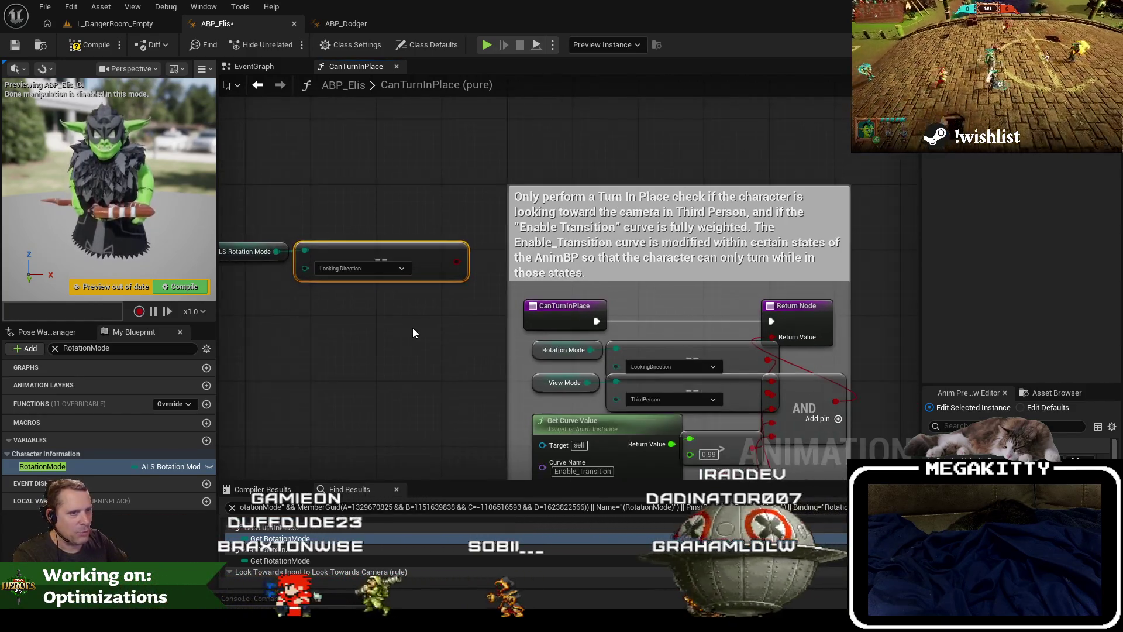
{"action": "left_click_drag", "start_coordinate": [497, 336], "coordinate": [781, 375]}
{"action": "key", "text": "Delete"}
{"action": "mouse_move", "coordinate": [457, 262]}
{"action": "left_mouse_down"}
{"action": "mouse_move", "coordinate": [723, 377]}
{"action": "mouse_move", "coordinate": [783, 389]}
{"action": "left_mouse_up"}
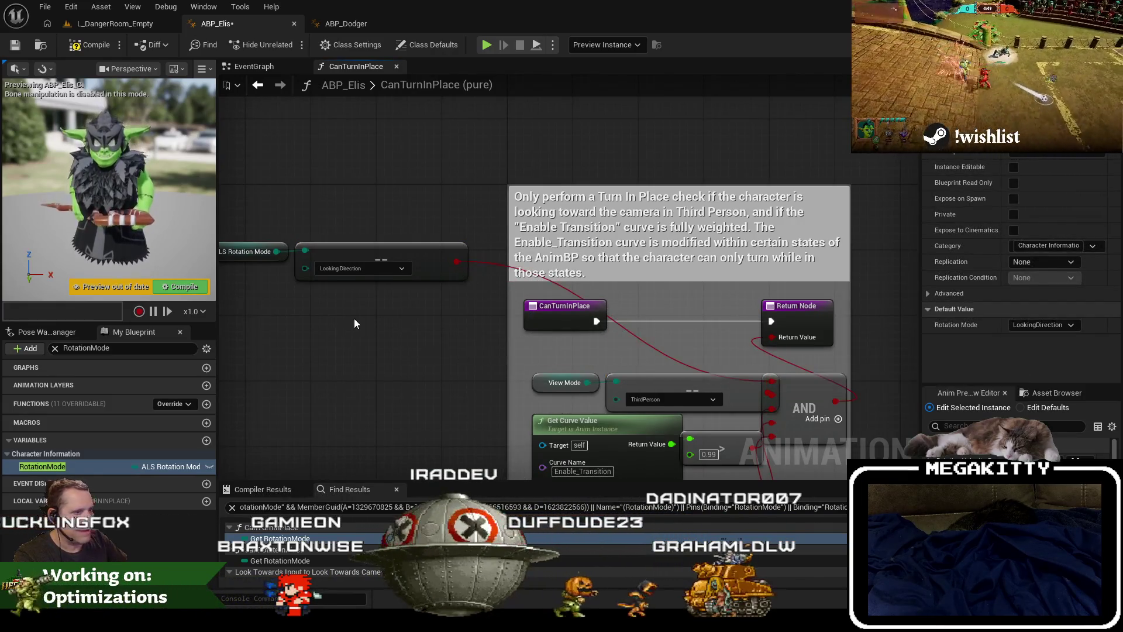
{"action": "left_click_drag", "start_coordinate": [406, 330], "coordinate": [282, 253]}
{"action": "mouse_move", "coordinate": [418, 265]}
{"action": "left_mouse_down"}
{"action": "mouse_move", "coordinate": [648, 325]}
{"action": "mouse_move", "coordinate": [722, 356]}
{"action": "mouse_move", "coordinate": [712, 355]}
{"action": "left_mouse_up"}
Select the new ALS Rotation Mode comparison pair and open the CanRotateInPlace reference
{"action": "left_click_drag", "start_coordinate": [427, 375], "coordinate": [360, 368]}
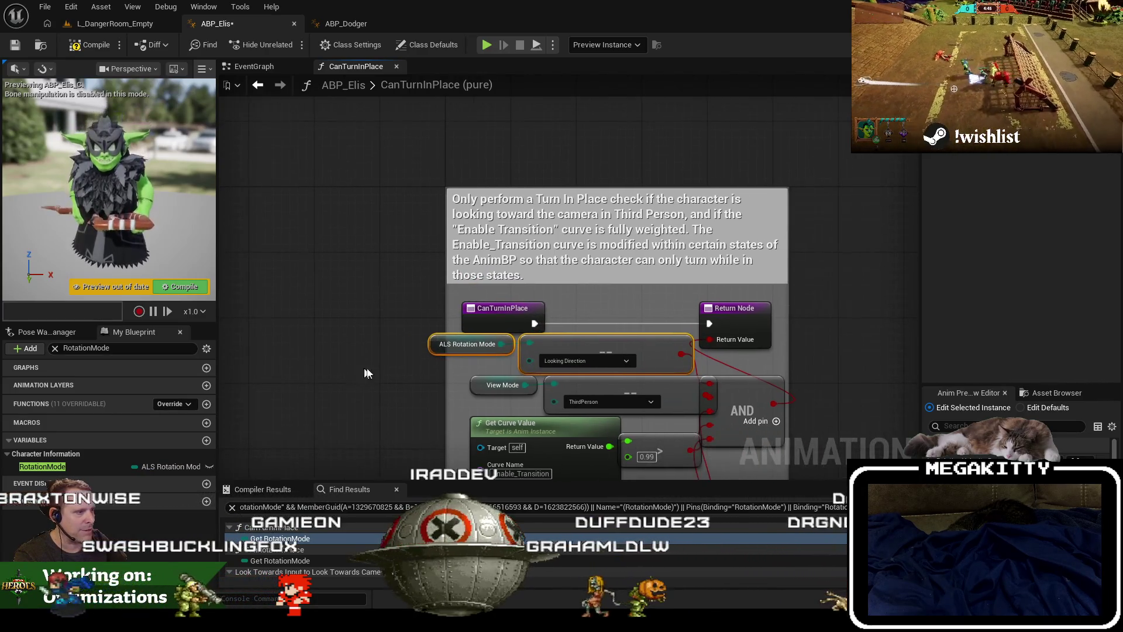
{"action": "scroll", "coordinate": [377, 366], "scroll_direction": "up", "scroll_amount": 1}
{"action": "left_click", "coordinate": [357, 374]}
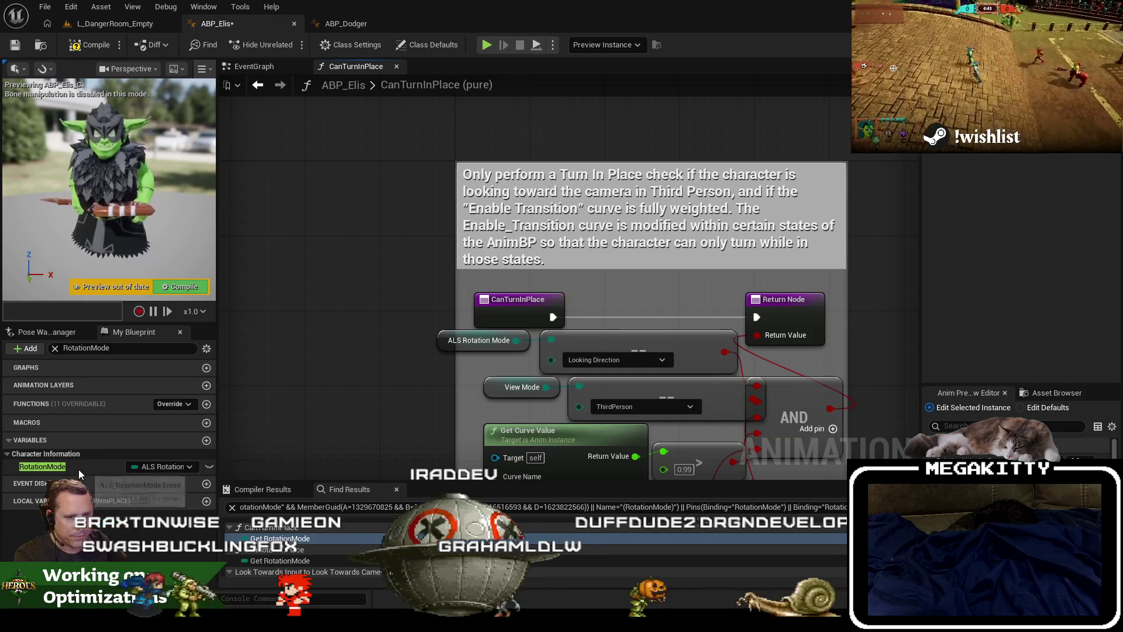
{"action": "left_click_drag", "start_coordinate": [433, 337], "coordinate": [731, 363]}
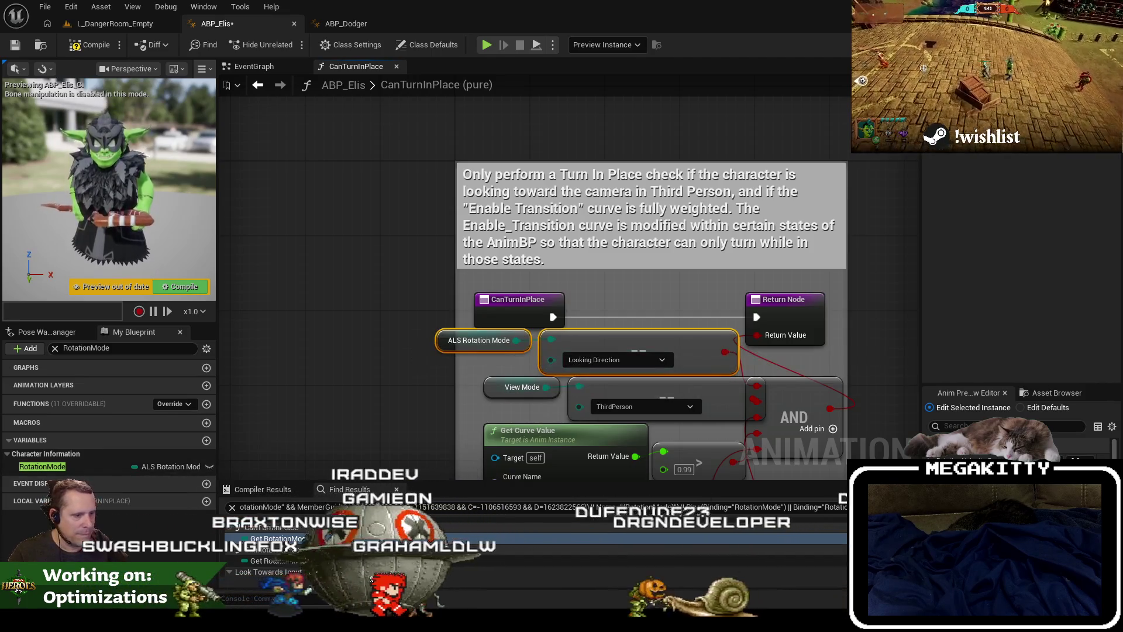
{"action": "double_click", "coordinate": [335, 561]}
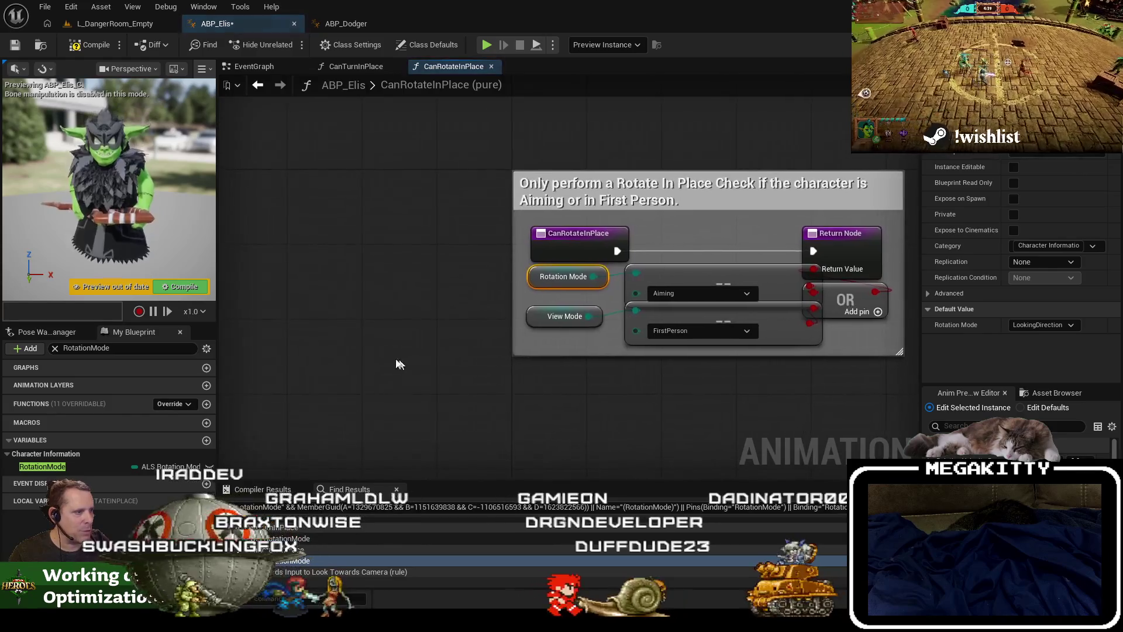
Paste the ALS Rotation Mode comparison set to Aiming, replacing the old check, wired into OR
{"action": "key", "text": "ctrl+v"}
{"action": "left_click", "coordinate": [553, 455]}
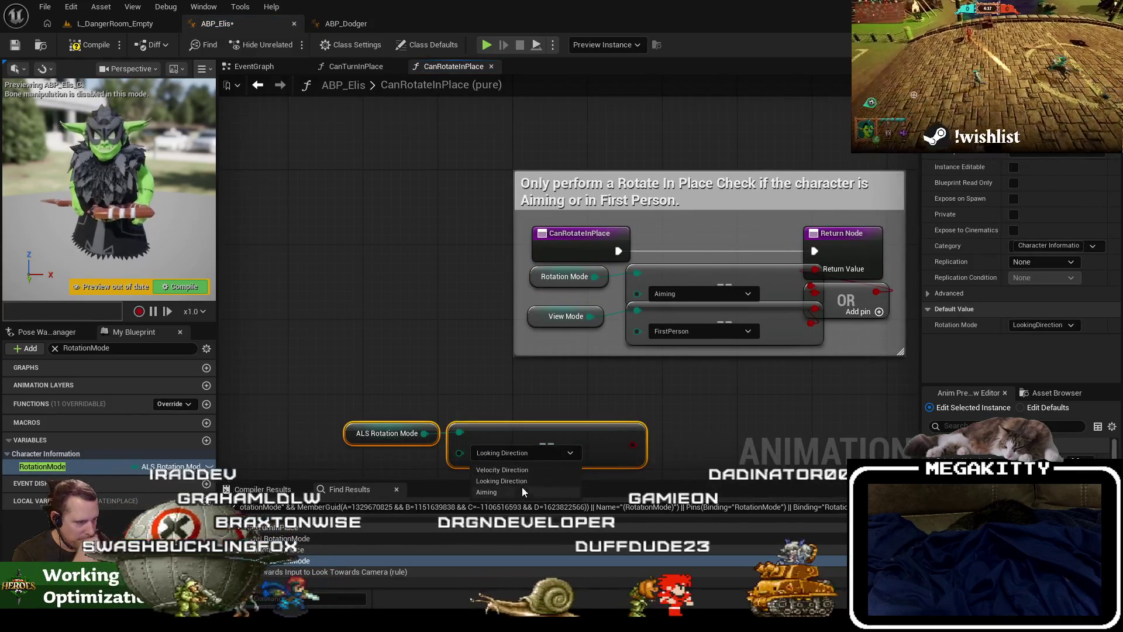
{"action": "left_click", "coordinate": [809, 426]}
{"action": "left_click_drag", "start_coordinate": [344, 285], "coordinate": [571, 313]}
{"action": "key", "text": "Delete"}
{"action": "left_click_drag", "start_coordinate": [506, 459], "coordinate": [693, 314]}
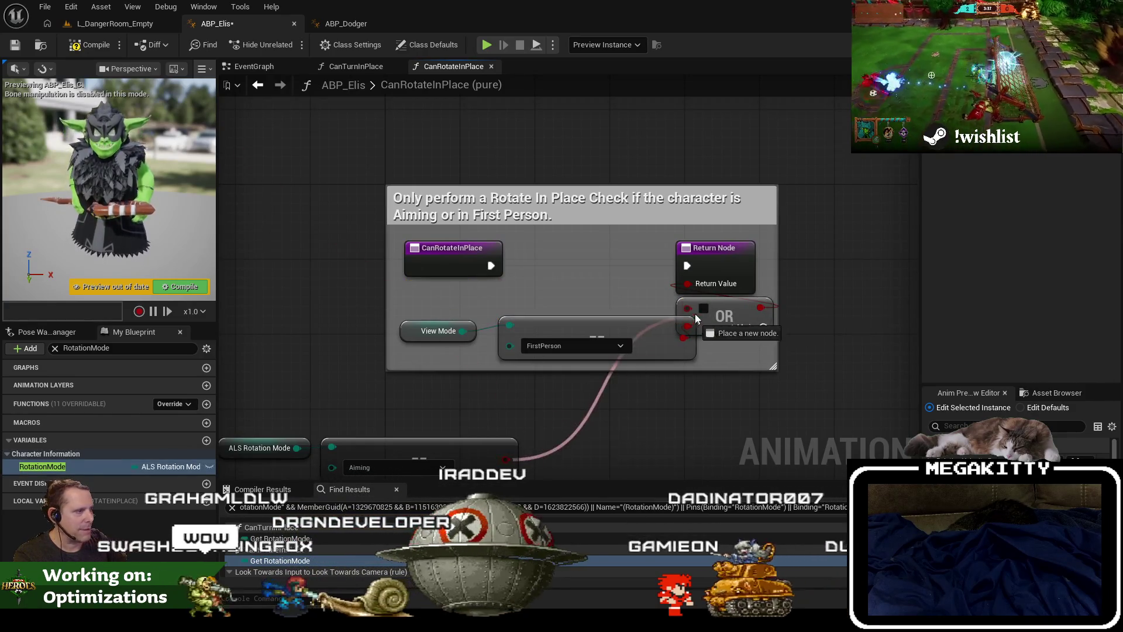
{"action": "left_click_drag", "start_coordinate": [327, 389], "coordinate": [595, 374]}
{"action": "mouse_move", "coordinate": [486, 342]}
{"action": "left_mouse_down"}
{"action": "mouse_move", "coordinate": [670, 232]}
{"action": "mouse_move", "coordinate": [718, 167]}
{"action": "mouse_move", "coordinate": [623, 224]}
{"action": "left_mouse_up"}
Open the Look Towards Input to Look Towards Camera rule and make room below its nodes
{"action": "scroll", "coordinate": [318, 543], "scroll_direction": "down", "scroll_amount": 2}
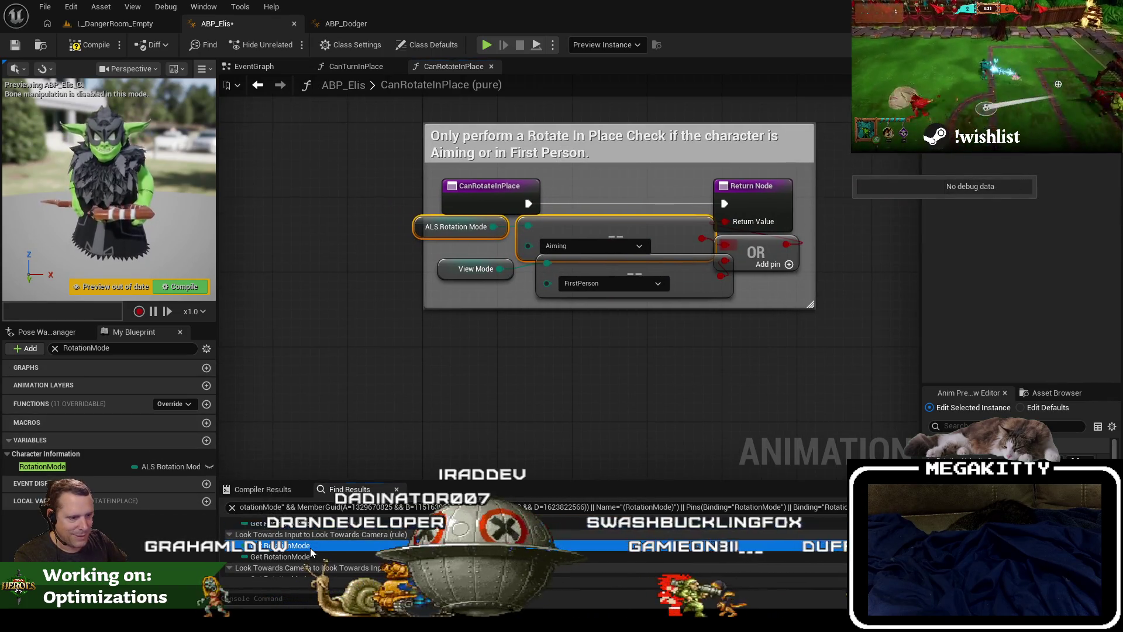
{"action": "double_click", "coordinate": [310, 547]}
{"action": "left_click_drag", "start_coordinate": [509, 434], "coordinate": [574, 454]}
Replace the old Looking Direction check with a pasted ALS Rotation Mode == Looking Direction check wired into OR
{"action": "key", "text": "ctrl+v"}
{"action": "left_click_drag", "start_coordinate": [622, 423], "coordinate": [539, 407]}
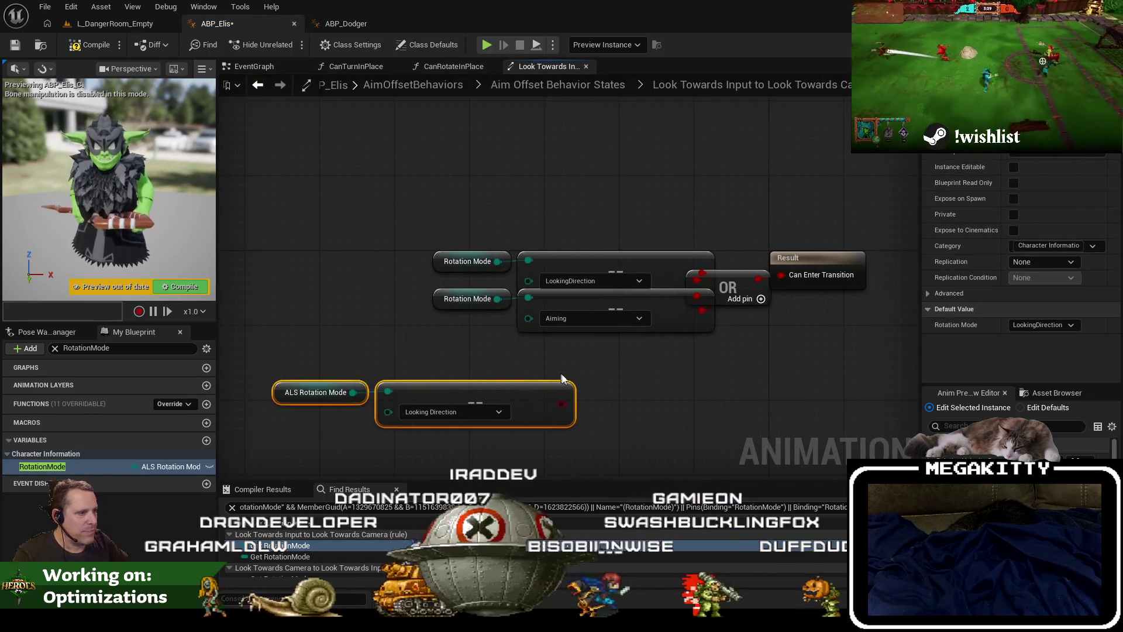
{"action": "left_click", "coordinate": [403, 411]}
{"action": "key", "text": "Escape"}
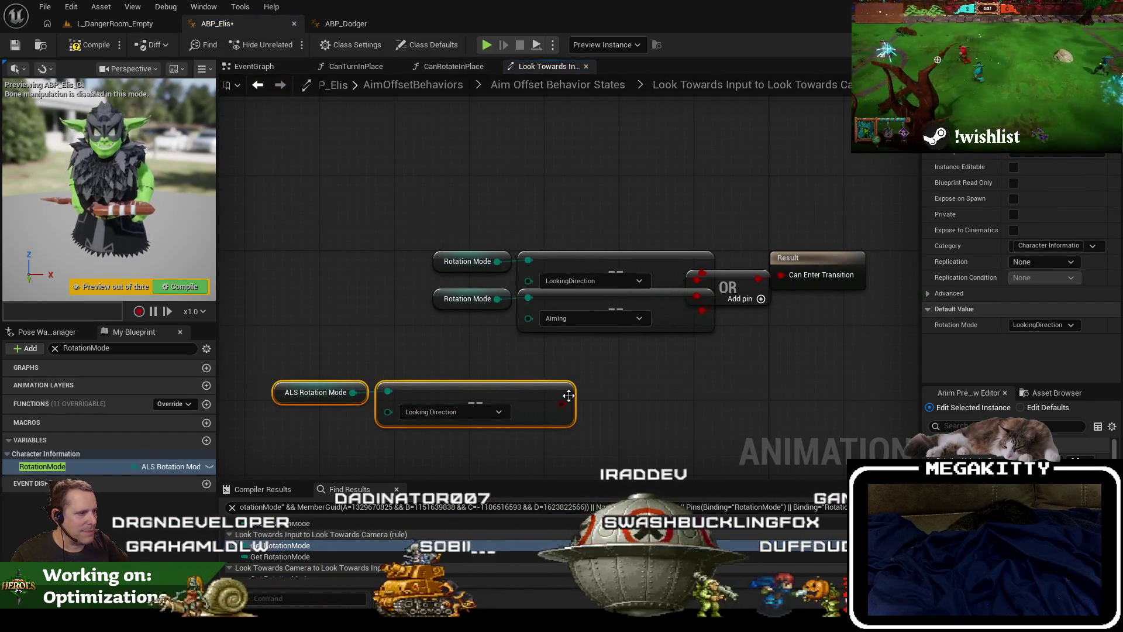
{"action": "mouse_move", "coordinate": [374, 208]}
{"action": "left_mouse_down"}
{"action": "mouse_move", "coordinate": [515, 264]}
{"action": "mouse_move", "coordinate": [582, 272]}
{"action": "left_mouse_up"}
{"action": "key", "text": "Delete"}
{"action": "mouse_move", "coordinate": [562, 404]}
{"action": "left_mouse_down"}
{"action": "mouse_move", "coordinate": [661, 386]}
{"action": "mouse_move", "coordinate": [704, 283]}
{"action": "left_mouse_up"}
{"action": "left_click_drag", "start_coordinate": [472, 429], "coordinate": [476, 391]}
Add a second ALS Rotation Mode check set to Aiming, replacing the old Aiming check in OR
{"action": "key", "text": "ctrl+v"}
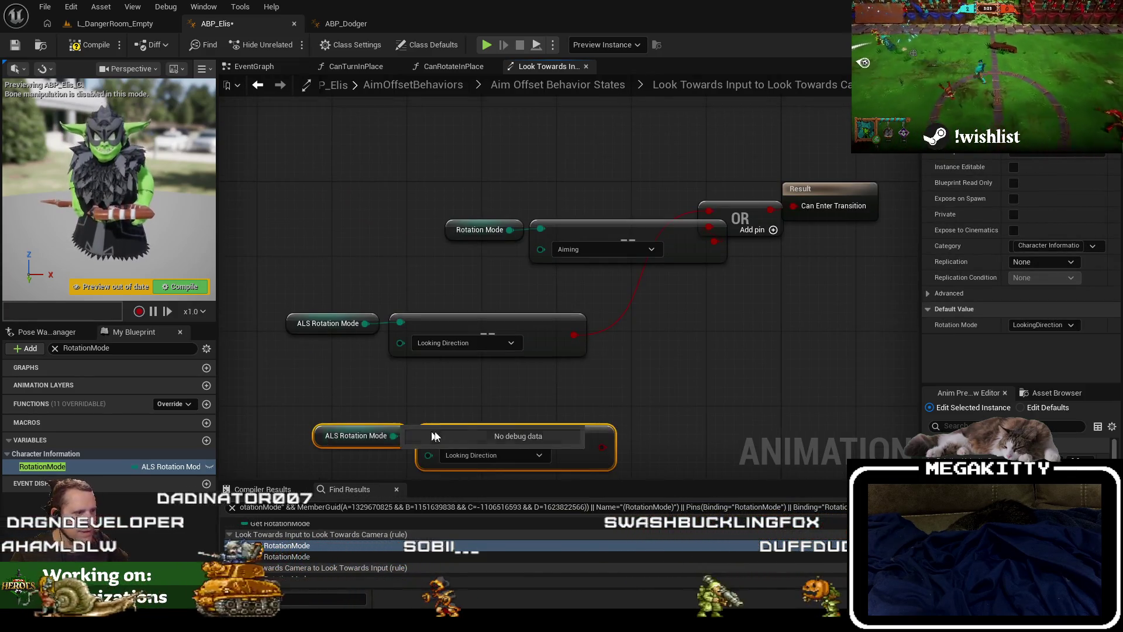
{"action": "left_click", "coordinate": [478, 456]}
{"action": "left_click", "coordinate": [489, 458]}
{"action": "left_click", "coordinate": [476, 497]}
{"action": "left_click_drag", "start_coordinate": [447, 186], "coordinate": [556, 245]}
{"action": "key", "text": "Delete"}
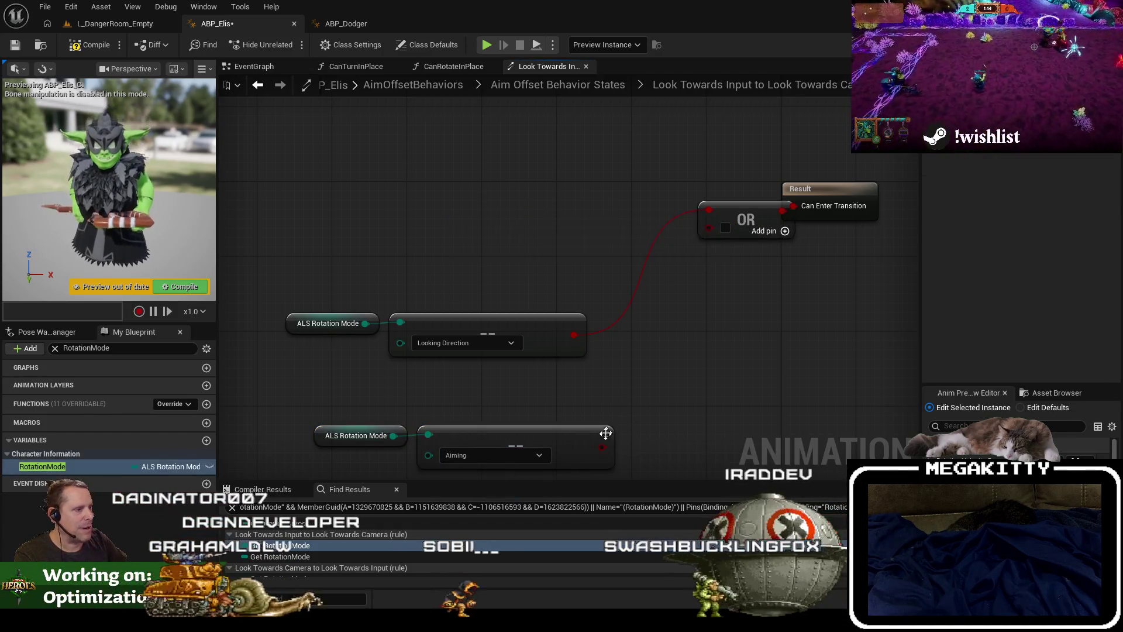
{"action": "mouse_move", "coordinate": [603, 452]}
{"action": "left_mouse_down"}
{"action": "mouse_move", "coordinate": [718, 252]}
{"action": "mouse_move", "coordinate": [710, 228]}
{"action": "left_mouse_up"}
Stack both new comparison pairs beside OR and open the Look Towards Camera to Look Towards Input rule
{"action": "mouse_move", "coordinate": [526, 393]}
{"action": "left_mouse_down"}
{"action": "mouse_move", "coordinate": [532, 313]}
{"action": "mouse_move", "coordinate": [638, 191]}
{"action": "left_mouse_up"}
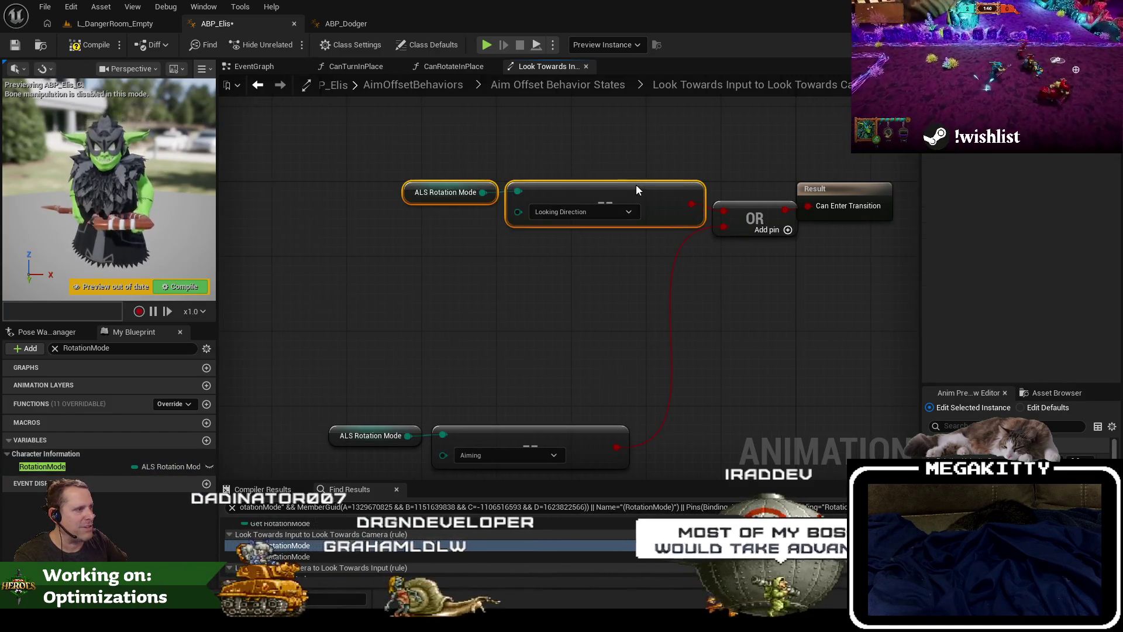
{"action": "mouse_move", "coordinate": [363, 403]}
{"action": "left_mouse_down"}
{"action": "mouse_move", "coordinate": [559, 441]}
{"action": "mouse_move", "coordinate": [620, 326]}
{"action": "mouse_move", "coordinate": [634, 244]}
{"action": "left_mouse_up"}
{"action": "mouse_move", "coordinate": [564, 332]}
{"action": "left_mouse_down"}
{"action": "mouse_move", "coordinate": [489, 412]}
{"action": "mouse_move", "coordinate": [535, 401]}
{"action": "left_mouse_up"}
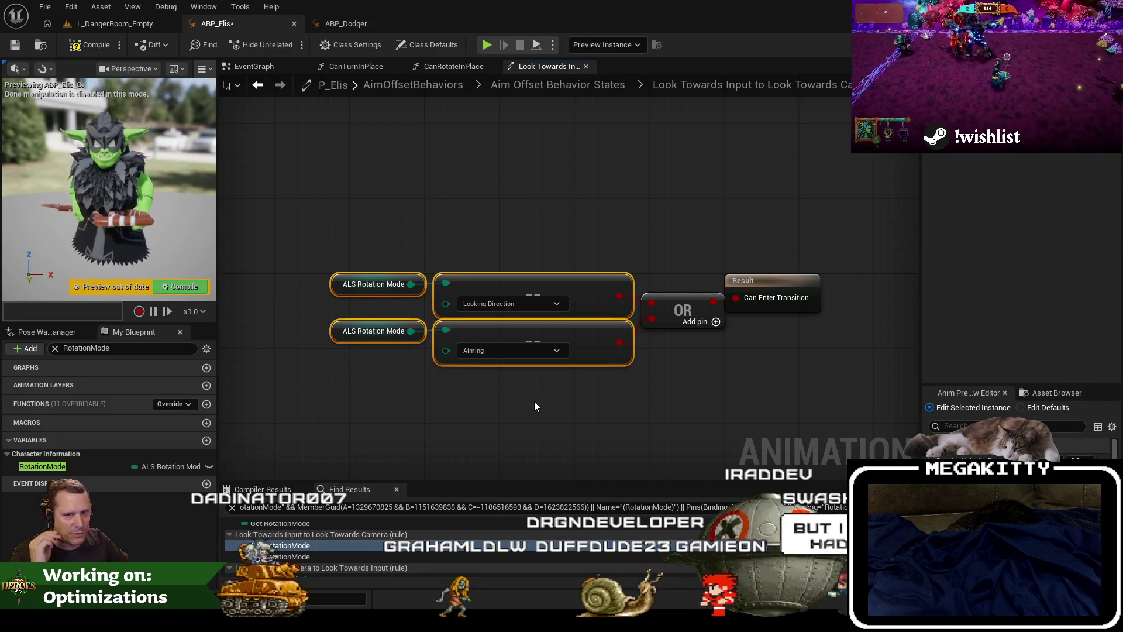
{"action": "left_click_drag", "start_coordinate": [552, 411], "coordinate": [363, 236]}
{"action": "left_click", "coordinate": [42, 467]}
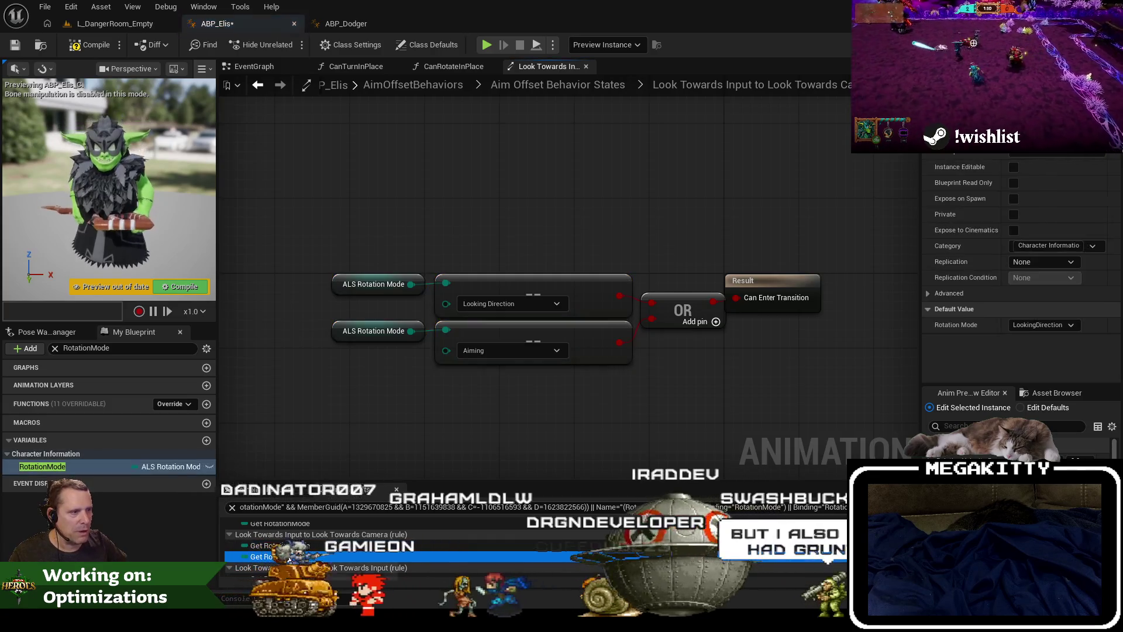
{"action": "left_click_drag", "start_coordinate": [394, 434], "coordinate": [392, 404]}
{"action": "double_click", "coordinate": [279, 573]}
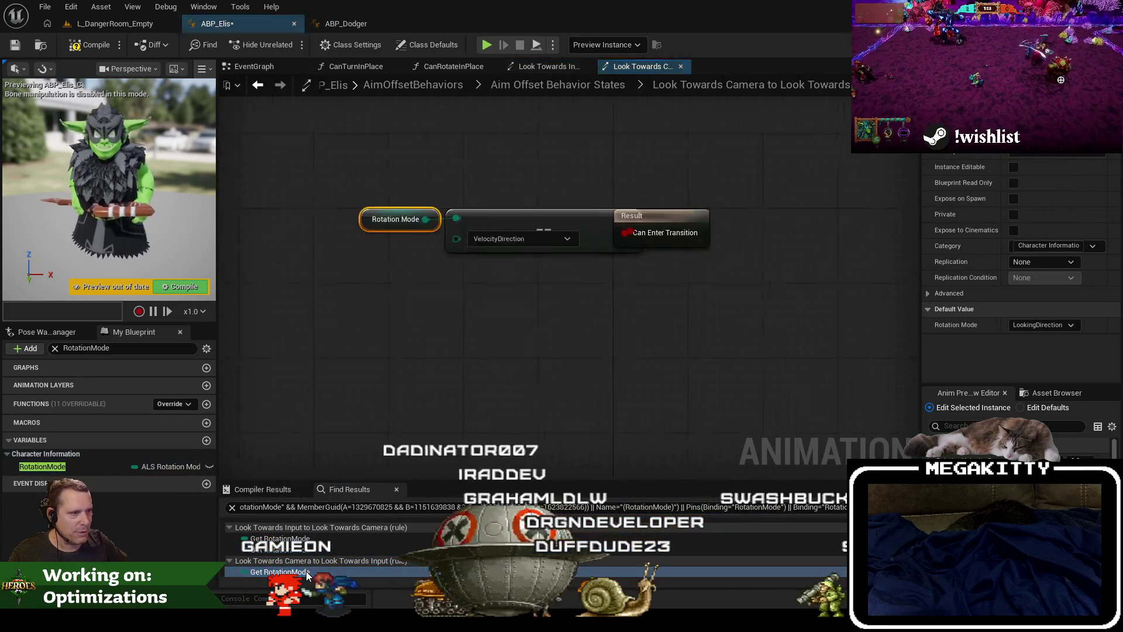
Add an ALS Rotation Mode == Velocity Direction check wired to Can Enter Transition
{"action": "key", "text": "ctrl+v"}
{"action": "left_click", "coordinate": [473, 380]}
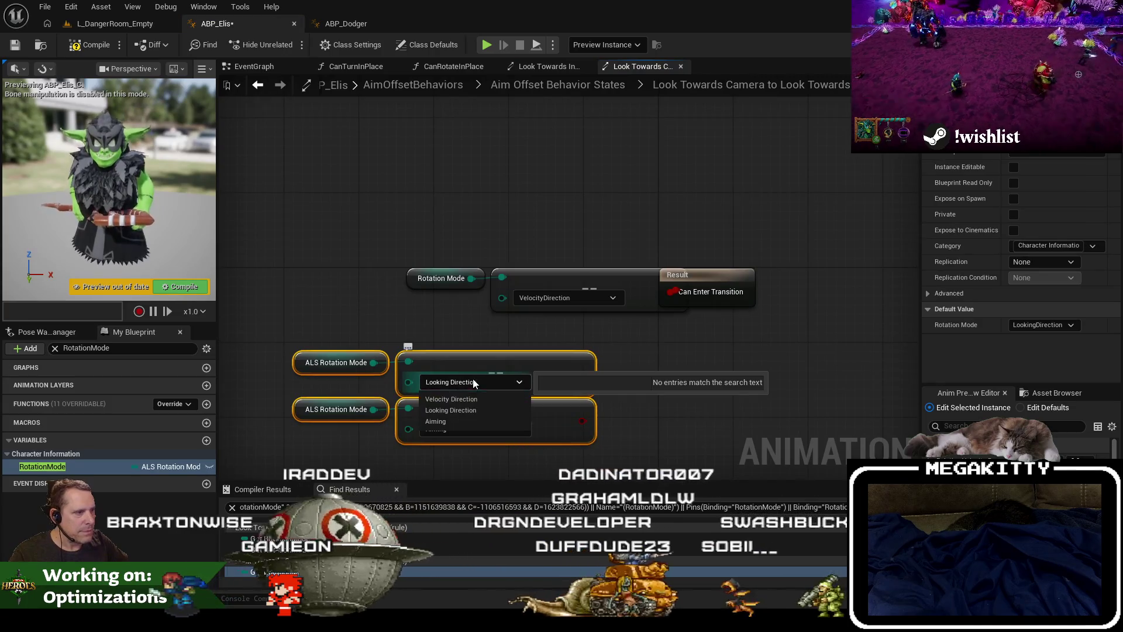
{"action": "left_click", "coordinate": [451, 399]}
{"action": "left_click_drag", "start_coordinate": [527, 456], "coordinate": [326, 404]}
{"action": "key", "text": "Delete"}
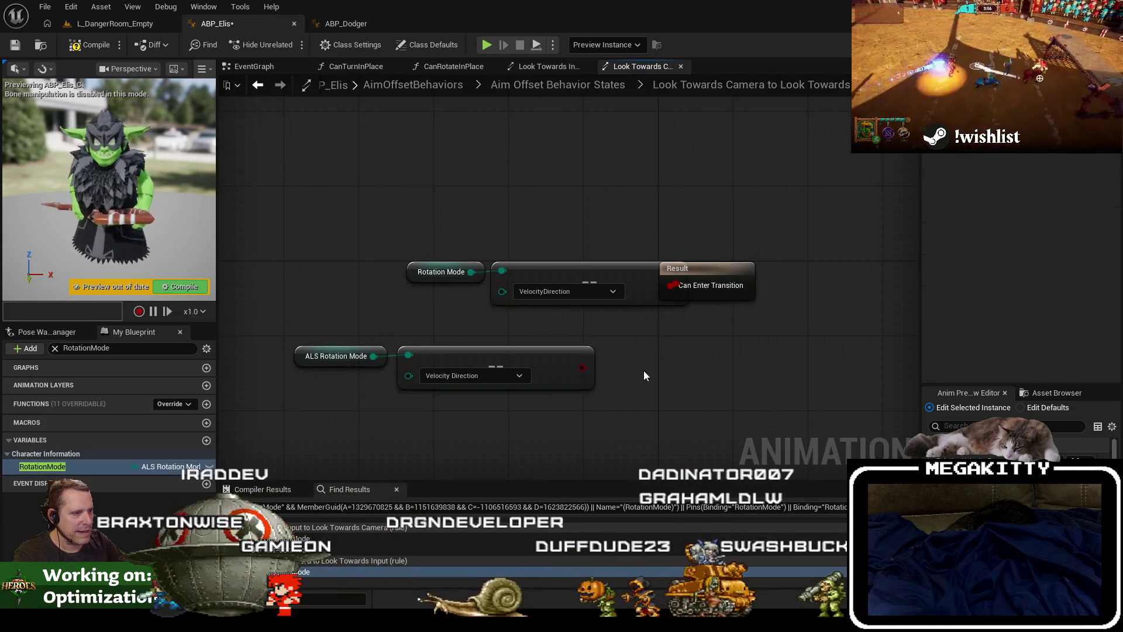
{"action": "left_click_drag", "start_coordinate": [584, 368], "coordinate": [701, 289]}
Delete the old Rotation Mode check, move the new pair into its spot, and remove the RotationMode variable
{"action": "mouse_move", "coordinate": [388, 235]}
{"action": "left_mouse_down"}
{"action": "mouse_move", "coordinate": [439, 291]}
{"action": "mouse_move", "coordinate": [509, 283]}
{"action": "left_mouse_up"}
{"action": "key", "text": "Delete"}
{"action": "left_click_drag", "start_coordinate": [557, 388], "coordinate": [290, 342]}
{"action": "left_click_drag", "start_coordinate": [532, 348], "coordinate": [591, 273]}
{"action": "left_click", "coordinate": [524, 221]}
{"action": "mouse_move", "coordinate": [354, 208]}
{"action": "left_mouse_down"}
{"action": "mouse_move", "coordinate": [414, 243]}
{"action": "mouse_move", "coordinate": [473, 357]}
{"action": "left_mouse_up"}
{"action": "left_click", "coordinate": [72, 468]}
{"action": "key", "text": "Delete"}
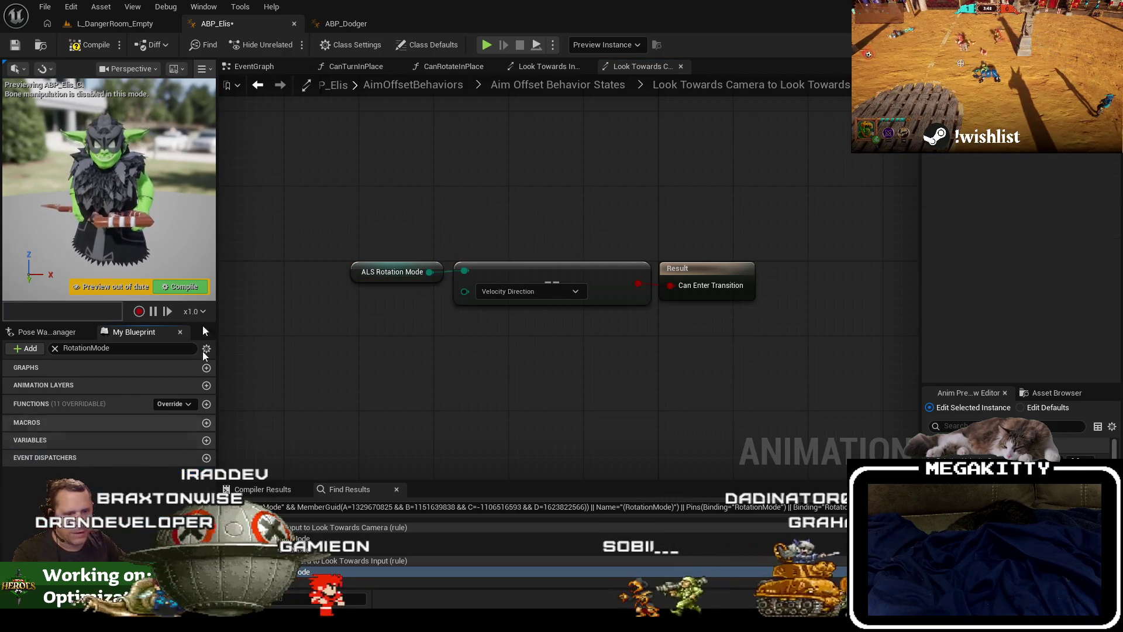
Save ABP_Elis and search My Blueprint for AllowedGait
{"action": "left_click", "coordinate": [14, 45]}
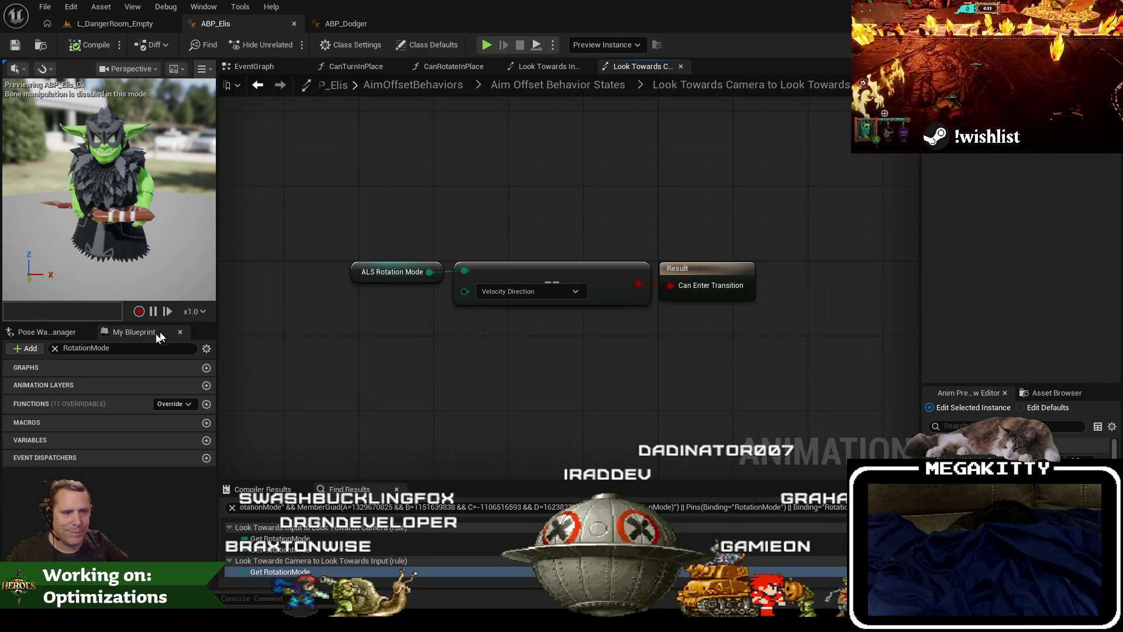
{"action": "key", "text": "ctrl+a"}
{"action": "type", "text": "AllowedGai"}
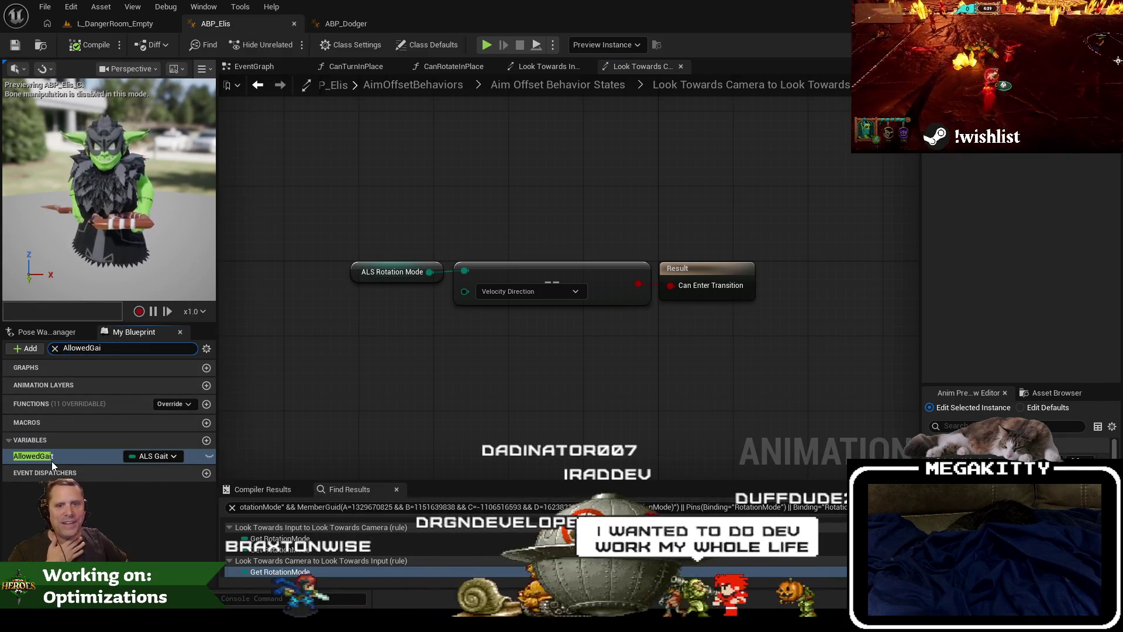
Confirm AllowedGait has no references and delete the variable
{"action": "right_click", "coordinate": [50, 455]}
{"action": "mouse_move", "coordinate": [117, 495]}
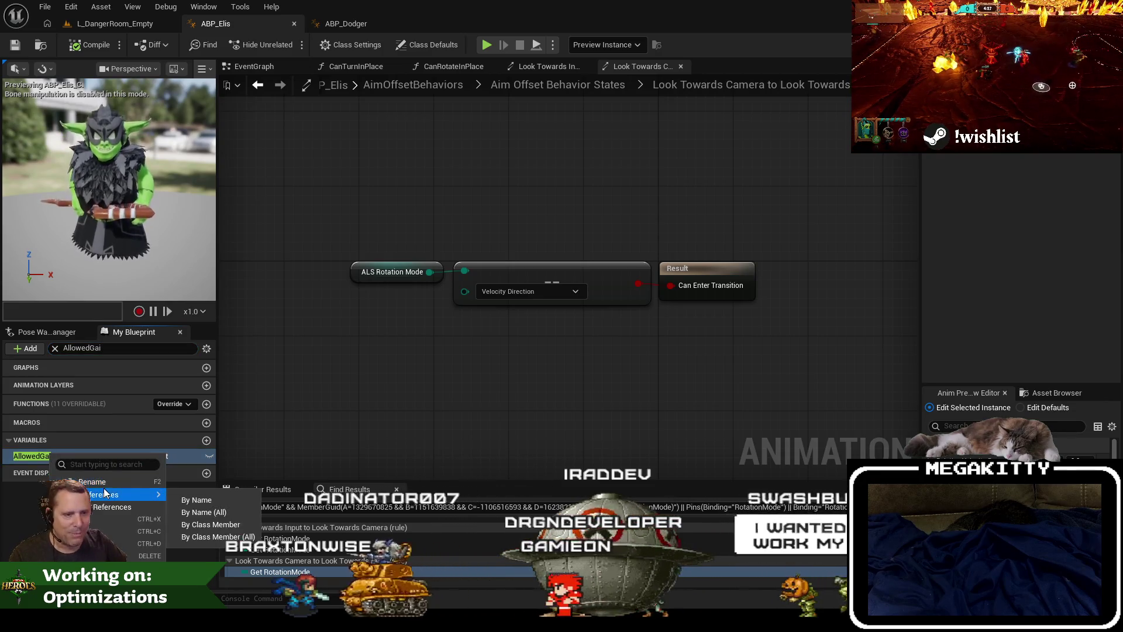
{"action": "left_click", "coordinate": [205, 525]}
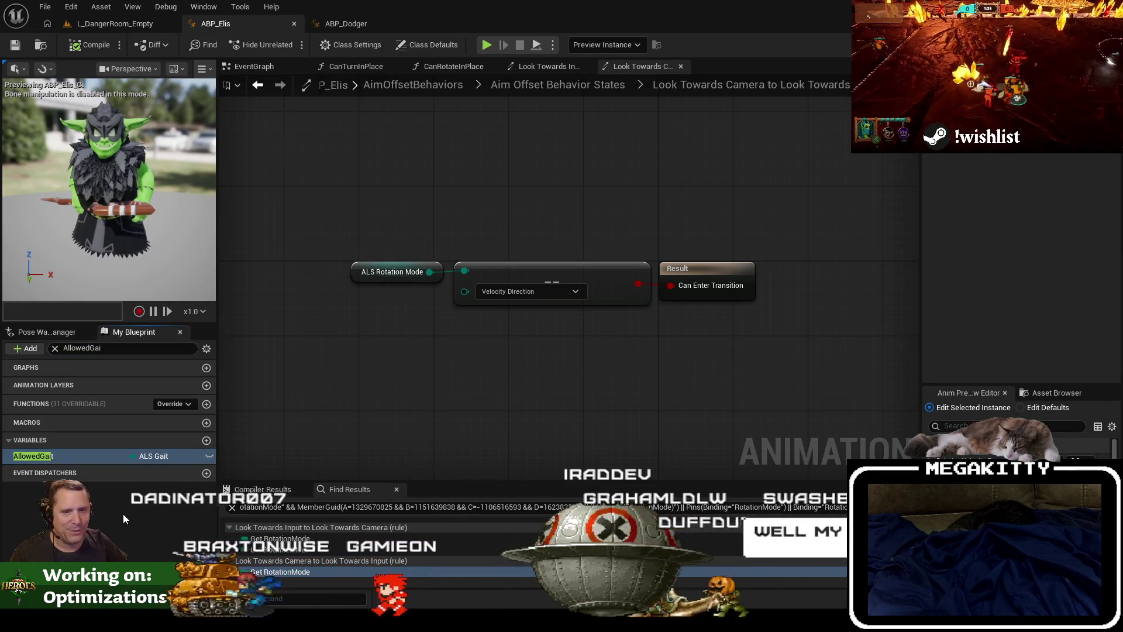
{"action": "left_click", "coordinate": [82, 457]}
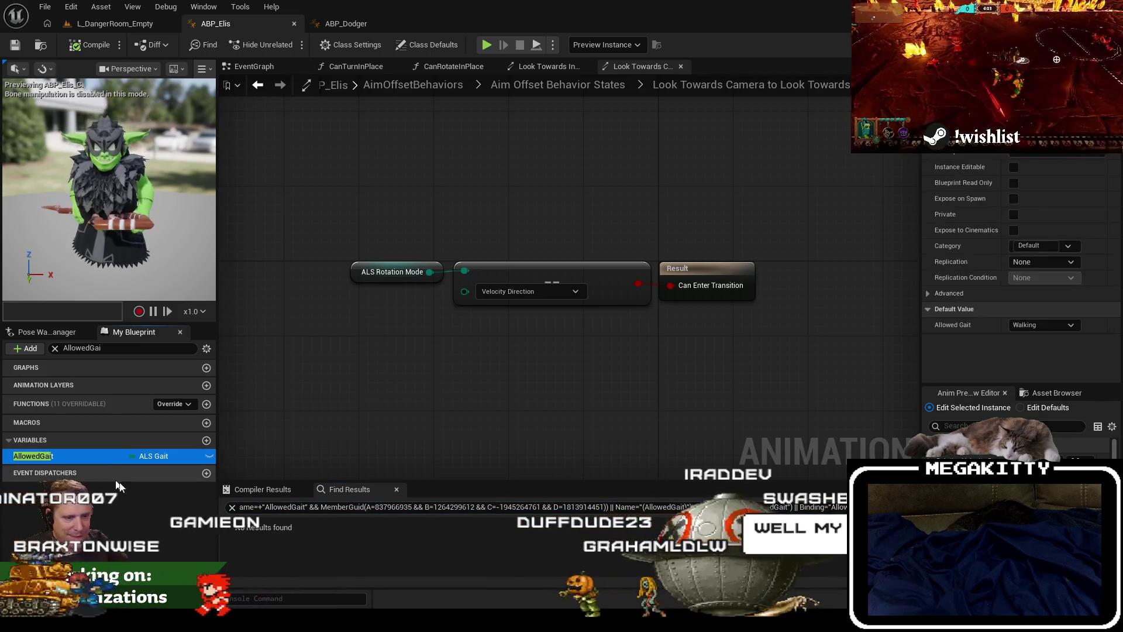
{"action": "key", "text": "Delete"}
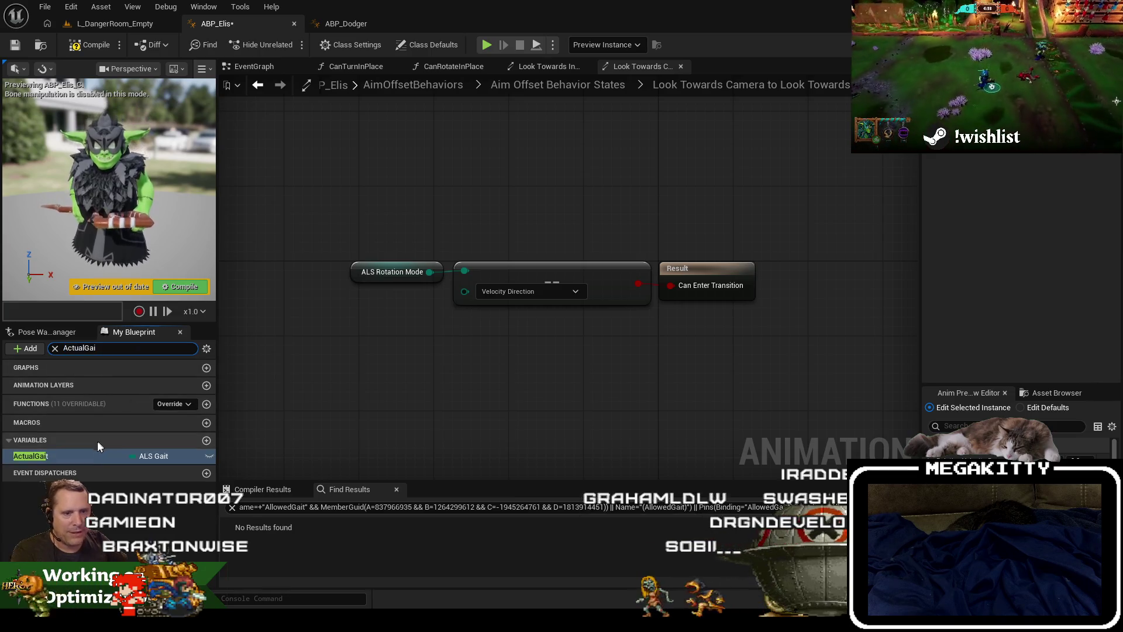
{"action": "left_click", "coordinate": [83, 455]}
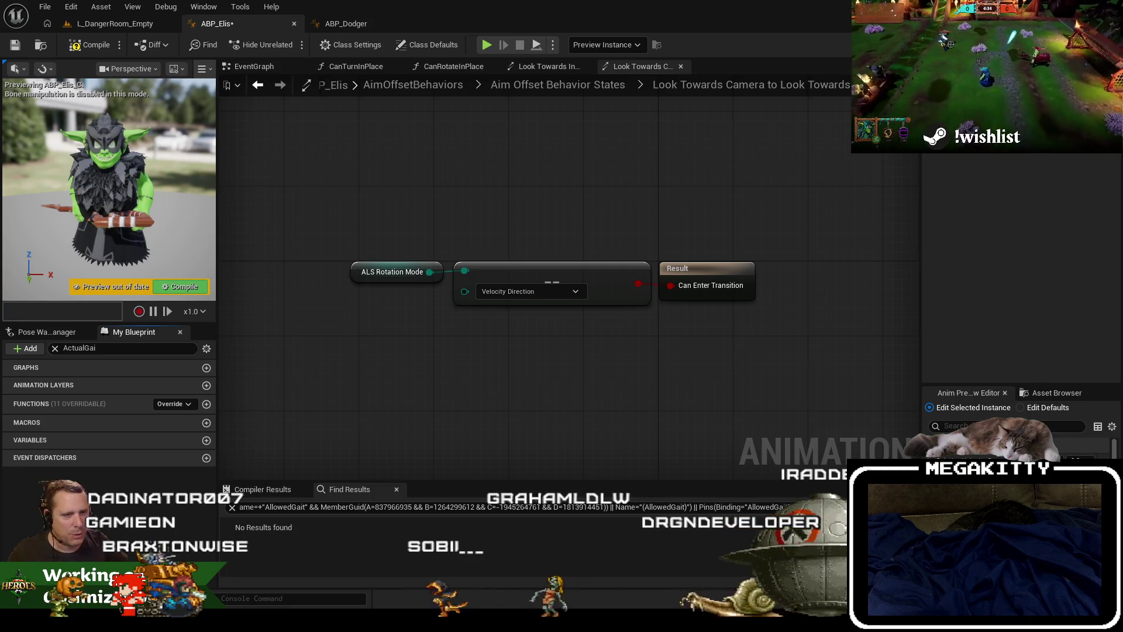
{"action": "type", "text": "DesiredGait"}
{"action": "type", "text": "DesiredGai"}
{"action": "left_click", "coordinate": [75, 453]}
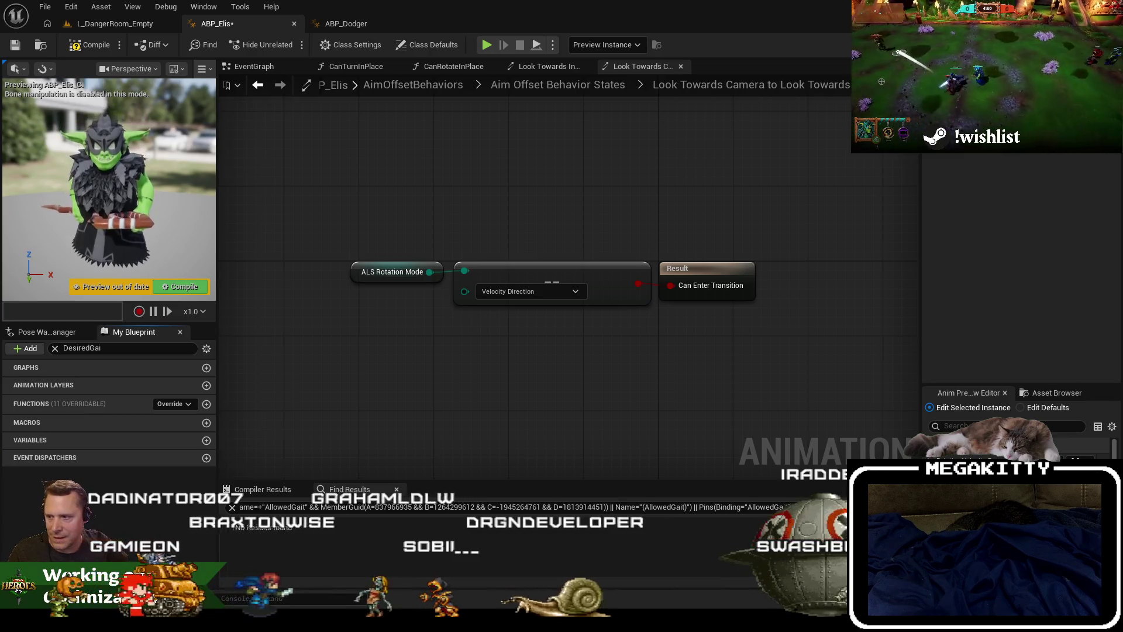
Find references to the Gait variable and open CalculateWalkRunBlend at its Gait node
{"action": "double_click", "coordinate": [82, 348]}
{"action": "type", "text": "Gait"}
{"action": "right_click", "coordinate": [65, 466]}
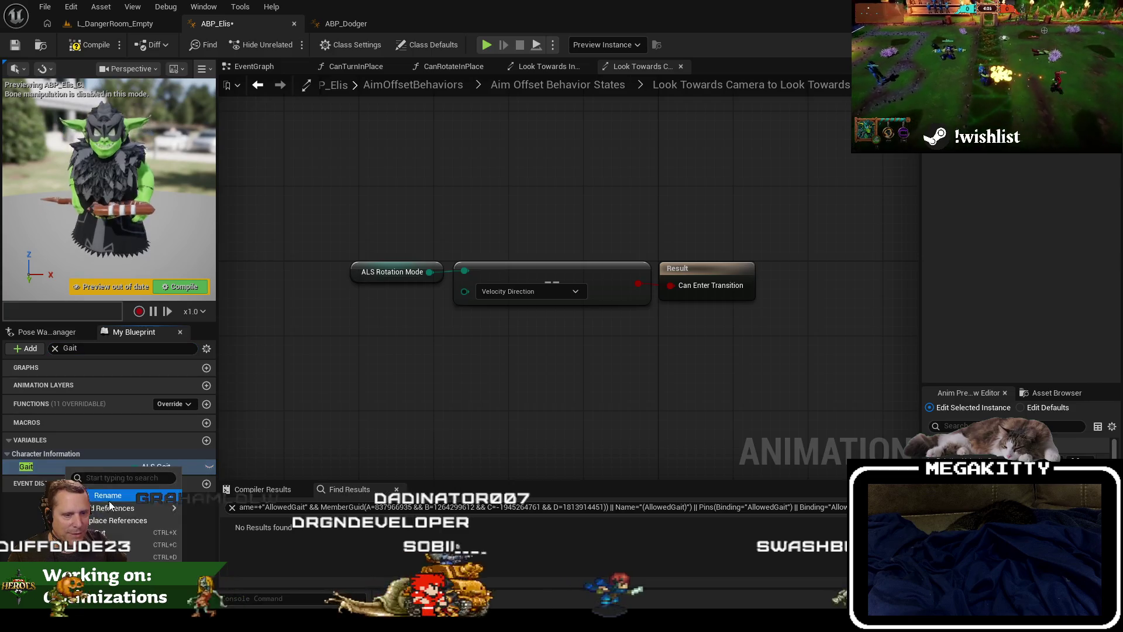
{"action": "mouse_move", "coordinate": [141, 508]}
{"action": "left_click", "coordinate": [218, 538]}
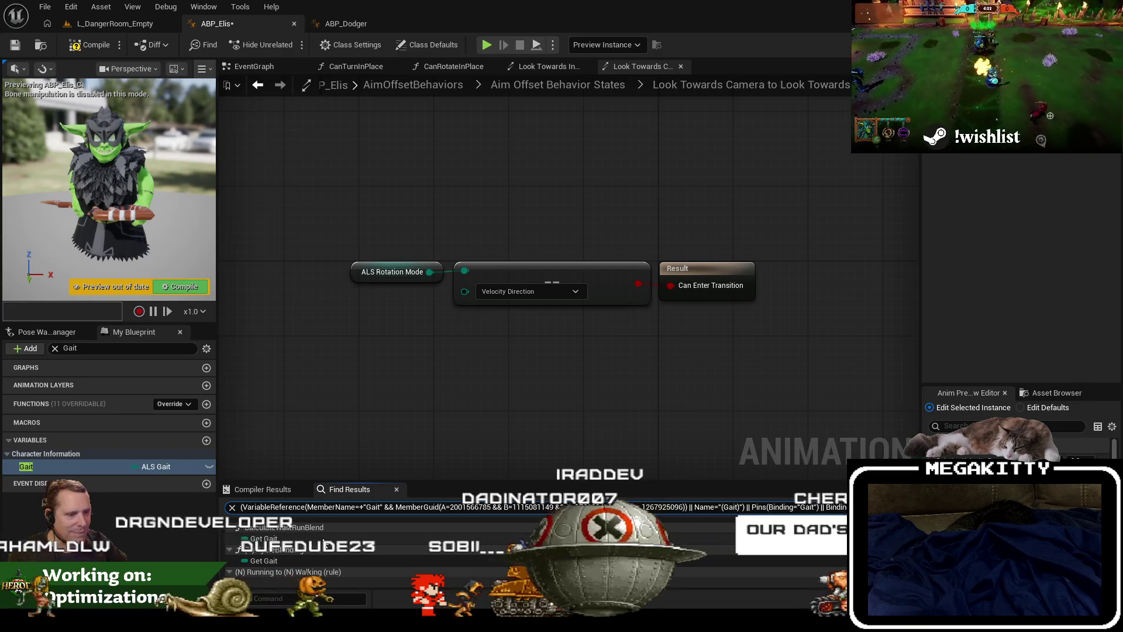
{"action": "double_click", "coordinate": [264, 538]}
Close every graph tab except EventGraph, then reopen CalculateWalkRunBlend at the Gait node
{"action": "left_click", "coordinate": [291, 66]}
{"action": "right_click", "coordinate": [290, 66]}
{"action": "left_click", "coordinate": [322, 132]}
{"action": "left_click", "coordinate": [82, 469]}
{"action": "double_click", "coordinate": [274, 539]}
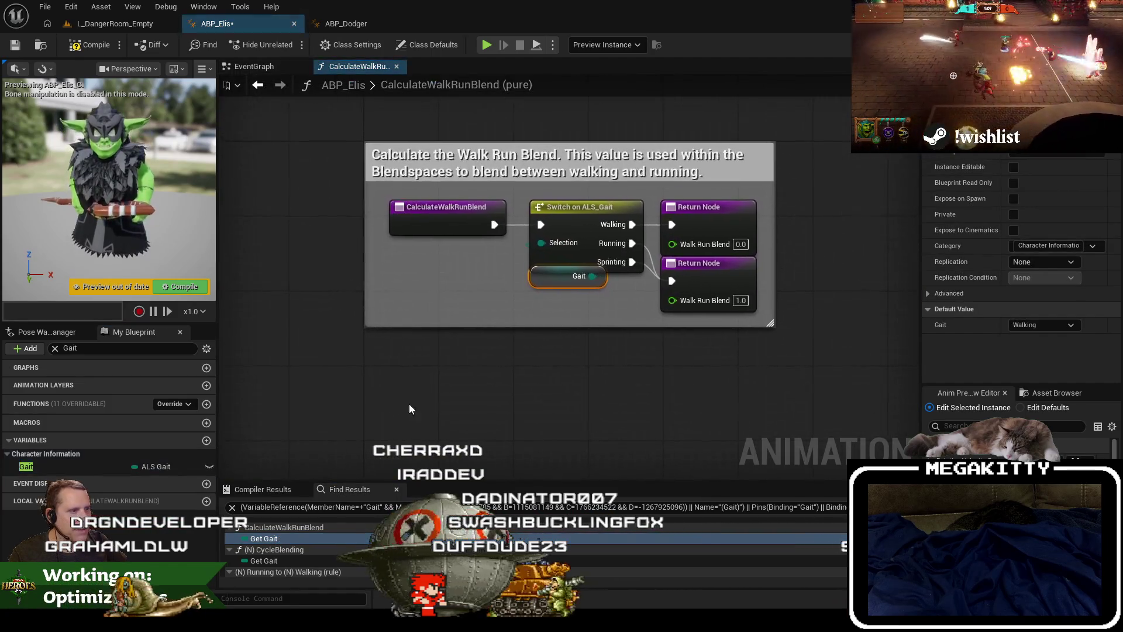
Add a Get ALS Gait node feeding a new Switch on EALS_Gait
{"action": "right_click", "coordinate": [488, 401]}
{"action": "type", "text": "get als gait"}
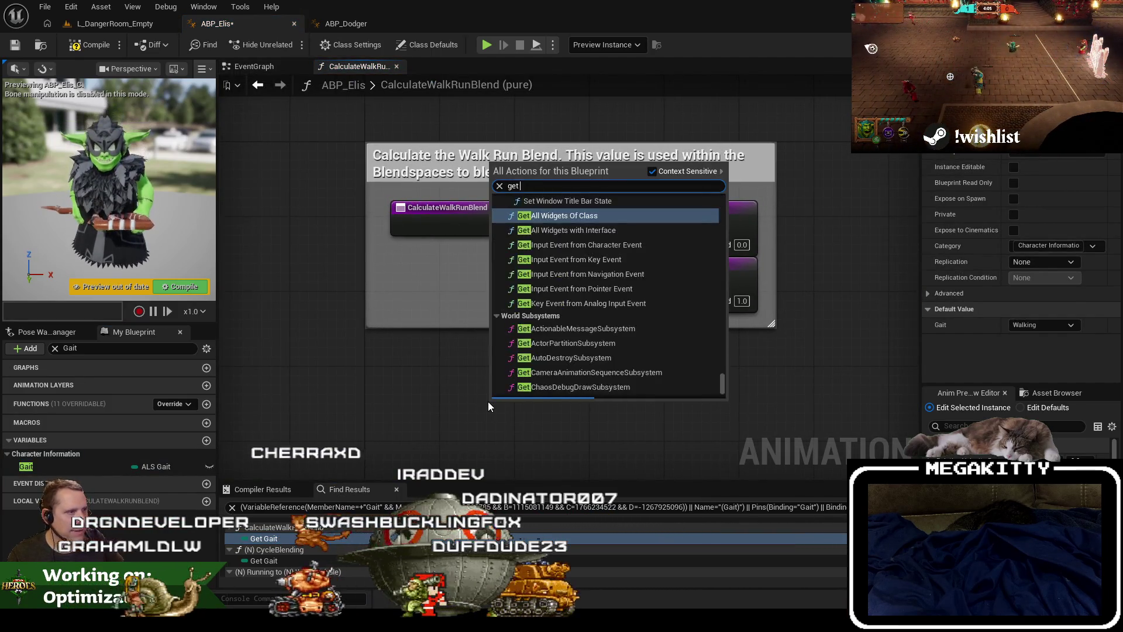
{"action": "key", "text": "Down"}
{"action": "key", "text": "Down"}
{"action": "key", "text": "Down"}
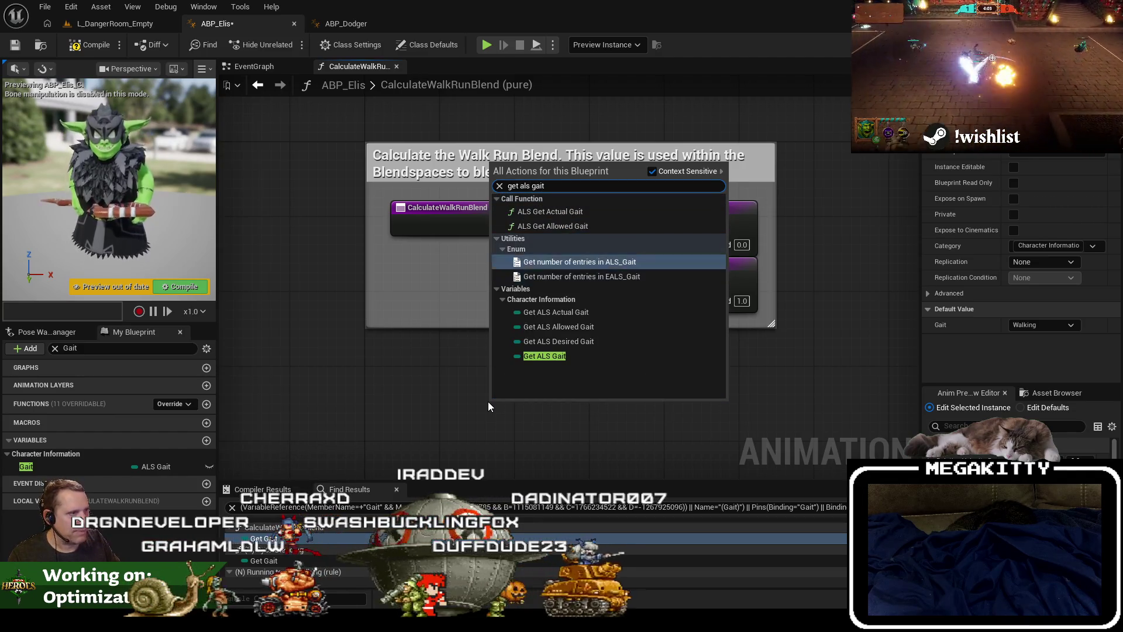
{"action": "key", "text": "Down"}
{"action": "key", "text": "Return"}
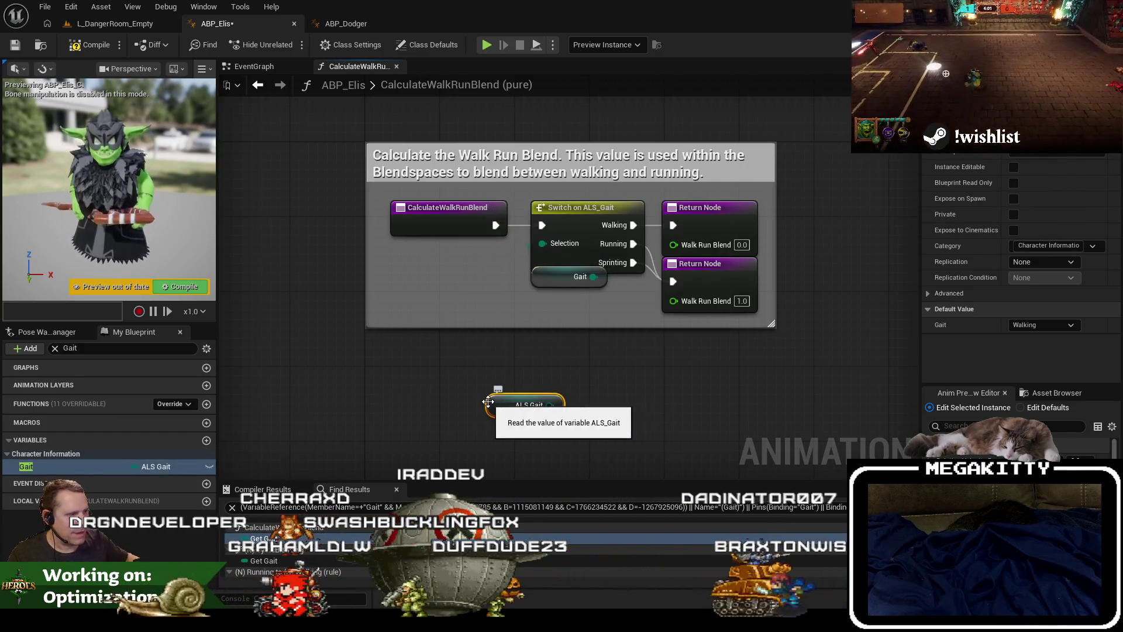
{"action": "left_click_drag", "start_coordinate": [552, 405], "coordinate": [552, 363]}
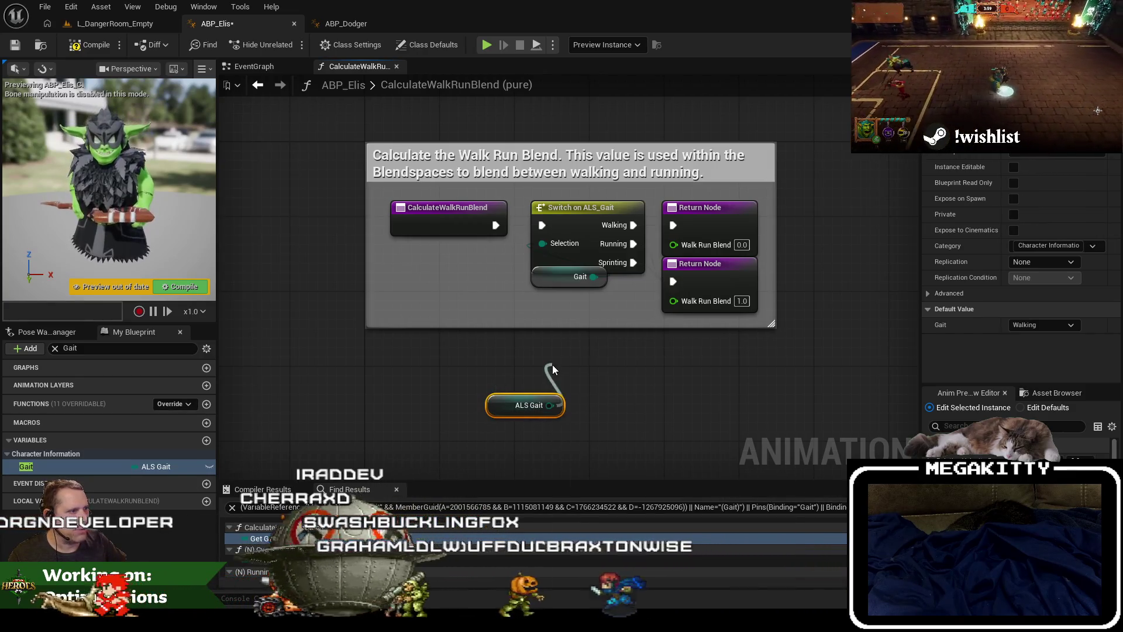
{"action": "type", "text": "switc"}
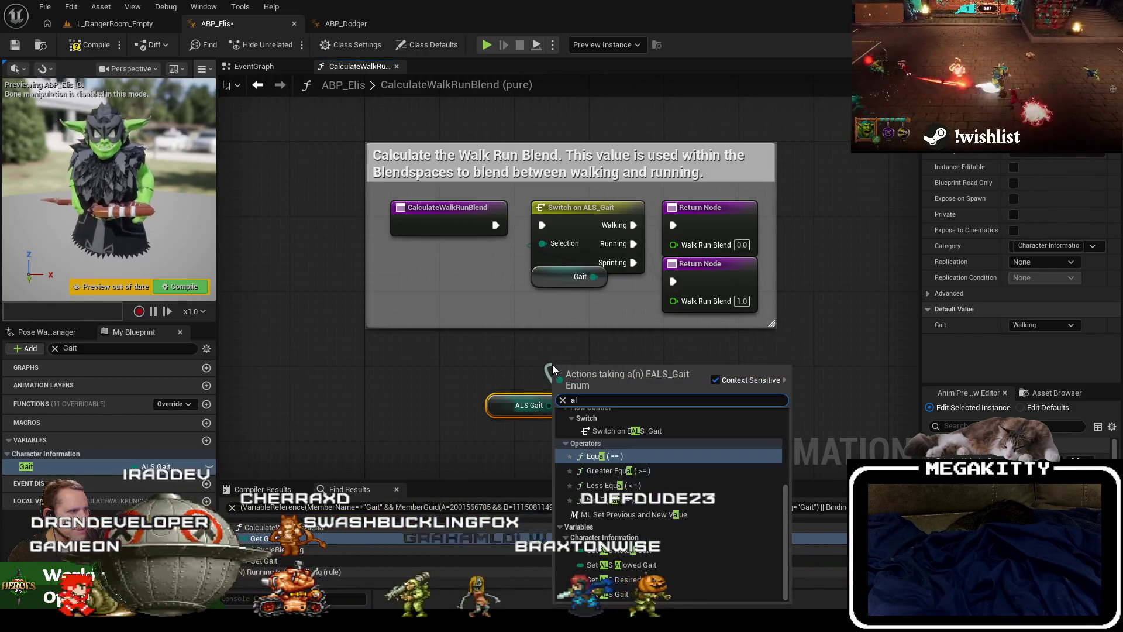
{"action": "key", "text": "Return"}
{"action": "left_click_drag", "start_coordinate": [515, 404], "coordinate": [577, 448]}
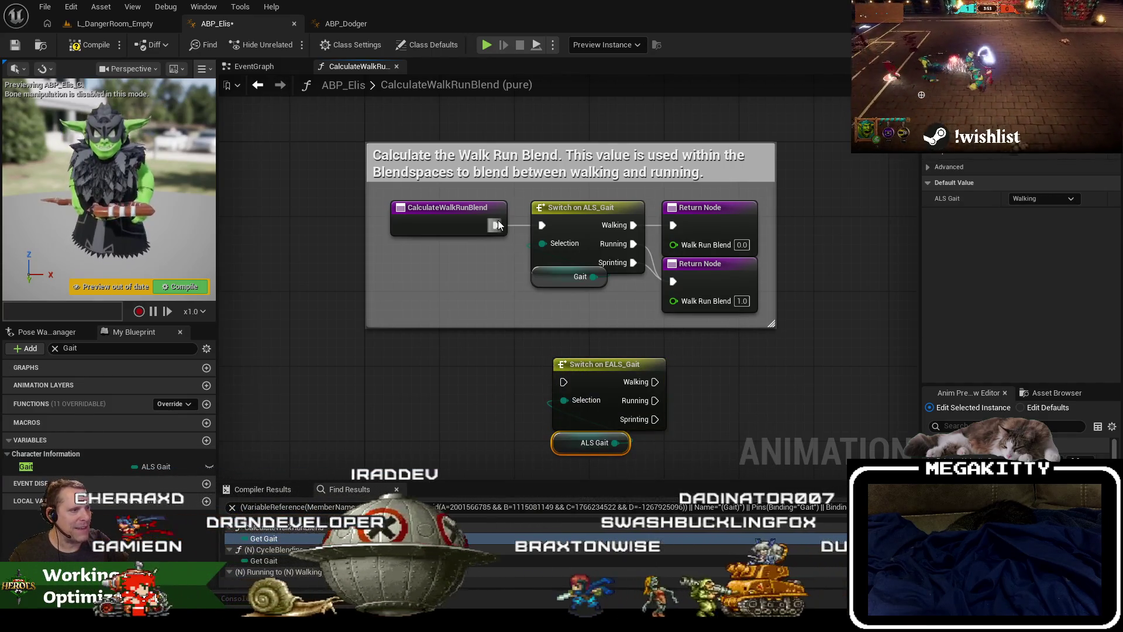
Wire the switch's entry and Running/Sprinting pins to the 1.0 return, removing the old Gait switch and getter
{"action": "mouse_move", "coordinate": [545, 347]}
{"action": "left_mouse_down"}
{"action": "mouse_move", "coordinate": [563, 382]}
{"action": "mouse_move", "coordinate": [582, 214]}
{"action": "mouse_move", "coordinate": [567, 201]}
{"action": "left_mouse_up"}
{"action": "left_click_drag", "start_coordinate": [563, 276], "coordinate": [568, 260]}
{"action": "left_click_drag", "start_coordinate": [549, 395], "coordinate": [566, 284]}
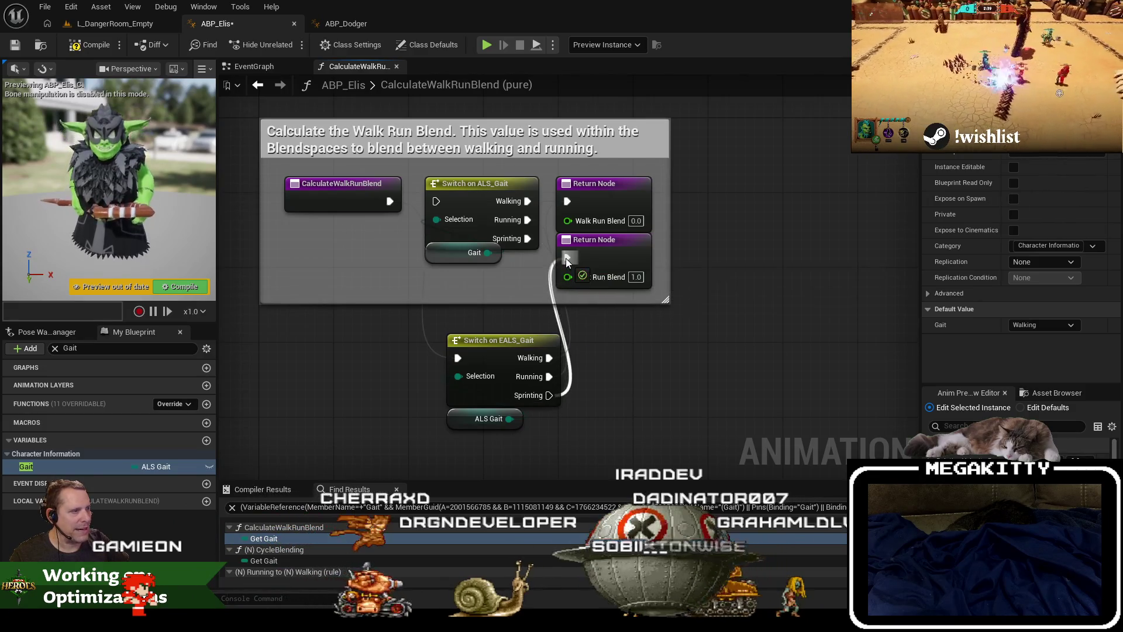
{"action": "left_click_drag", "start_coordinate": [496, 275], "coordinate": [422, 173]}
{"action": "key", "text": "Delete"}
{"action": "left_click_drag", "start_coordinate": [433, 439], "coordinate": [570, 327]}
{"action": "mouse_move", "coordinate": [490, 344]}
{"action": "left_mouse_down"}
{"action": "mouse_move", "coordinate": [462, 185]}
{"action": "mouse_move", "coordinate": [453, 192]}
{"action": "mouse_move", "coordinate": [497, 292]}
{"action": "left_mouse_up"}
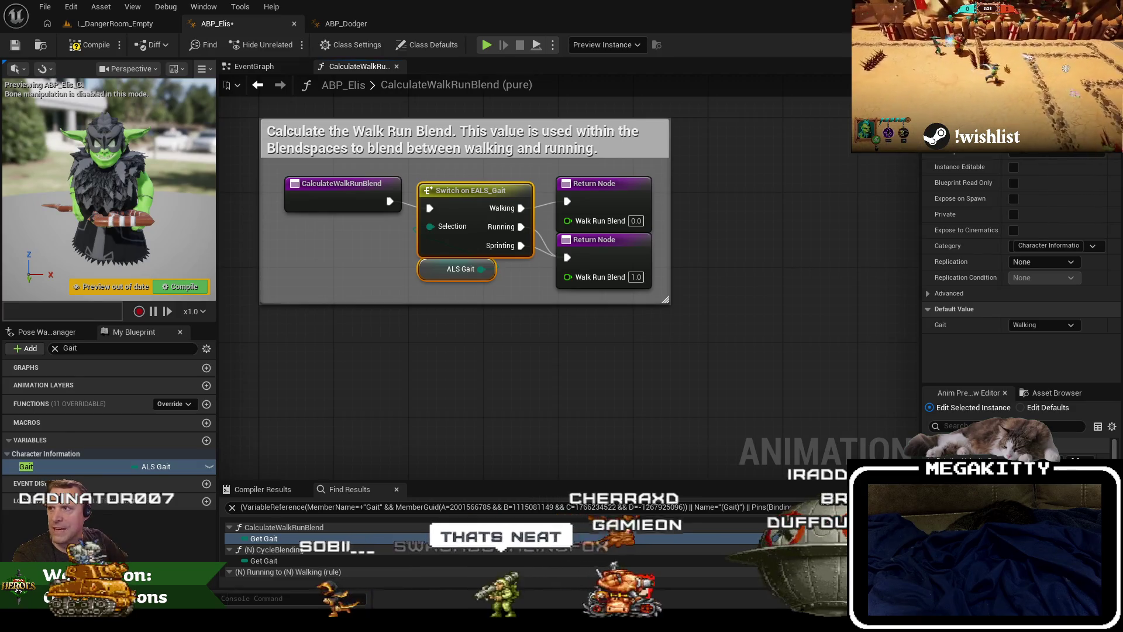
{"action": "left_click_drag", "start_coordinate": [1122, 60], "coordinate": [416, 61]}
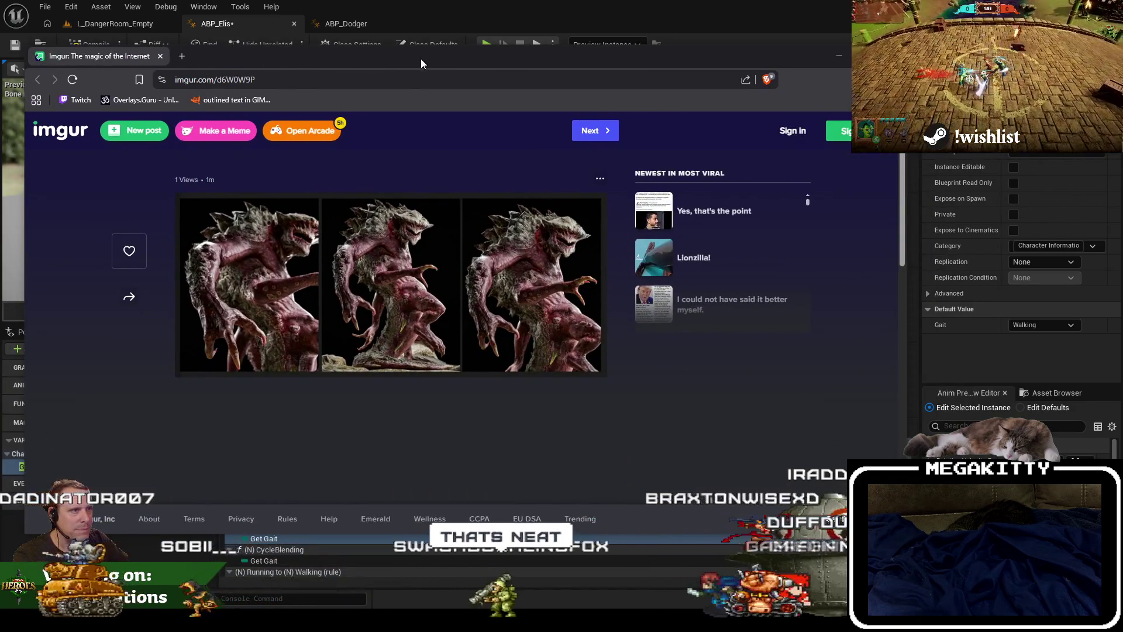
Maximize the browser to view the Imgur creature sculpt image enlarged, then restore the window
{"action": "double_click", "coordinate": [420, 59]}
{"action": "left_click", "coordinate": [448, 243]}
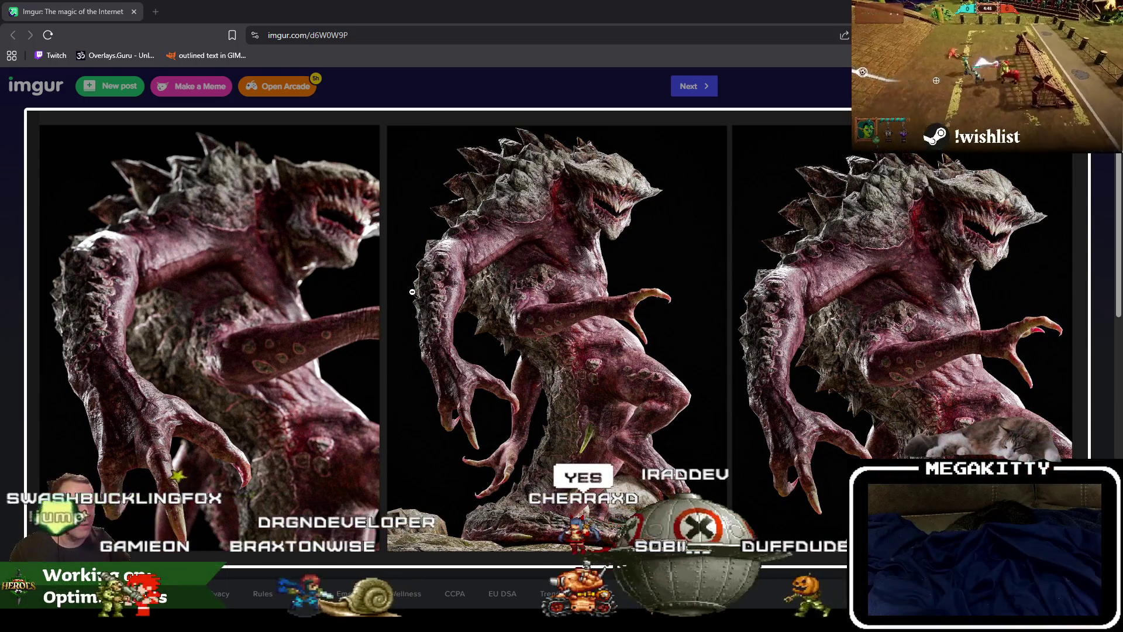
{"action": "mouse_move", "coordinate": [778, 12]}
{"action": "left_mouse_down"}
{"action": "mouse_move", "coordinate": [799, 20]}
{"action": "mouse_move", "coordinate": [695, 50]}
{"action": "mouse_move", "coordinate": [611, 36]}
{"action": "left_mouse_up"}
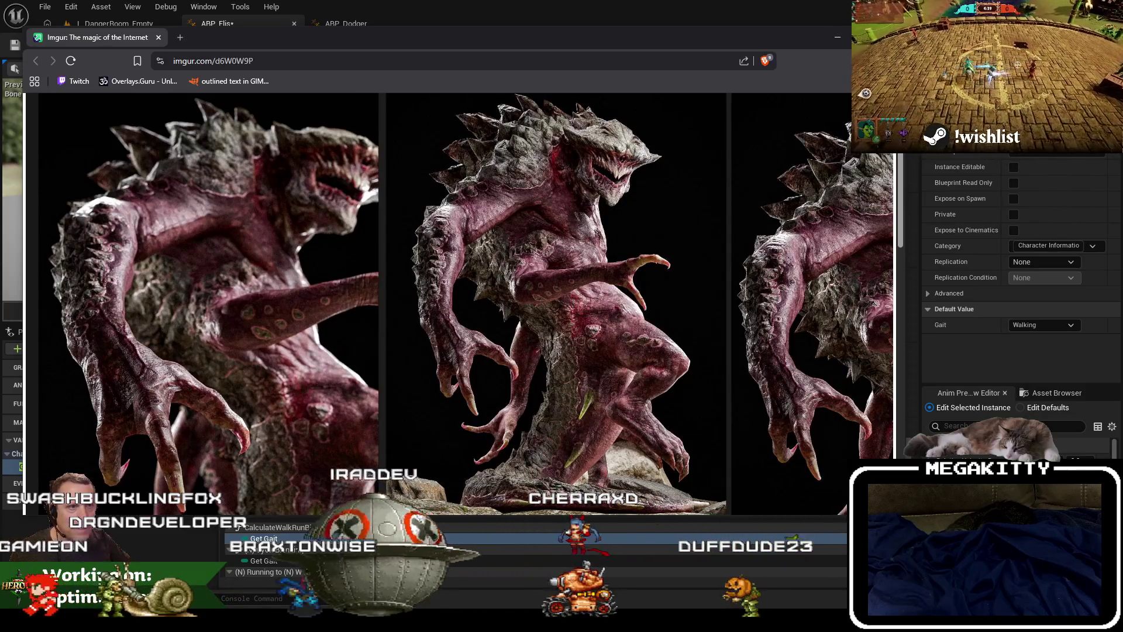
Return to Unreal and open ABP_Elis's (N) CycleBlending graph at its Gait node
{"action": "key", "text": "alt+Tab"}
{"action": "left_click_drag", "start_coordinate": [442, 332], "coordinate": [473, 339]}
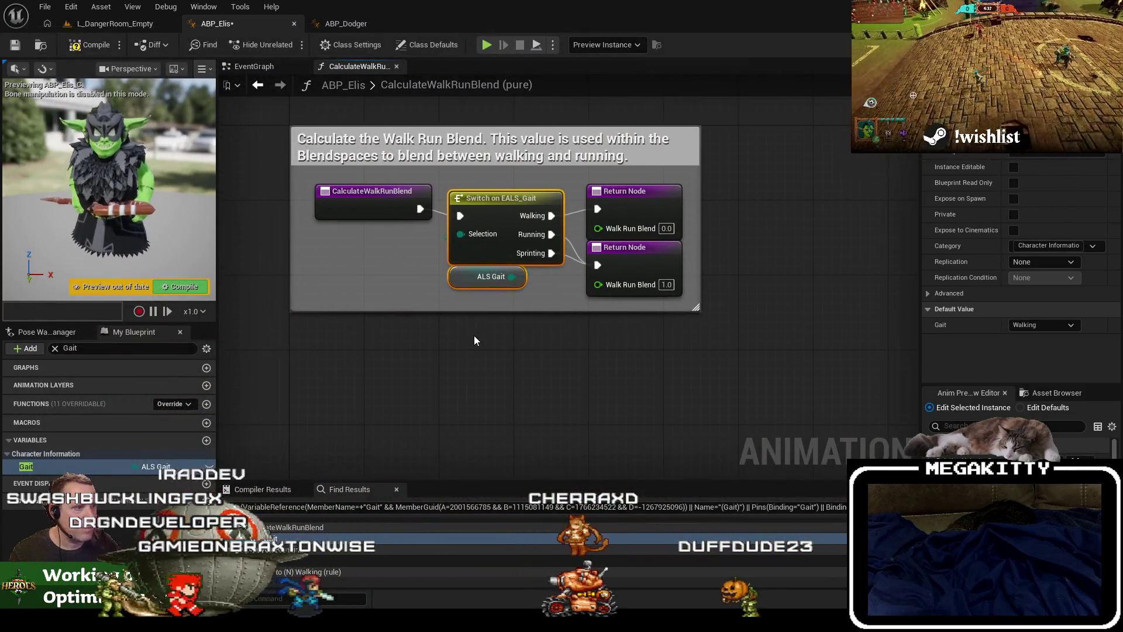
{"action": "left_click", "coordinate": [302, 560]}
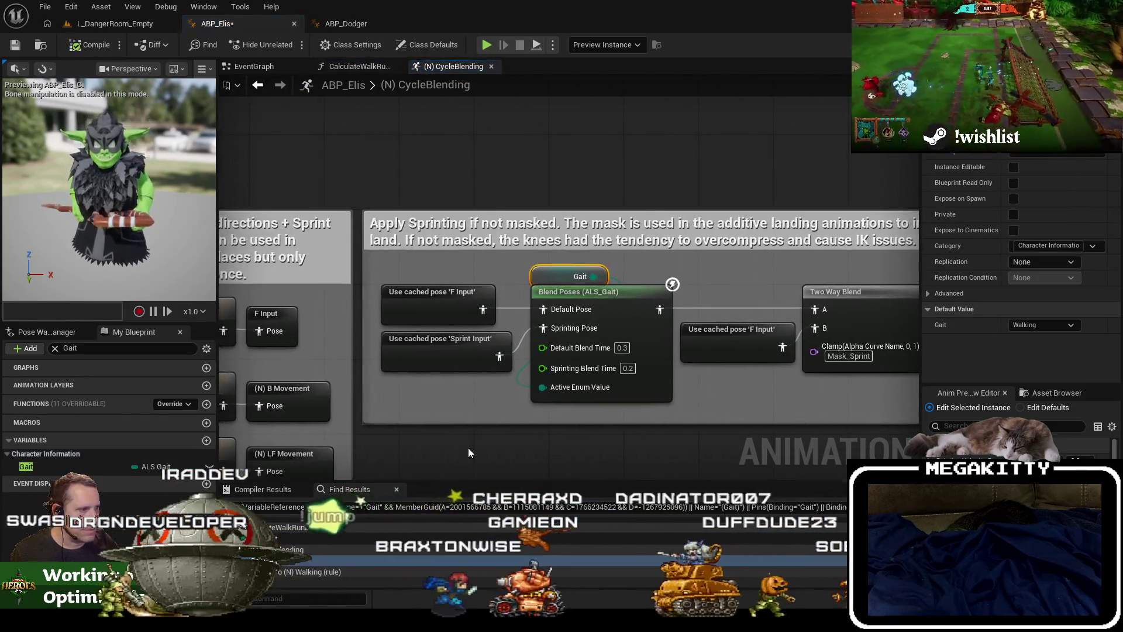
Add a Gait getter feeding Blend Poses' Active Enum Value and enlarge the comment box around it
{"action": "mouse_move", "coordinate": [556, 388]}
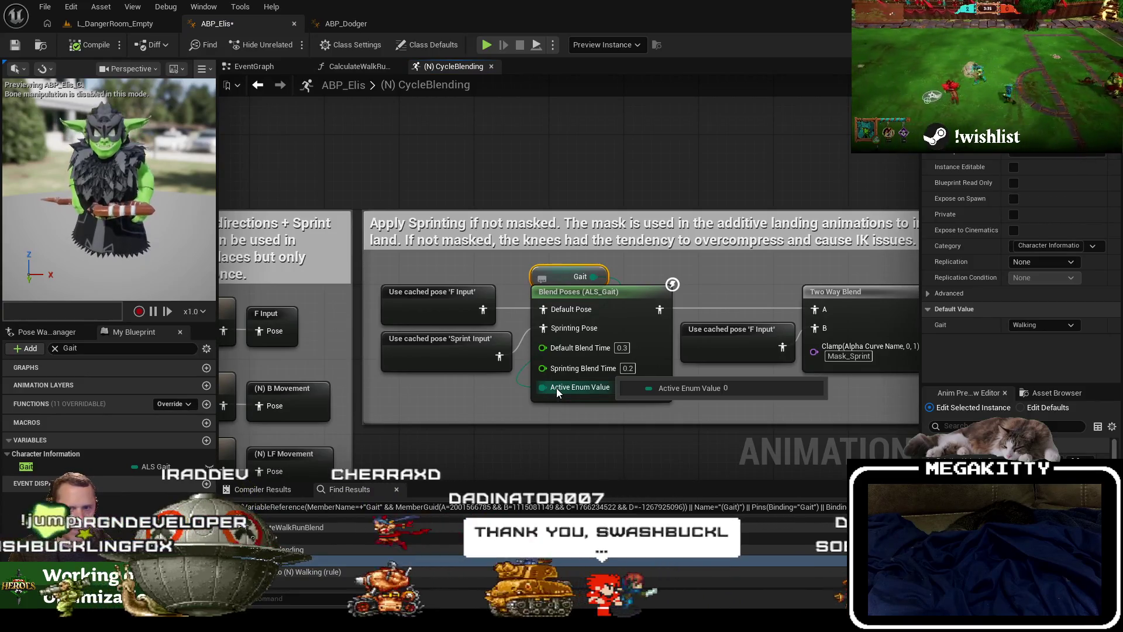
{"action": "left_click_drag", "start_coordinate": [470, 457], "coordinate": [471, 457]}
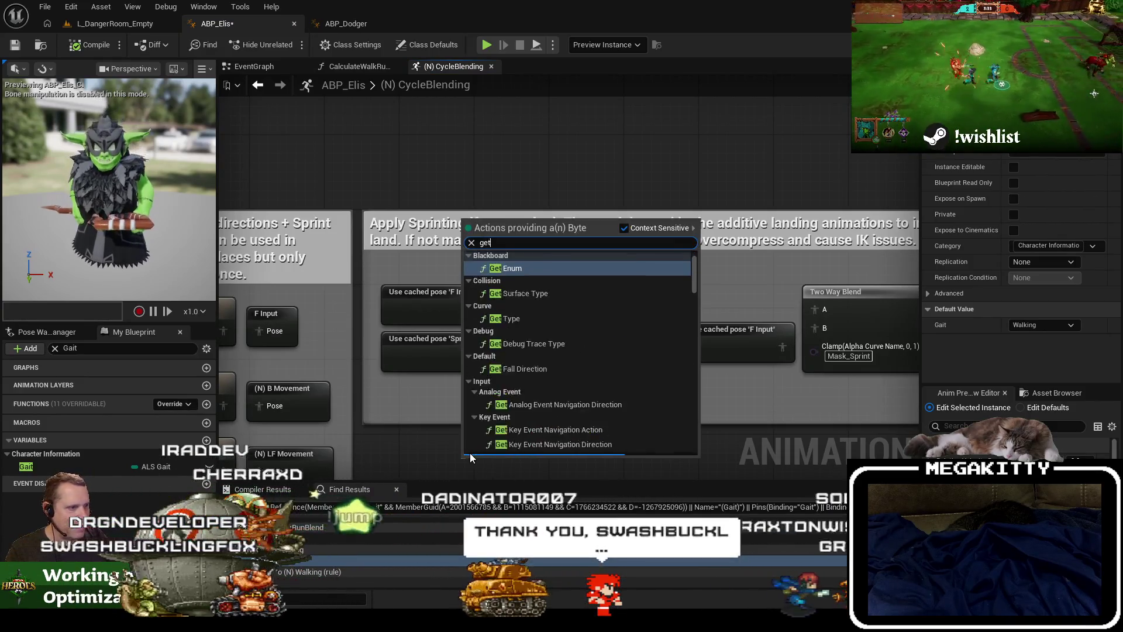
{"action": "type", "text": "gait"}
{"action": "left_click", "coordinate": [514, 377]}
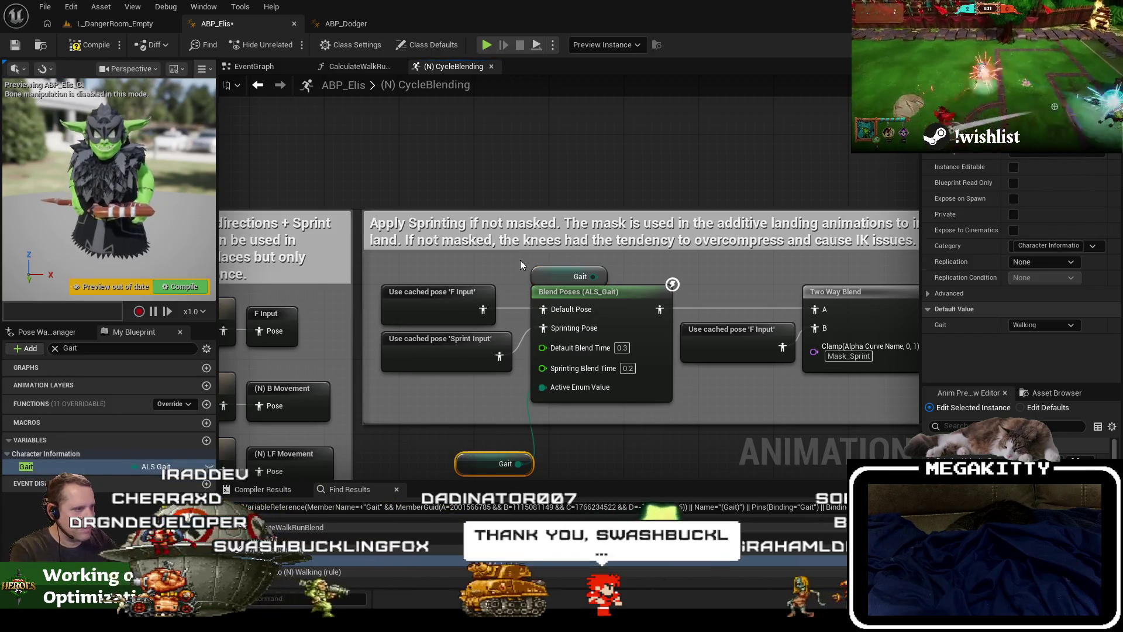
{"action": "mouse_move", "coordinate": [472, 470]}
{"action": "left_mouse_down"}
{"action": "mouse_move", "coordinate": [557, 409]}
{"action": "mouse_move", "coordinate": [548, 409]}
{"action": "left_mouse_up"}
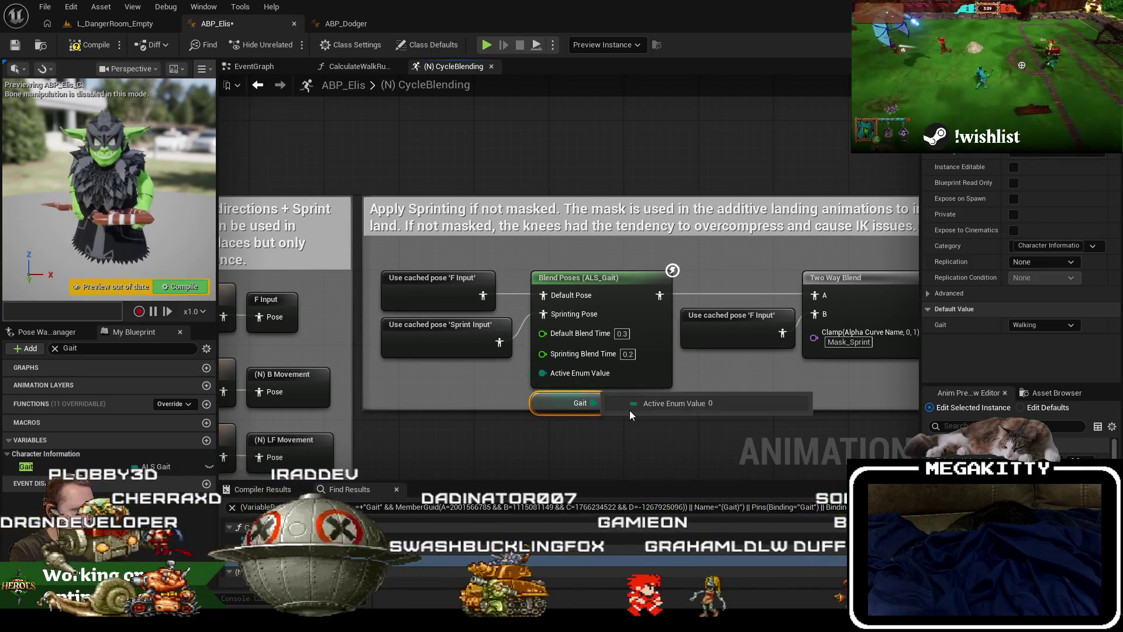
{"action": "left_click_drag", "start_coordinate": [803, 410], "coordinate": [804, 425]}
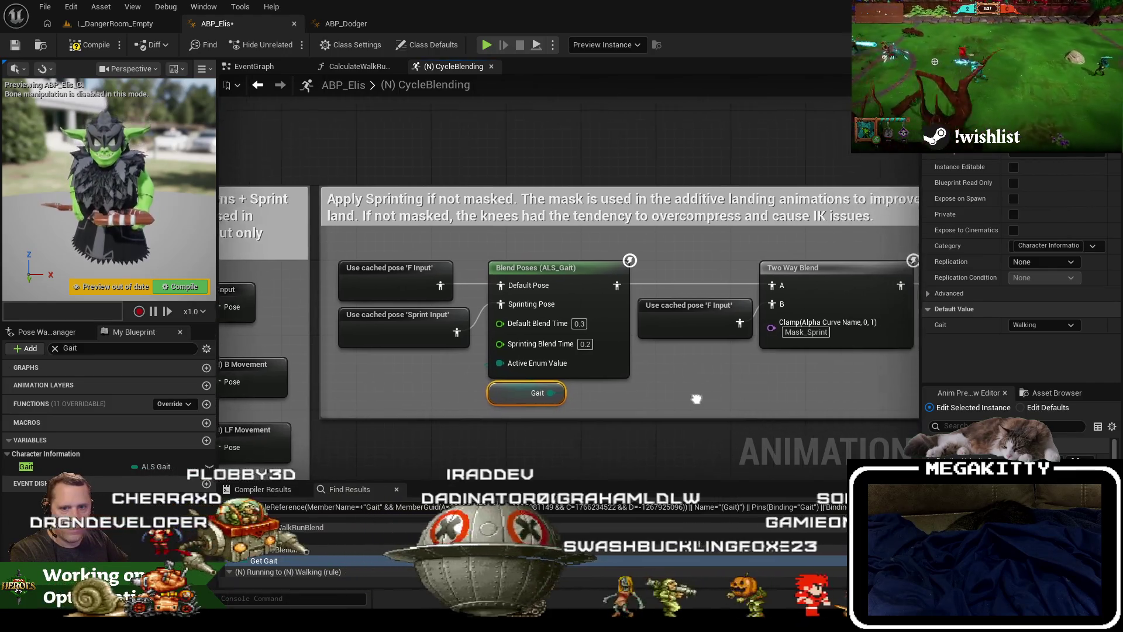
Open the (N) Running to (N) Walking rule from Find Results
{"action": "scroll", "coordinate": [682, 392], "scroll_direction": "down", "scroll_amount": 1}
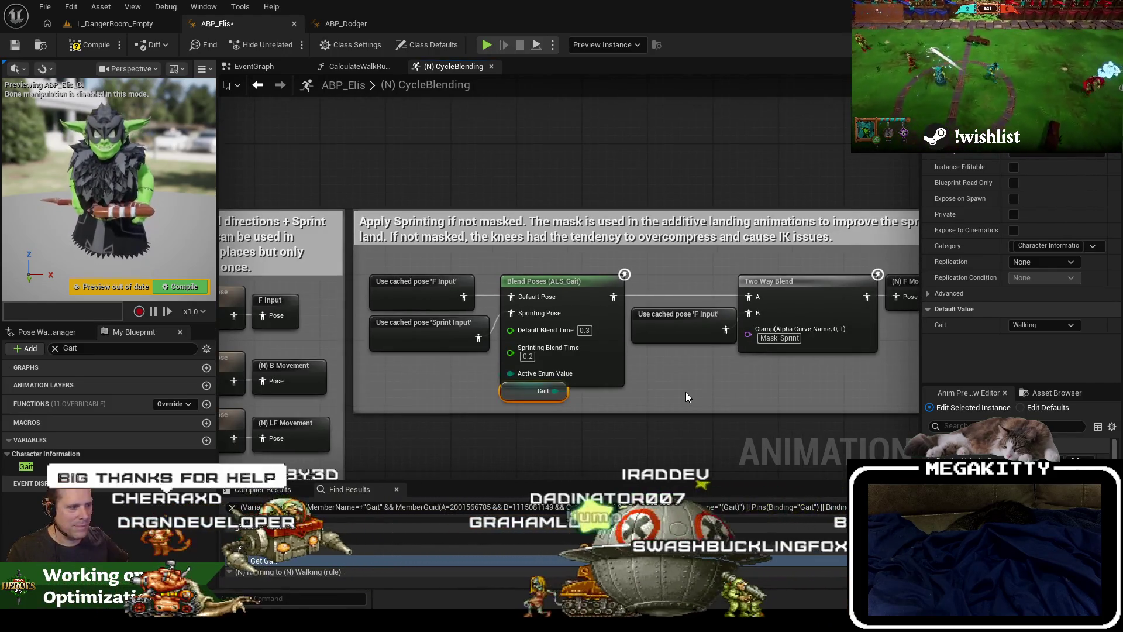
{"action": "left_click_drag", "start_coordinate": [520, 460], "coordinate": [479, 450]}
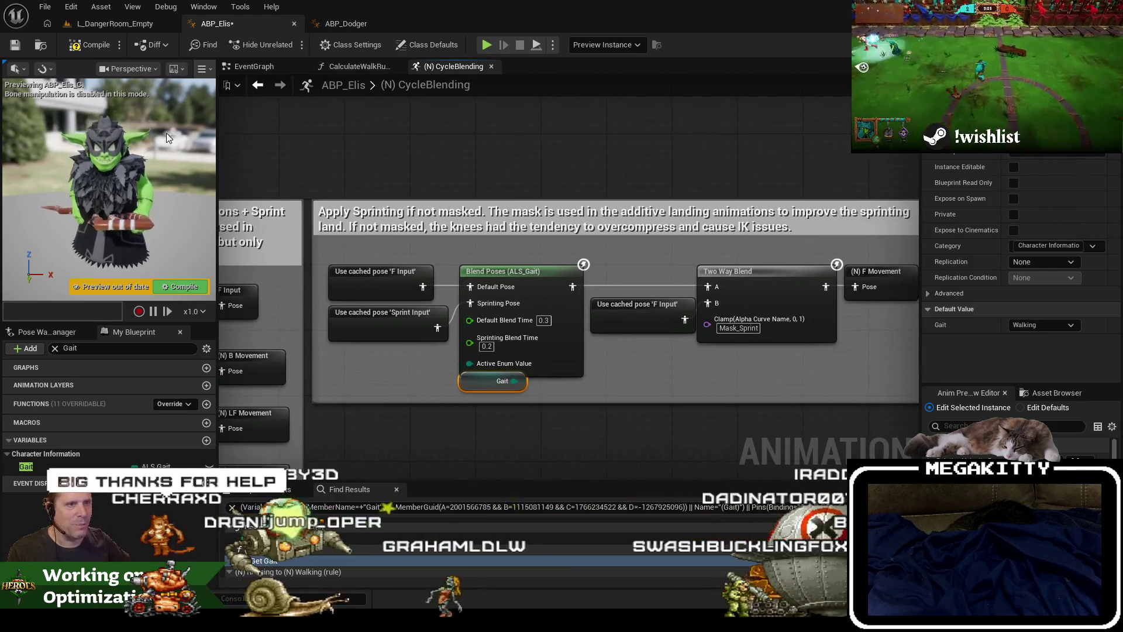
{"action": "left_click", "coordinate": [310, 563]}
{"action": "left_click_drag", "start_coordinate": [524, 437], "coordinate": [388, 431]}
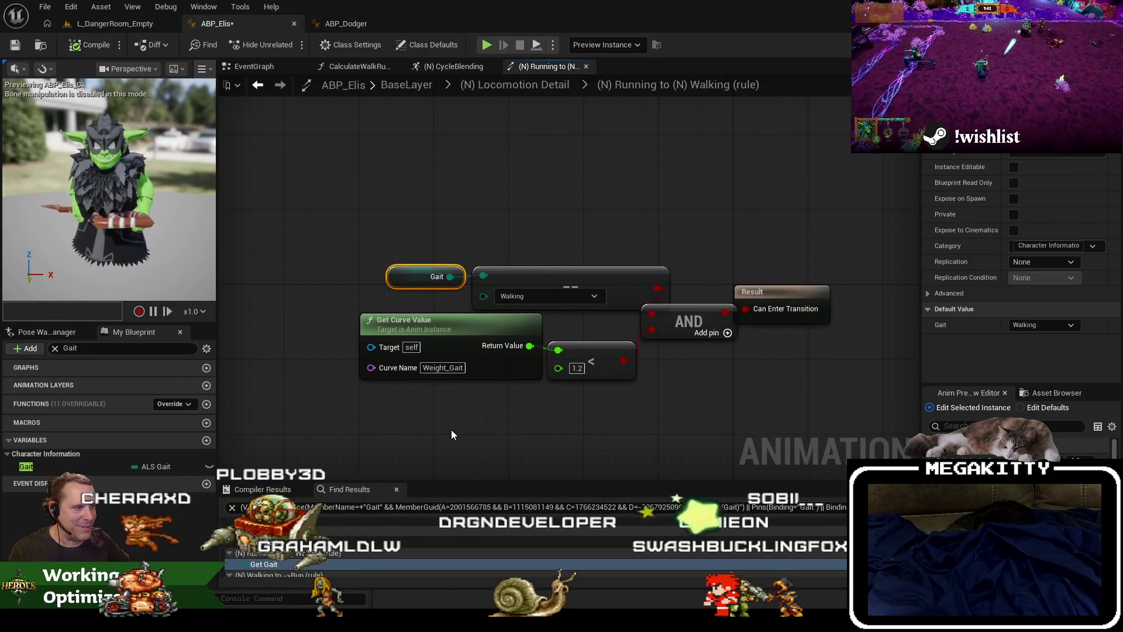
Add a Get ALS Gait node with an equality check against Walking
{"action": "right_click", "coordinate": [342, 181]}
{"action": "type", "text": "get als gait"}
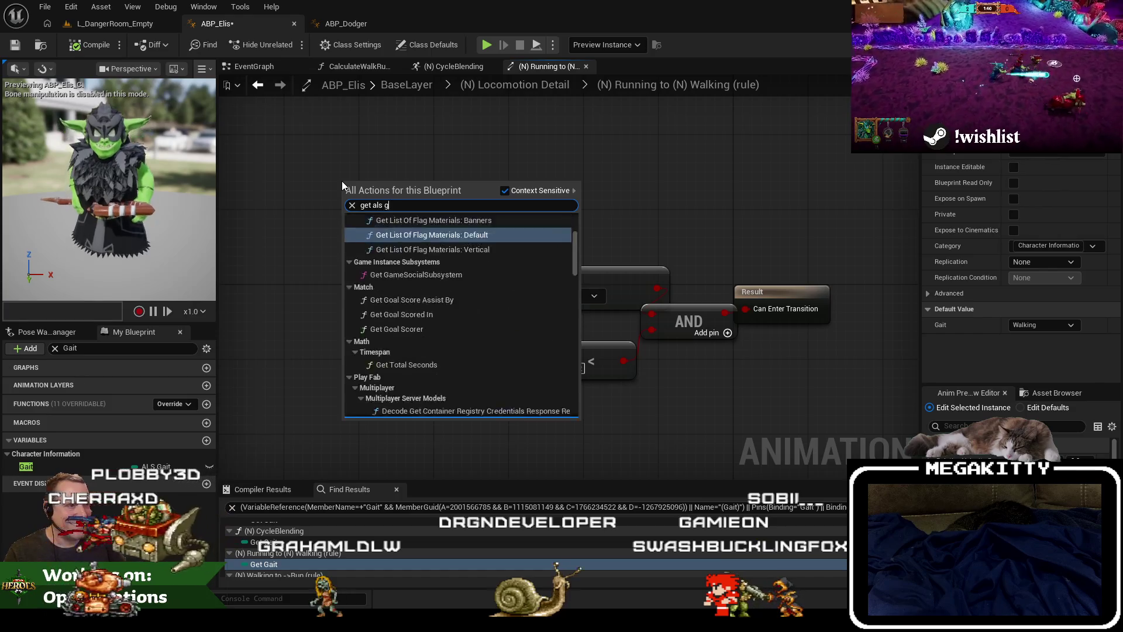
{"action": "left_click", "coordinate": [408, 374]}
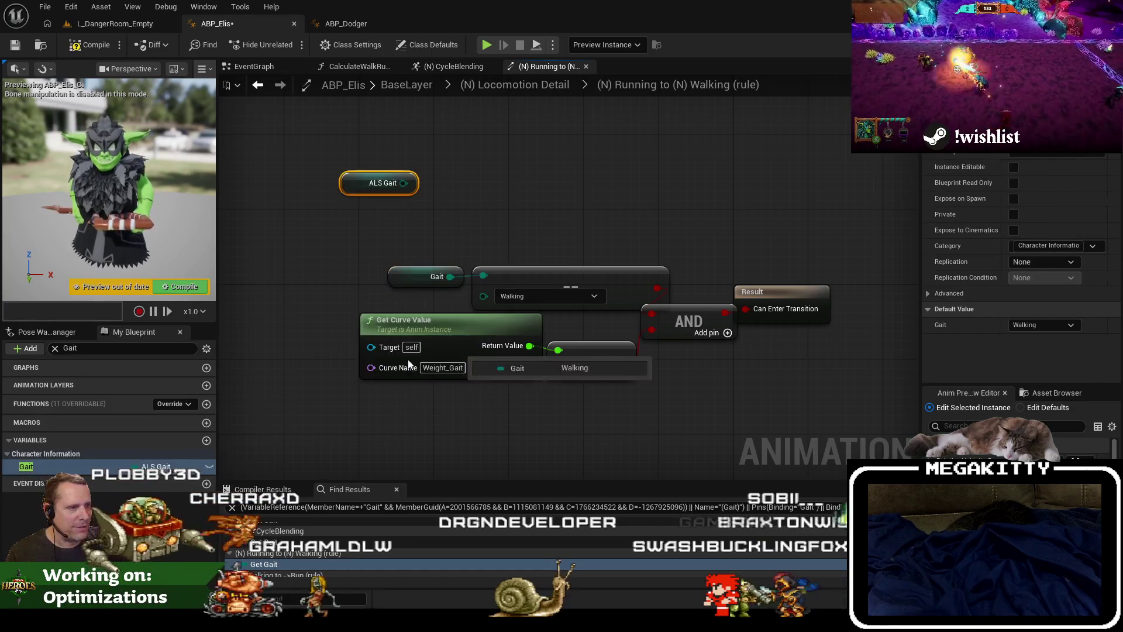
{"action": "left_click_drag", "start_coordinate": [403, 183], "coordinate": [445, 191]}
{"action": "type", "text": "="}
{"action": "left_click", "coordinate": [504, 257]}
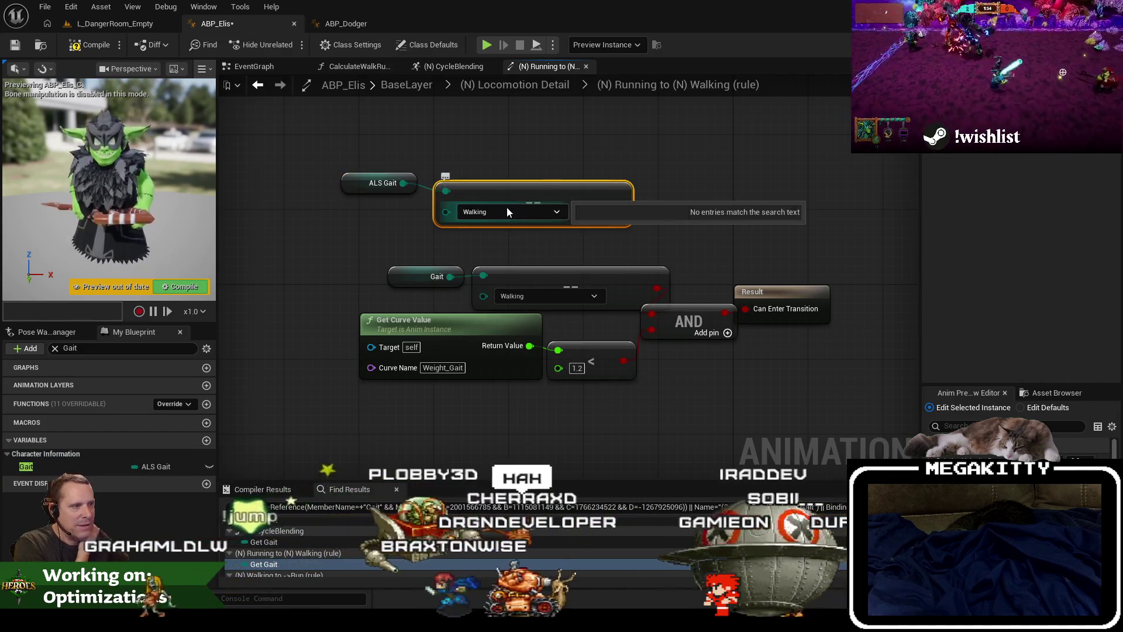
{"action": "left_click_drag", "start_coordinate": [531, 191], "coordinate": [522, 180]}
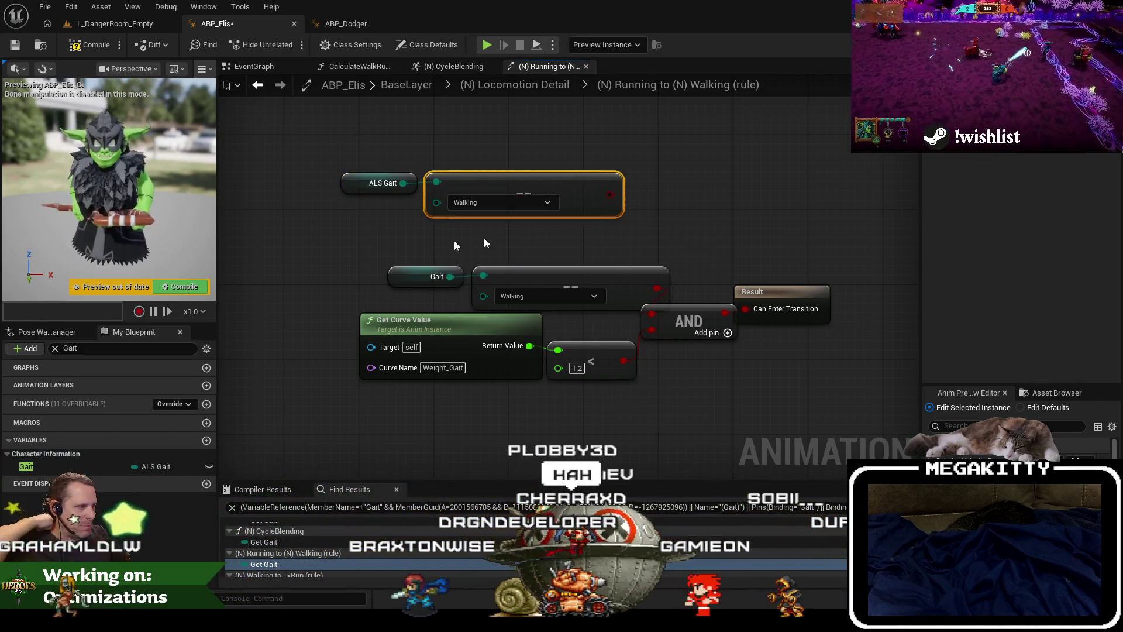
Delete the old Gait comparison, wire the ALS Gait check into AND, and place it there
{"action": "left_click_drag", "start_coordinate": [405, 258], "coordinate": [620, 295]}
{"action": "key", "text": "Delete"}
{"action": "left_click_drag", "start_coordinate": [608, 193], "coordinate": [669, 316]}
{"action": "left_click_drag", "start_coordinate": [570, 261], "coordinate": [375, 175]}
{"action": "left_click_drag", "start_coordinate": [525, 219], "coordinate": [534, 301]}
{"action": "mouse_move", "coordinate": [373, 231]}
{"action": "left_mouse_down"}
{"action": "mouse_move", "coordinate": [451, 226]}
{"action": "mouse_move", "coordinate": [525, 297]}
{"action": "left_mouse_up"}
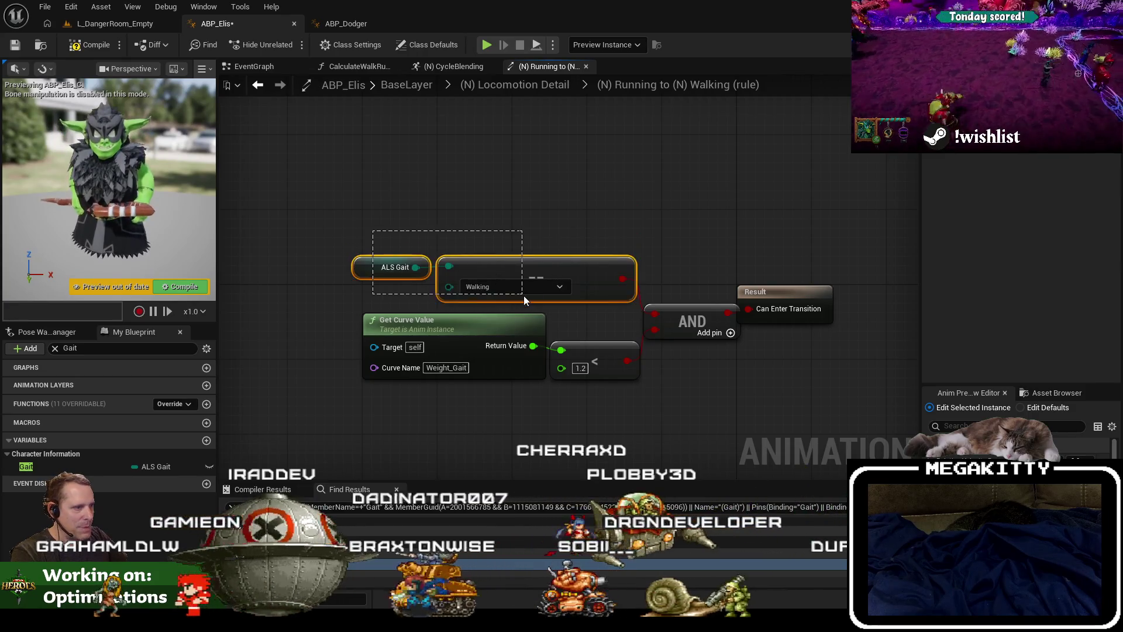
In the Walking to Run rule, add ALS Gait == Running and ALS Gait == Sprinting checks
{"action": "key", "text": "ctrl+c"}
{"action": "double_click", "coordinate": [351, 518]}
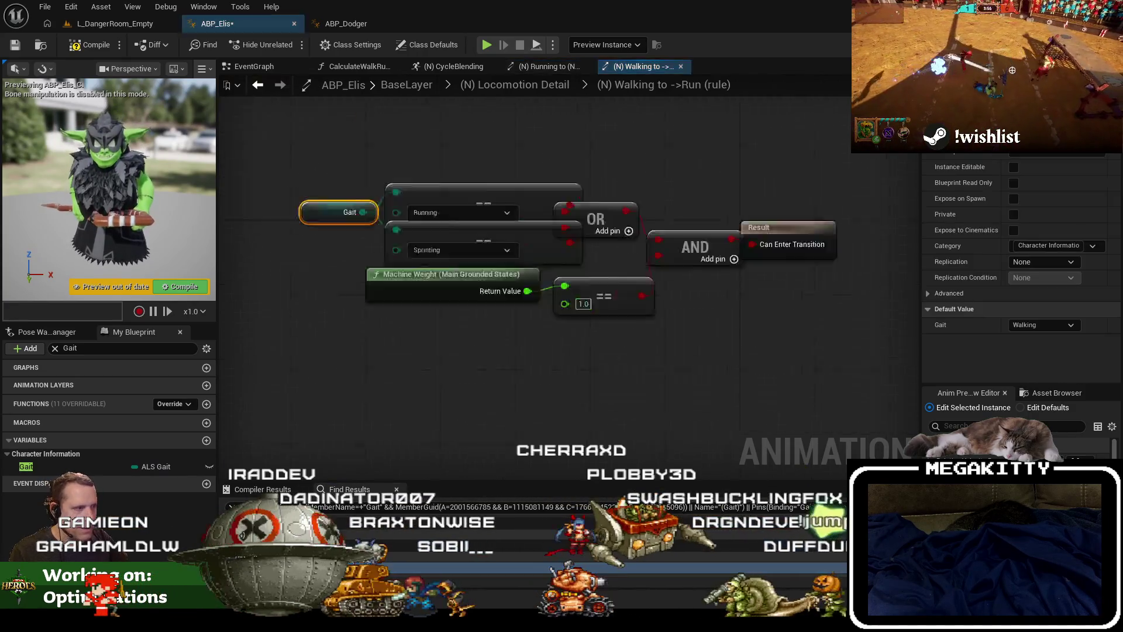
{"action": "key", "text": "ctrl+v"}
{"action": "left_click", "coordinate": [542, 211]}
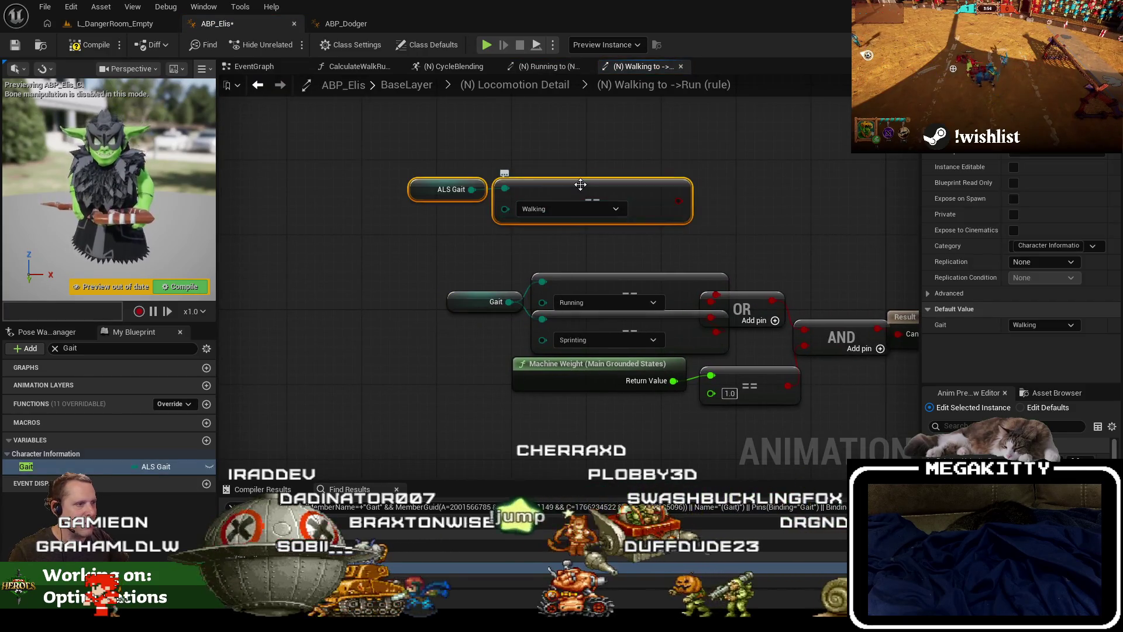
{"action": "left_click_drag", "start_coordinate": [581, 184], "coordinate": [585, 169]}
{"action": "left_click", "coordinate": [571, 212]}
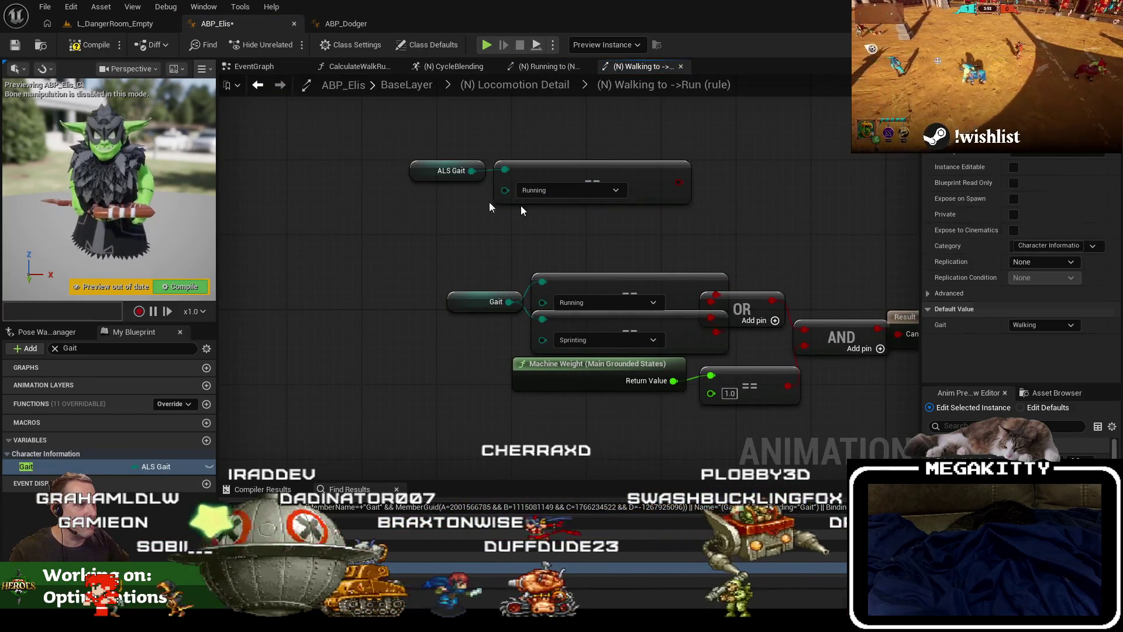
{"action": "mouse_move", "coordinate": [443, 170]}
{"action": "left_mouse_down"}
{"action": "mouse_move", "coordinate": [456, 202]}
{"action": "mouse_move", "coordinate": [502, 216]}
{"action": "left_mouse_up"}
{"action": "type", "text": "=="}
{"action": "key", "text": "Return"}
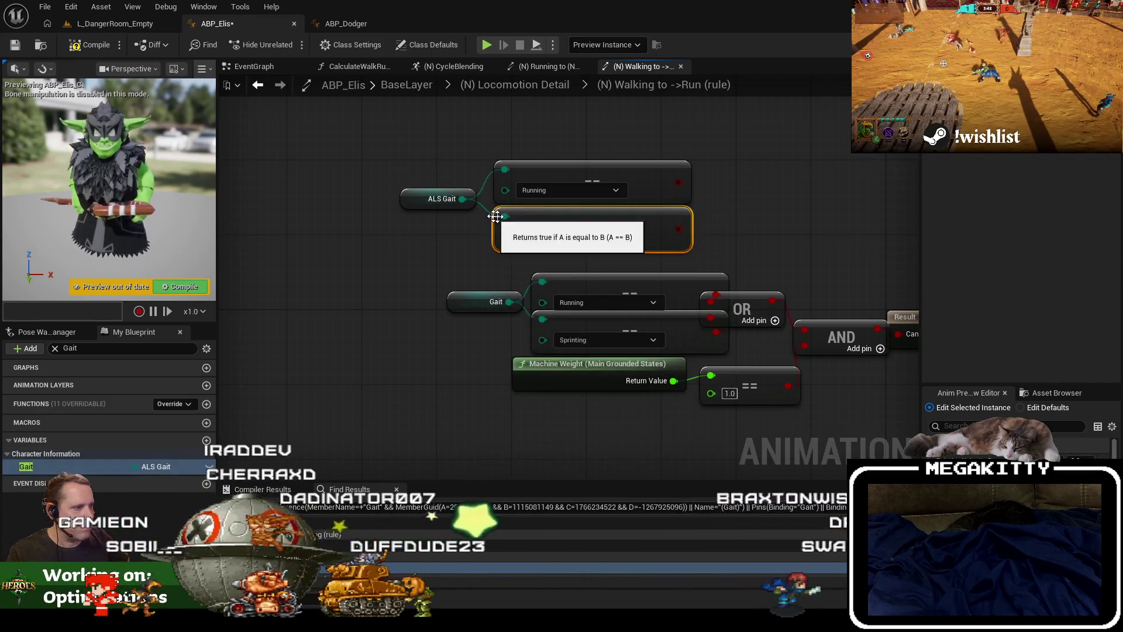
{"action": "left_click", "coordinate": [578, 240]}
{"action": "left_click", "coordinate": [573, 272]}
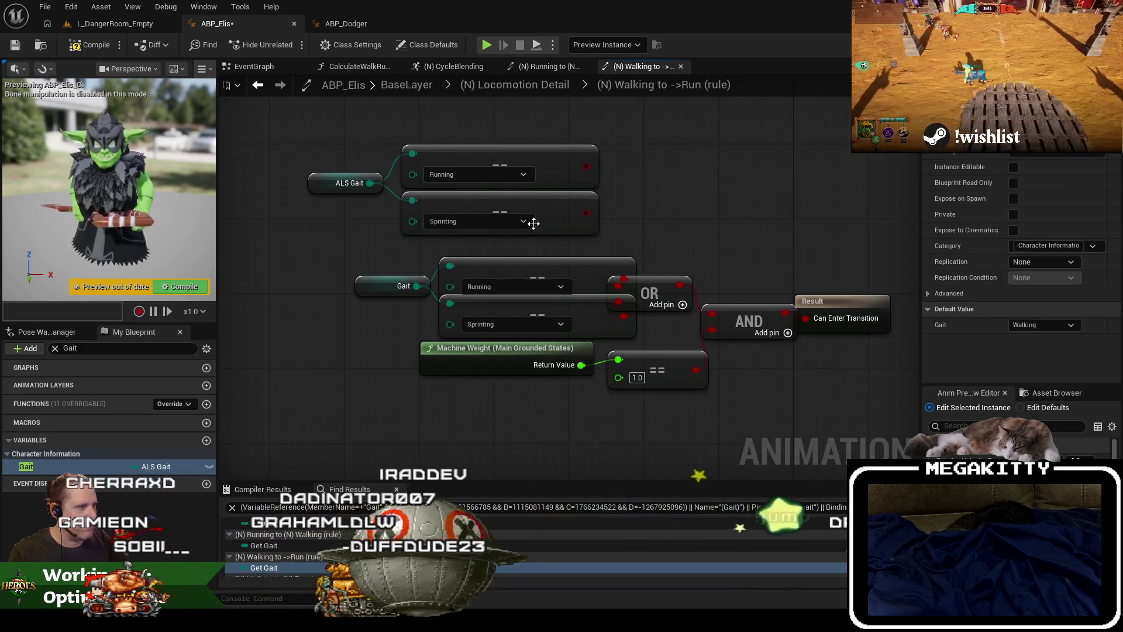
Delete the old Gait checks and wire both ALS Gait comparisons into the OR
{"action": "left_click_drag", "start_coordinate": [461, 324], "coordinate": [461, 324]}
{"action": "key", "text": "Delete"}
{"action": "left_click_drag", "start_coordinate": [311, 141], "coordinate": [501, 262]}
{"action": "mouse_move", "coordinate": [550, 178]}
{"action": "left_mouse_down"}
{"action": "mouse_move", "coordinate": [531, 272]}
{"action": "mouse_move", "coordinate": [618, 285]}
{"action": "mouse_move", "coordinate": [615, 303]}
{"action": "left_mouse_up"}
{"action": "mouse_move", "coordinate": [273, 177]}
{"action": "left_mouse_down"}
{"action": "mouse_move", "coordinate": [480, 252]}
{"action": "mouse_move", "coordinate": [603, 336]}
{"action": "left_mouse_up"}
Paste the ALS Gait Running/Sprinting checks into the Walking to Running rule, replacing the old Gait checks
{"action": "scroll", "coordinate": [313, 554], "scroll_direction": "down", "scroll_amount": 1}
{"action": "left_click", "coordinate": [294, 573]}
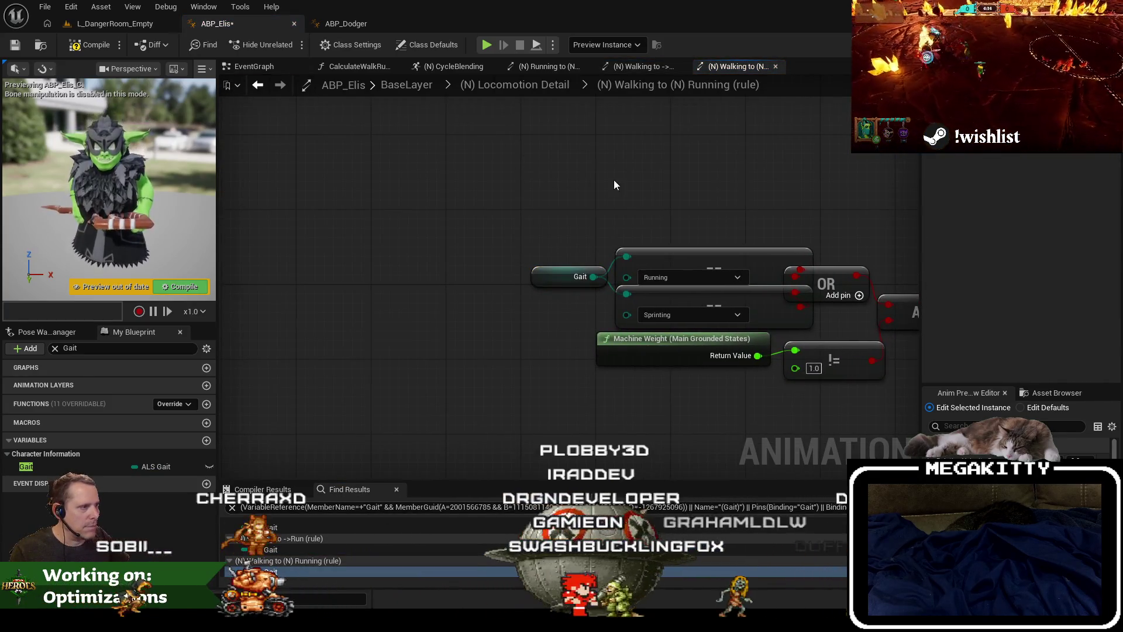
{"action": "key", "text": "ctrl+v"}
{"action": "left_click_drag", "start_coordinate": [345, 264], "coordinate": [562, 325]}
{"action": "key", "text": "Delete"}
{"action": "left_click_drag", "start_coordinate": [299, 143], "coordinate": [611, 249]}
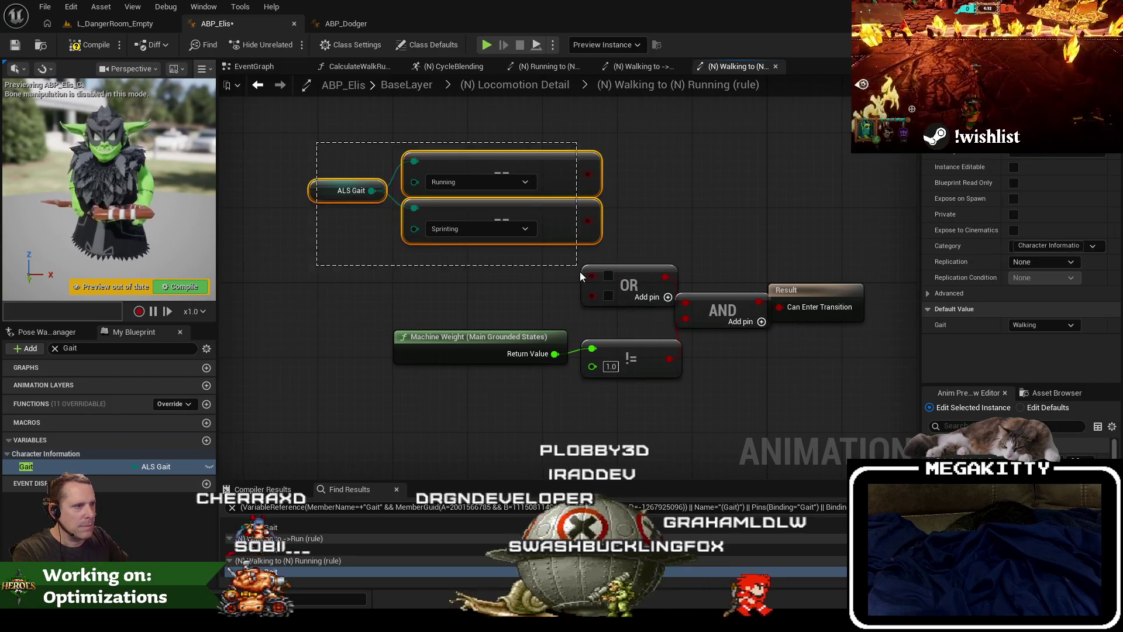
{"action": "mouse_move", "coordinate": [557, 178]}
{"action": "left_mouse_down"}
{"action": "mouse_move", "coordinate": [519, 253]}
{"action": "mouse_move", "coordinate": [592, 274]}
{"action": "mouse_move", "coordinate": [592, 291]}
{"action": "left_mouse_up"}
{"action": "left_click", "coordinate": [601, 249]}
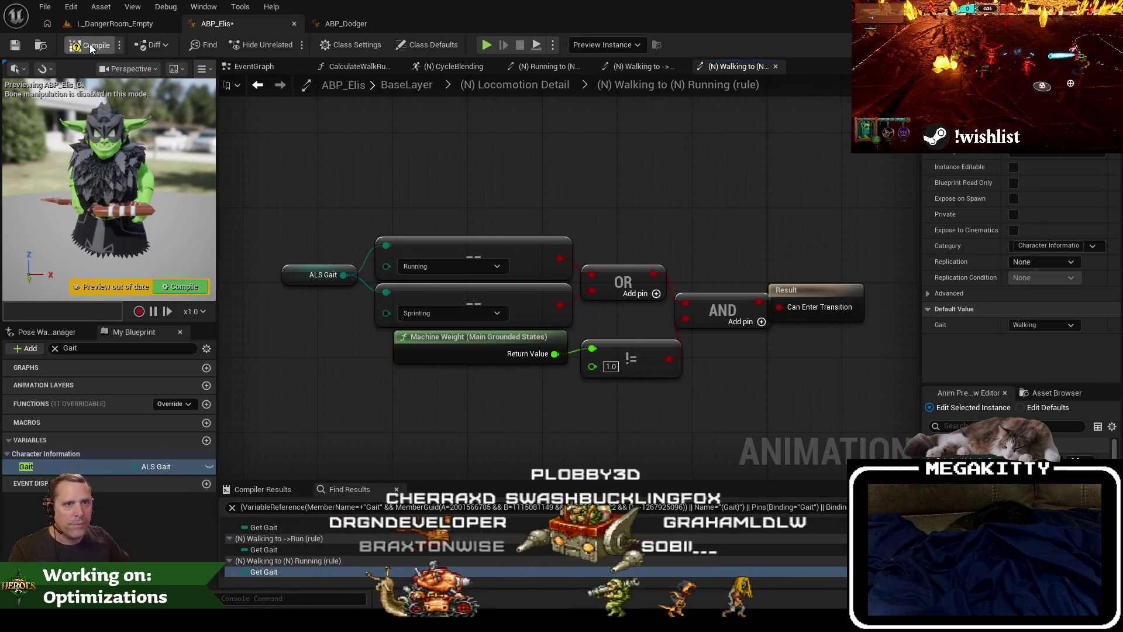
Find the Gait variable's remaining references, since it is still in use, and go to its CycleBlending use
{"action": "left_click", "coordinate": [175, 466]}
{"action": "key", "text": "Delete"}
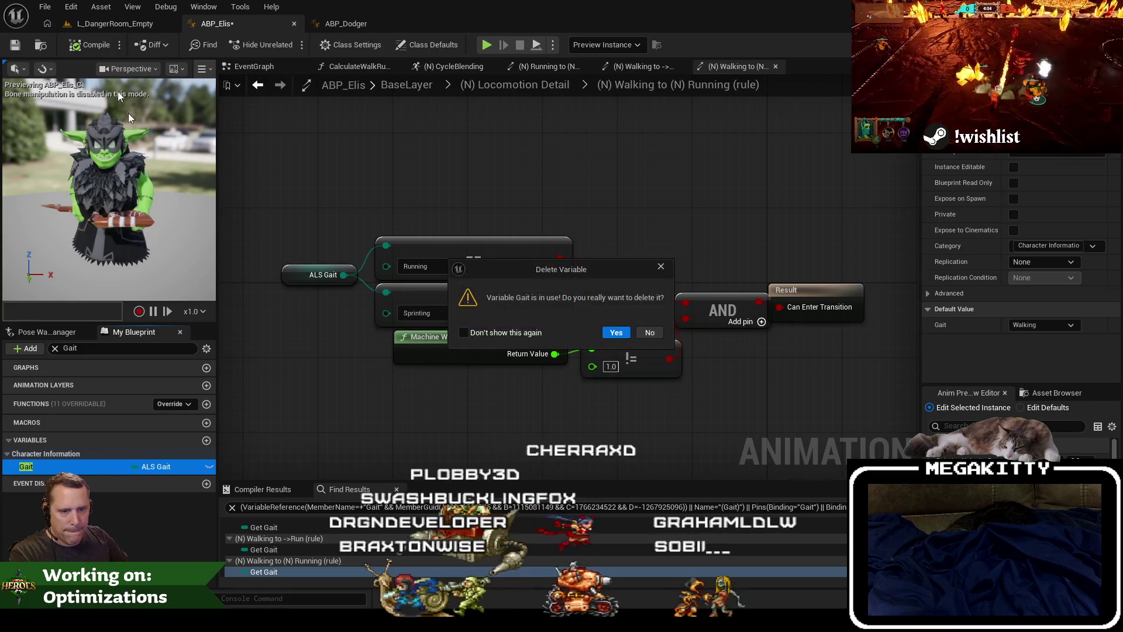
{"action": "left_click", "coordinate": [661, 266]}
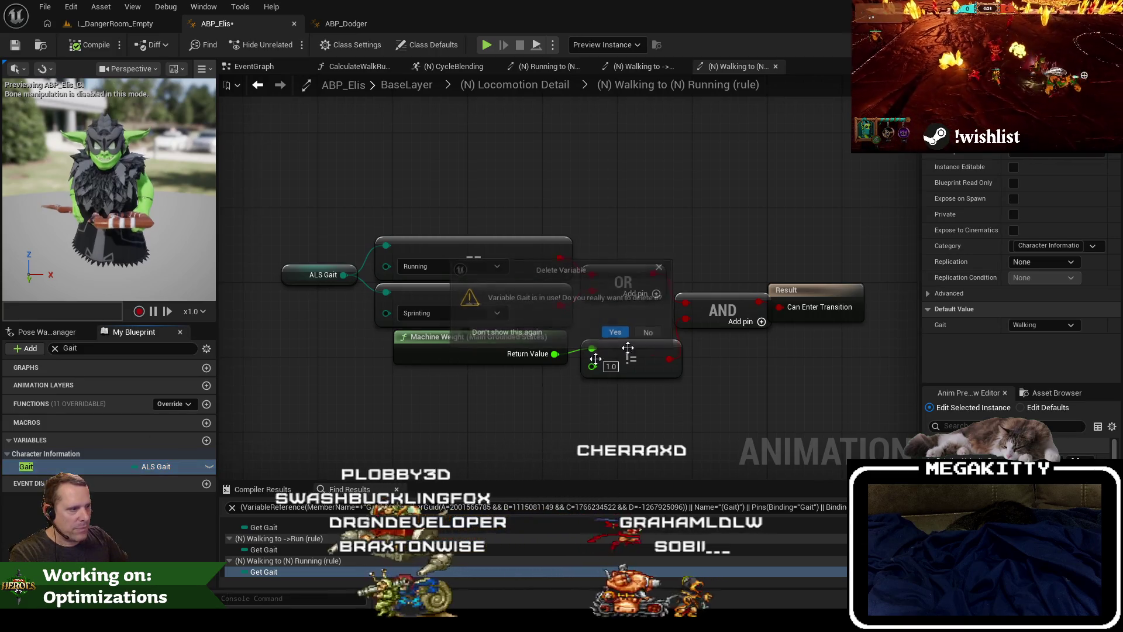
{"action": "right_click", "coordinate": [41, 466]}
{"action": "mouse_move", "coordinate": [104, 513]}
{"action": "left_click", "coordinate": [196, 538]}
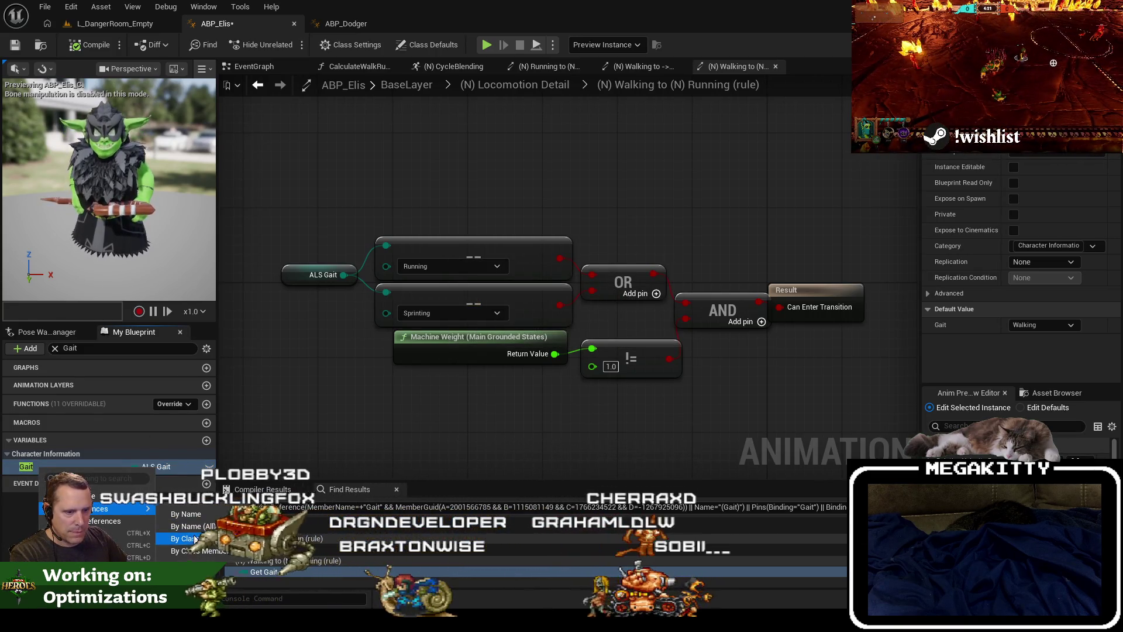
{"action": "left_click", "coordinate": [286, 537]}
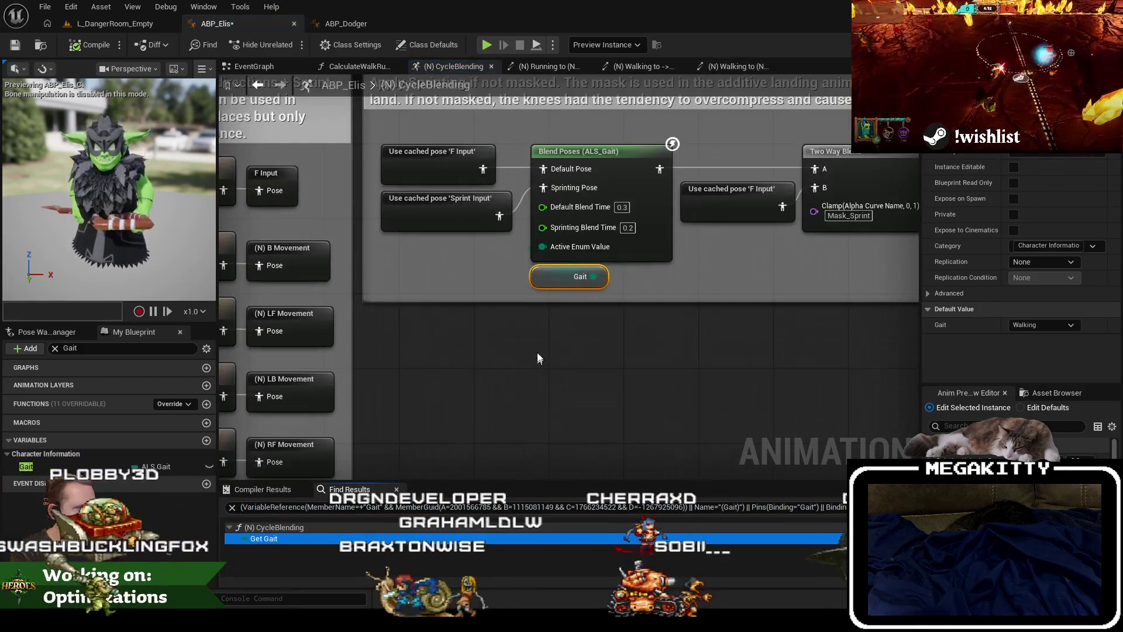
Swap the old Gait getter in CycleBlending for a Get ALS Gait node feeding the blend
{"action": "left_click_drag", "start_coordinate": [542, 246], "coordinate": [486, 322]}
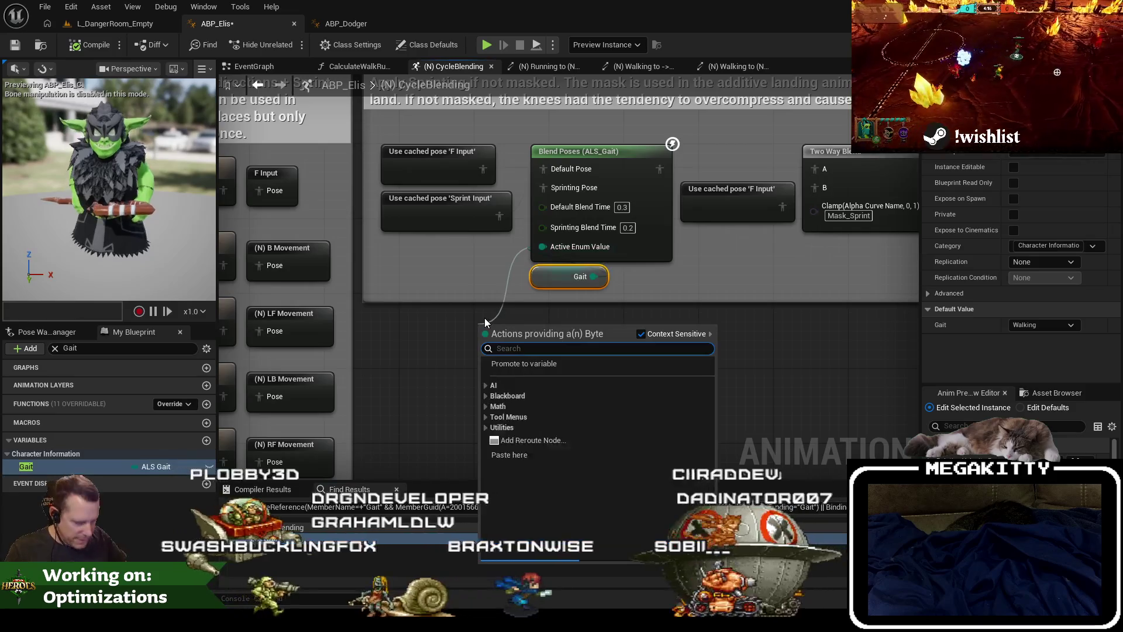
{"action": "type", "text": "get"}
{"action": "type", "text": "gait"}
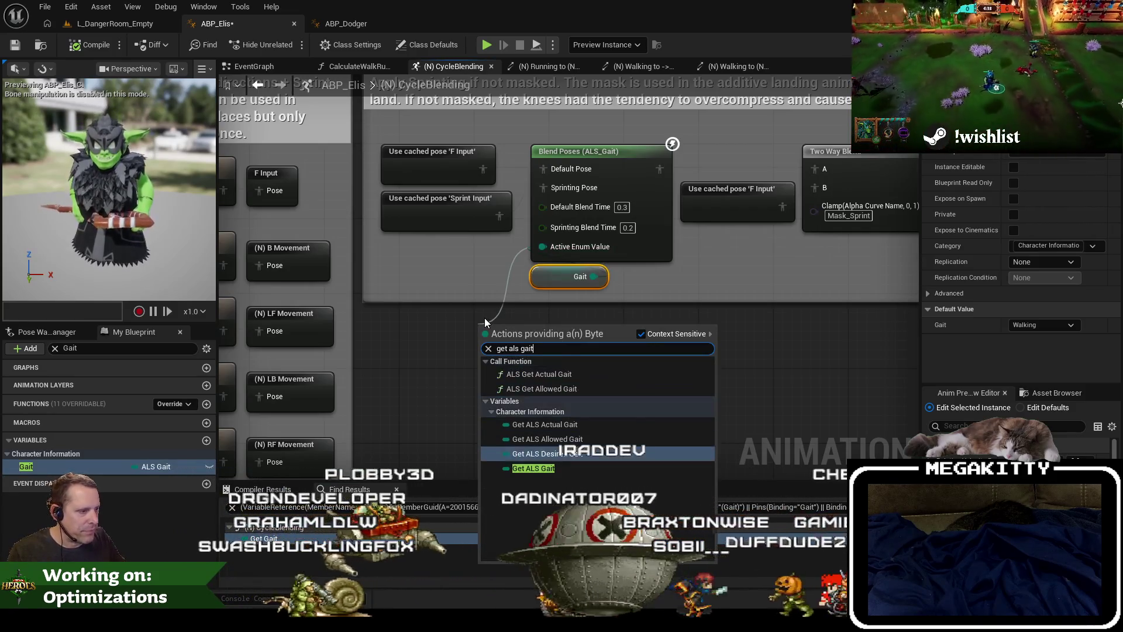
{"action": "key", "text": "Return"}
{"action": "left_click", "coordinate": [579, 276]}
{"action": "key", "text": "Delete"}
{"action": "left_click_drag", "start_coordinate": [495, 334], "coordinate": [551, 279]}
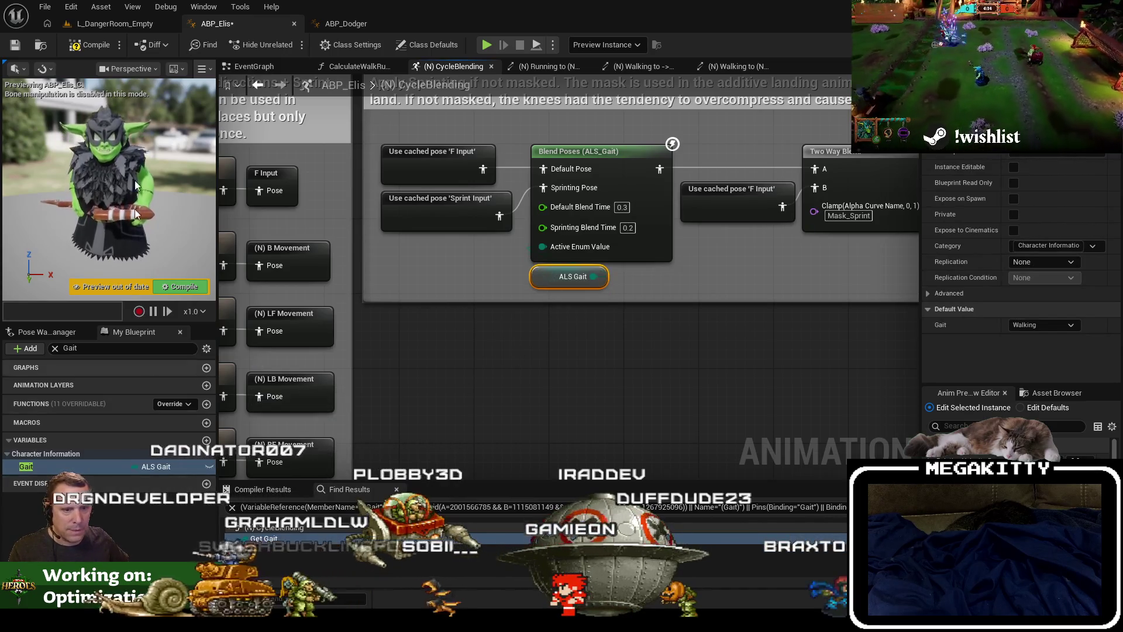
Delete the unused Gait variable, then compile and save ABP_Elis
{"action": "key", "text": "Delete"}
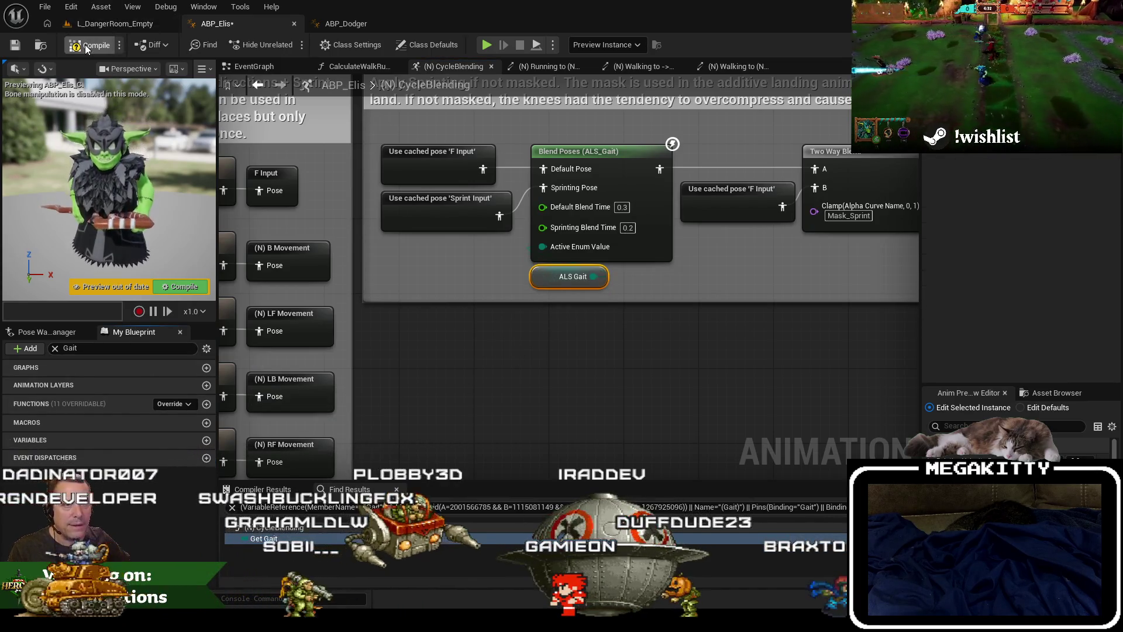
{"action": "left_click", "coordinate": [64, 45]}
{"action": "left_click", "coordinate": [15, 45]}
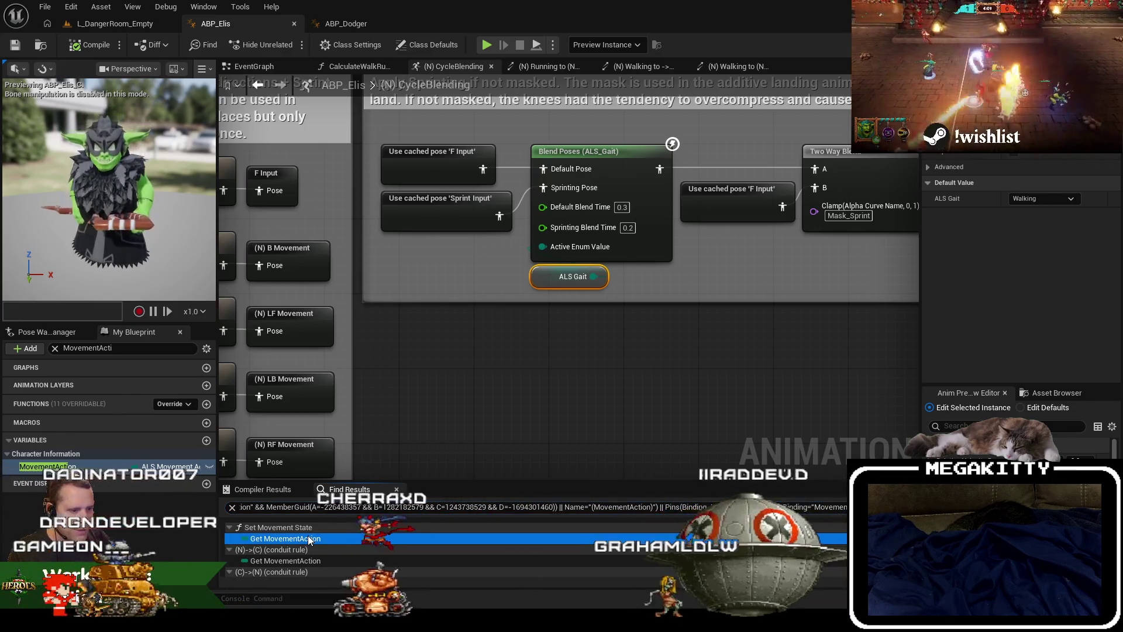
Add a Get ALS Movement Action node in the Set Movement State graph
{"action": "double_click", "coordinate": [310, 538]}
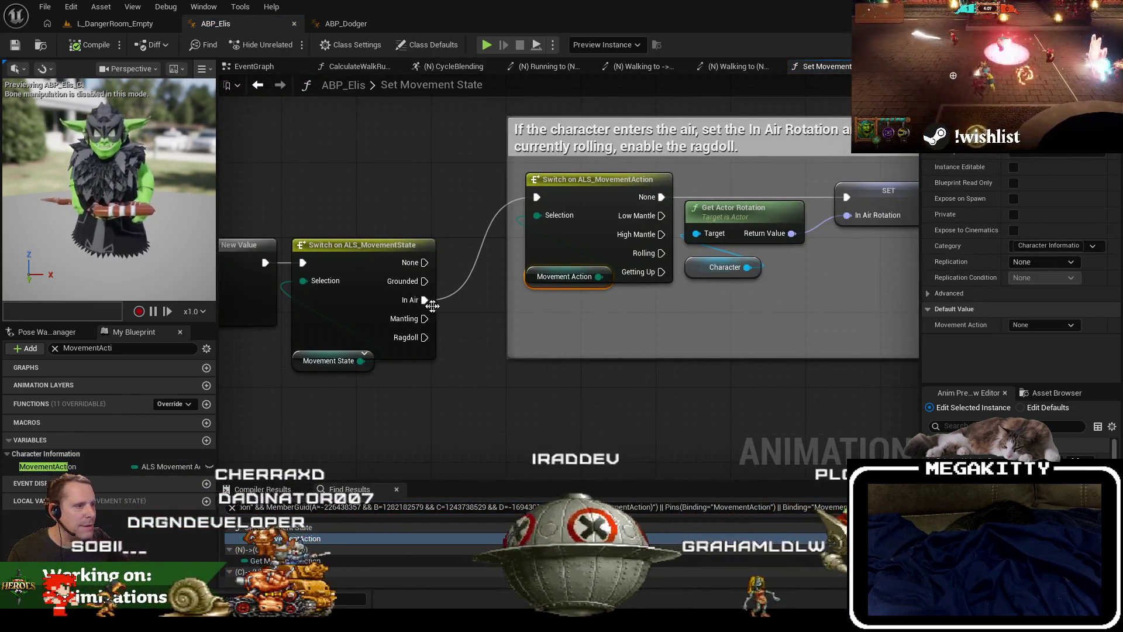
{"action": "right_click", "coordinate": [540, 412]}
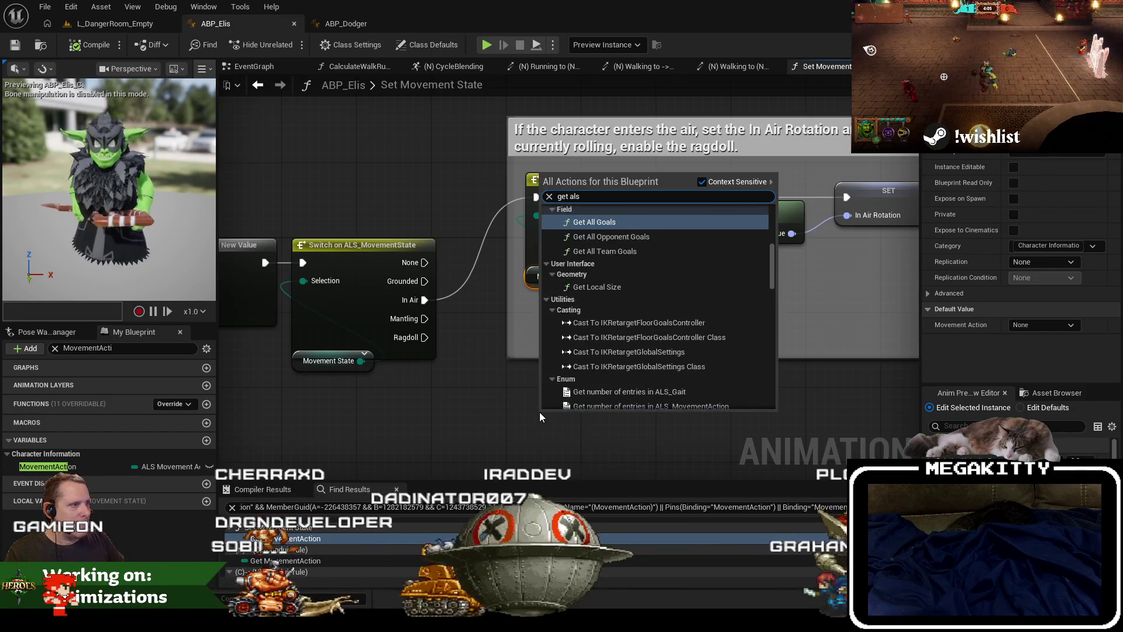
{"action": "key", "text": "Escape"}
{"action": "right_click", "coordinate": [473, 387]}
{"action": "type", "text": "get "}
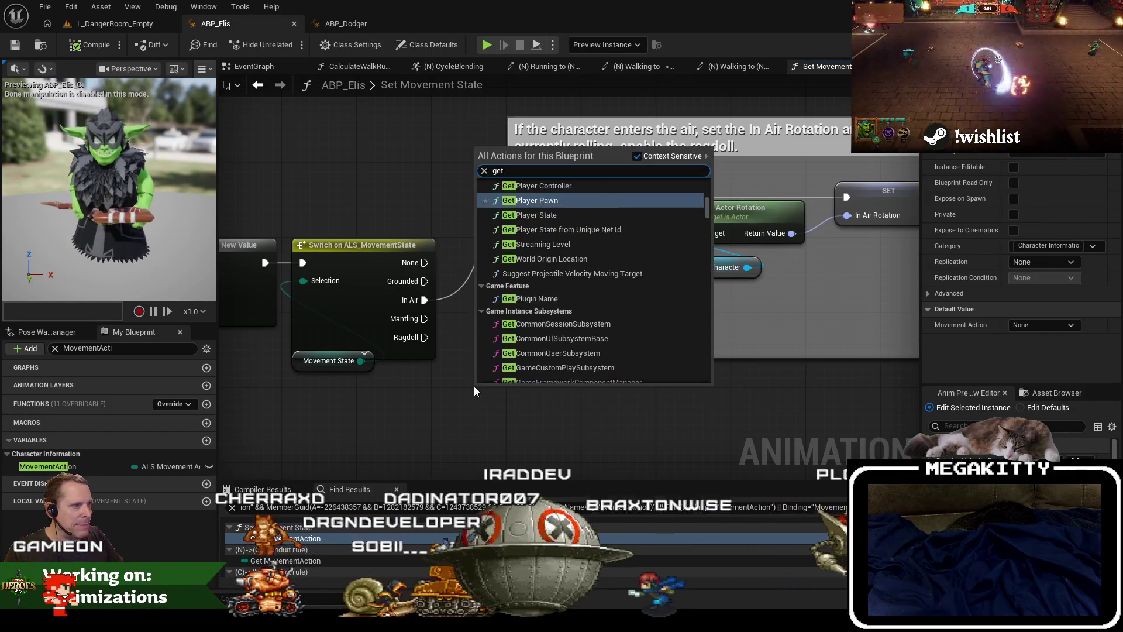
{"action": "type", "text": "als movement"}
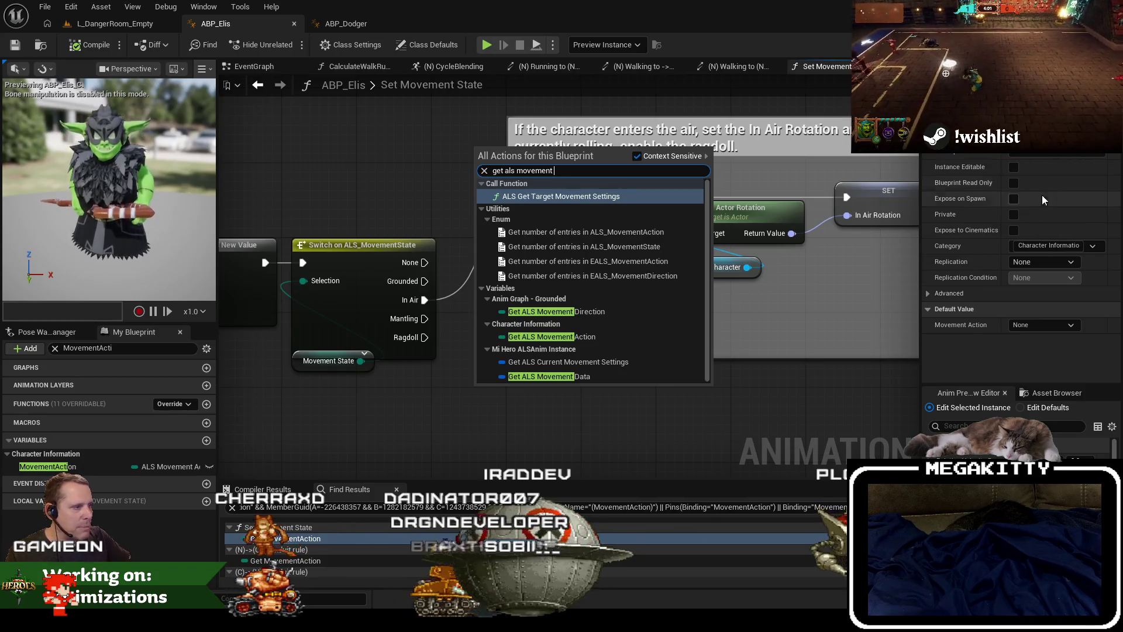
{"action": "key", "text": "Escape"}
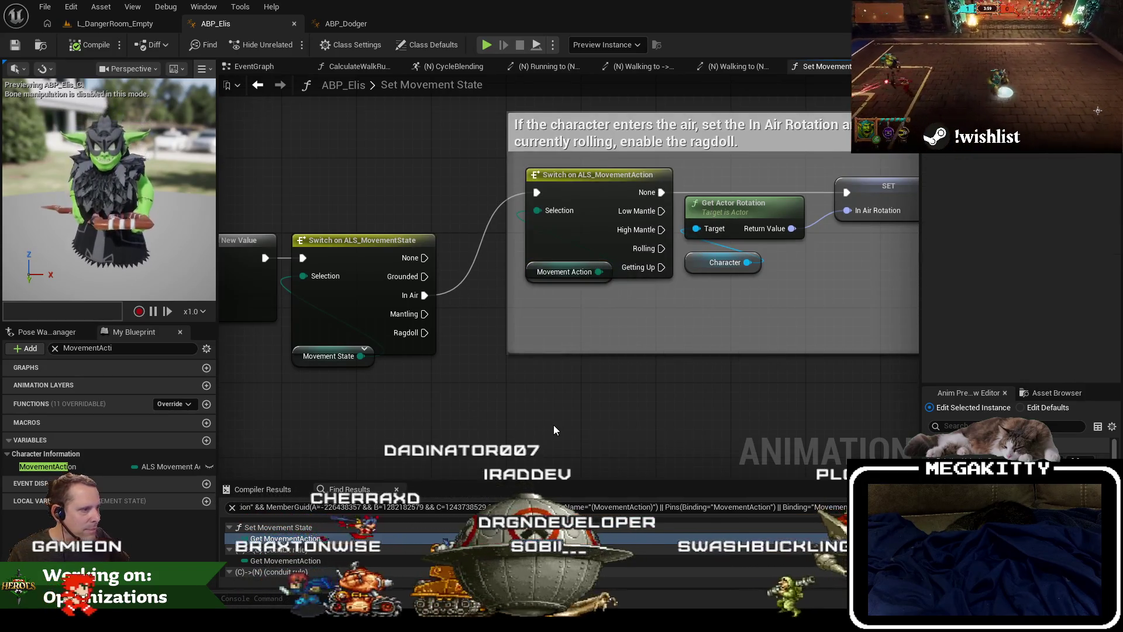
{"action": "right_click", "coordinate": [553, 424]}
{"action": "type", "text": "get als movement acti"}
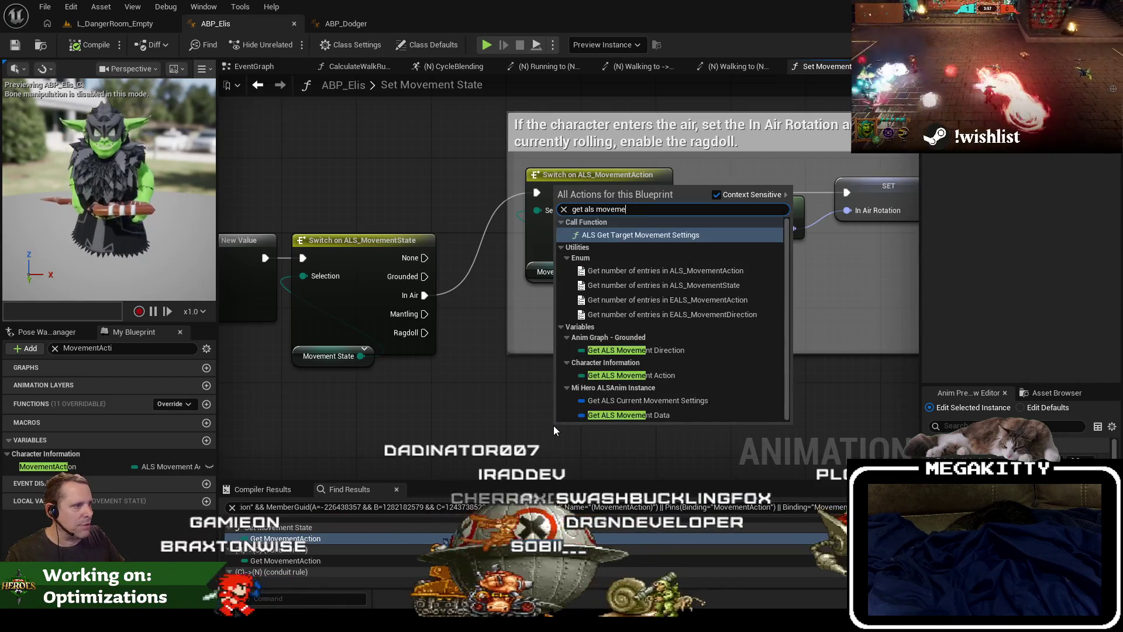
{"action": "left_click", "coordinate": [612, 297]}
{"action": "left_click_drag", "start_coordinate": [570, 424], "coordinate": [489, 456]}
Replace the old movement-action switch with a Switch on EALS_MovementAction, wiring None to In Air Rotation
{"action": "mouse_move", "coordinate": [539, 419]}
{"action": "left_mouse_down"}
{"action": "mouse_move", "coordinate": [571, 353]}
{"action": "mouse_move", "coordinate": [510, 307]}
{"action": "mouse_move", "coordinate": [374, 335]}
{"action": "left_mouse_up"}
{"action": "type", "text": "switch"}
{"action": "key", "text": "Return"}
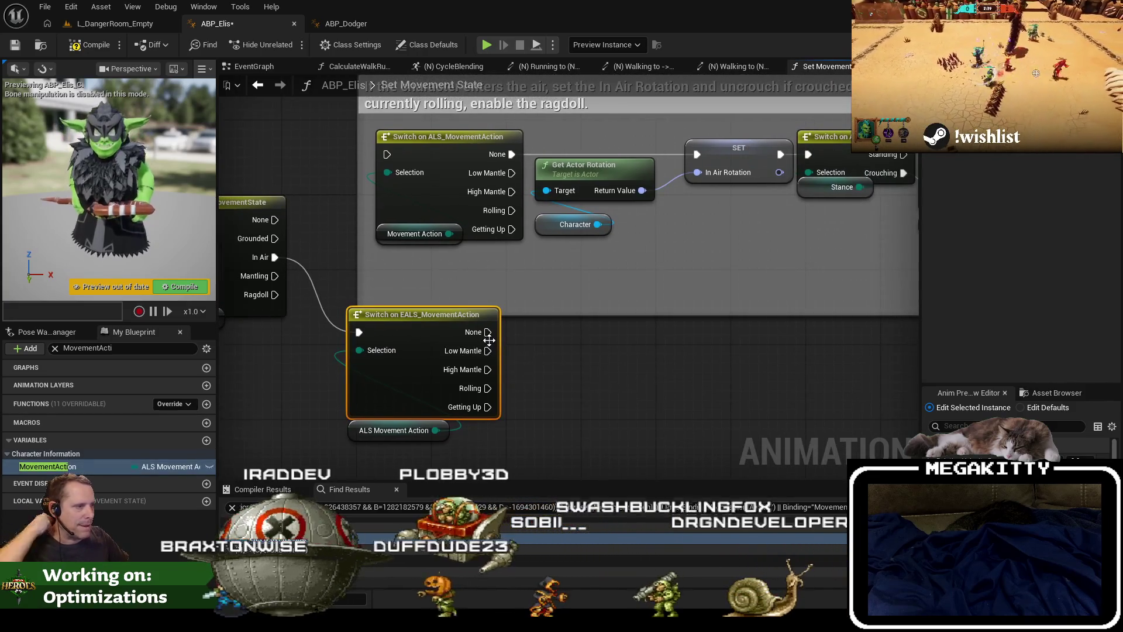
{"action": "left_click_drag", "start_coordinate": [686, 168], "coordinate": [697, 154]}
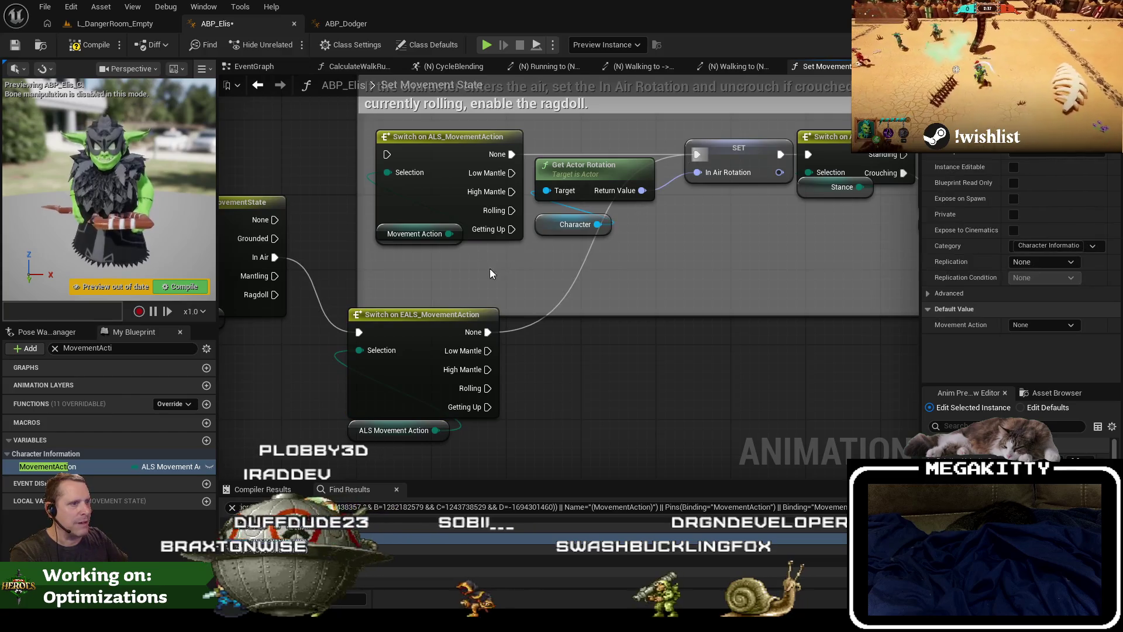
{"action": "left_click", "coordinate": [445, 136]}
{"action": "key", "text": "Delete"}
{"action": "mouse_move", "coordinate": [496, 425]}
{"action": "left_mouse_down"}
{"action": "mouse_move", "coordinate": [415, 334]}
{"action": "mouse_move", "coordinate": [424, 196]}
{"action": "mouse_move", "coordinate": [441, 154]}
{"action": "left_mouse_up"}
{"action": "left_click", "coordinate": [440, 255]}
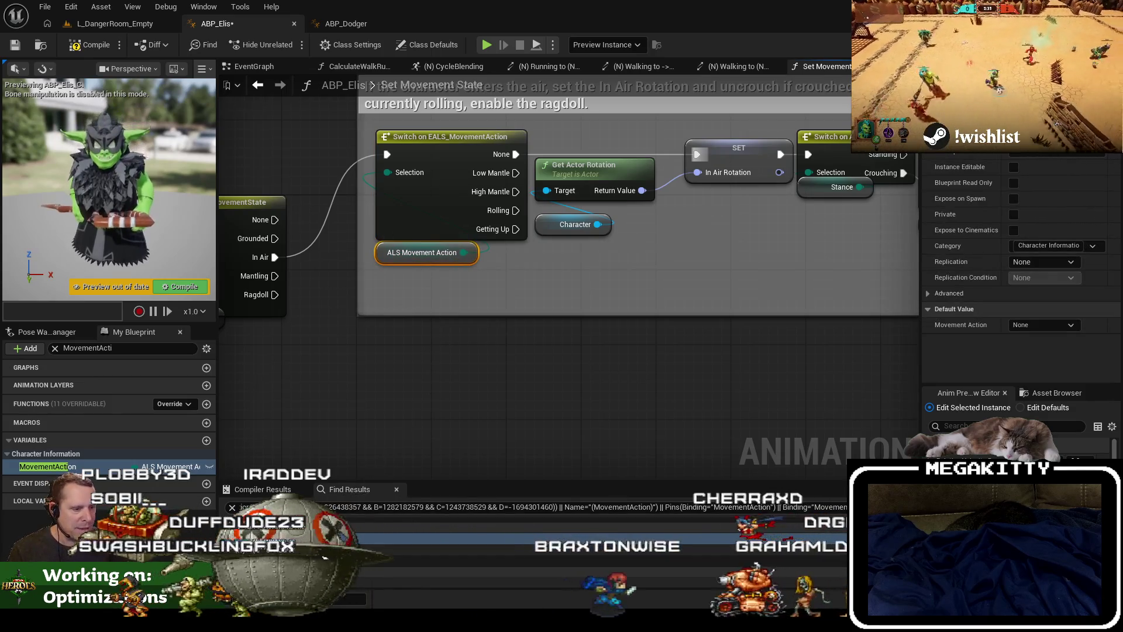
{"action": "double_click", "coordinate": [409, 520]}
In the (N)->(C) rule, drive Can Enter Transition with ALS Movement Action == None, removing the old comparison
{"action": "key", "text": "ctrl+v"}
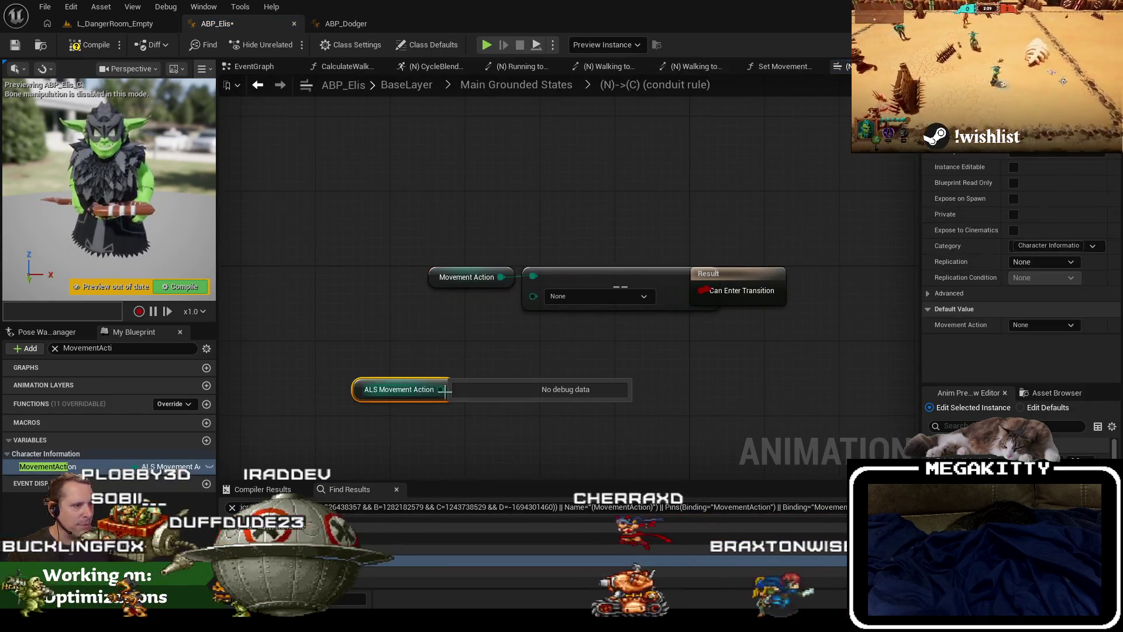
{"action": "left_click_drag", "start_coordinate": [496, 392], "coordinate": [496, 392]}
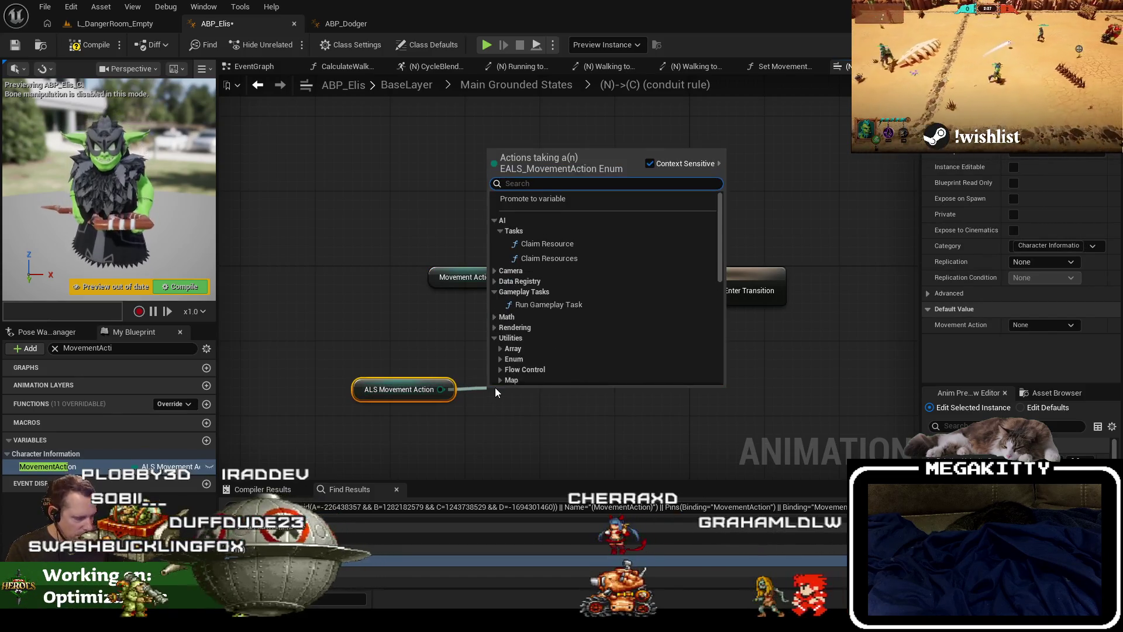
{"action": "type", "text": "=="}
{"action": "key", "text": "Return"}
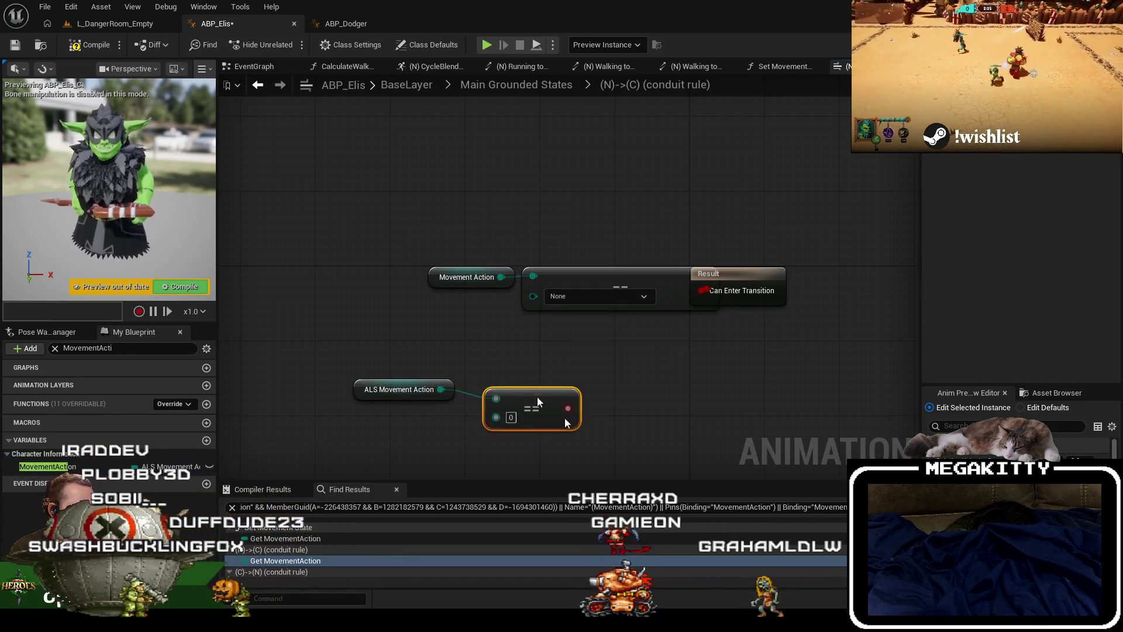
{"action": "key", "text": "Delete"}
{"action": "left_click_drag", "start_coordinate": [441, 390], "coordinate": [472, 385]}
{"action": "type", "text": "=="}
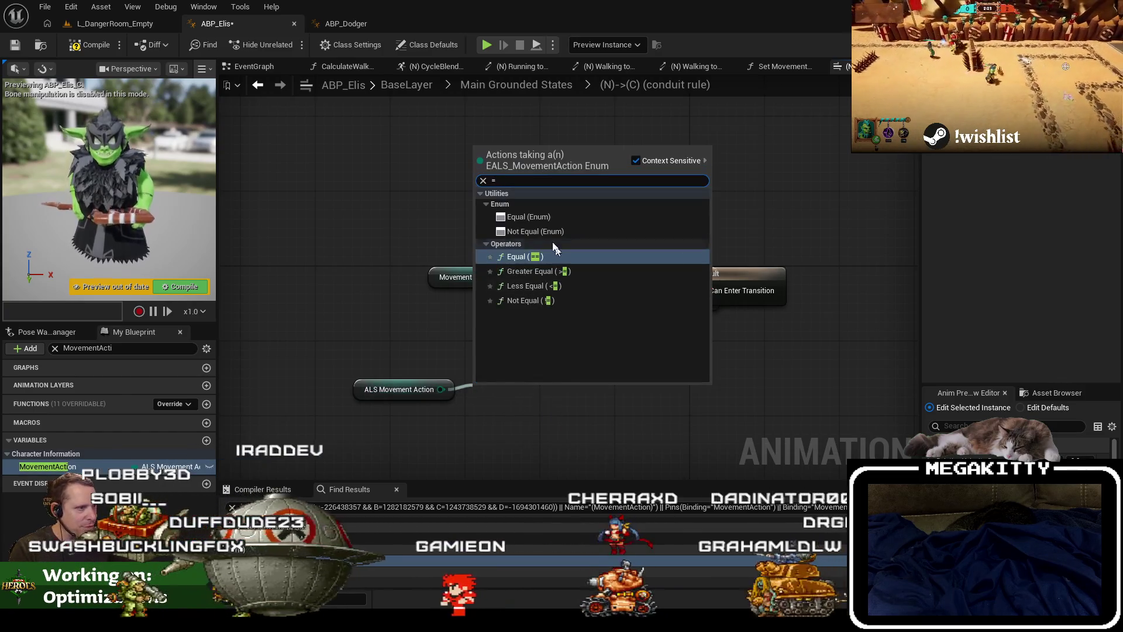
{"action": "left_click", "coordinate": [539, 218]}
{"action": "mouse_move", "coordinate": [604, 394]}
{"action": "left_mouse_down"}
{"action": "mouse_move", "coordinate": [696, 383]}
{"action": "mouse_move", "coordinate": [686, 318]}
{"action": "mouse_move", "coordinate": [702, 289]}
{"action": "left_mouse_up"}
{"action": "left_click_drag", "start_coordinate": [644, 328], "coordinate": [311, 243]}
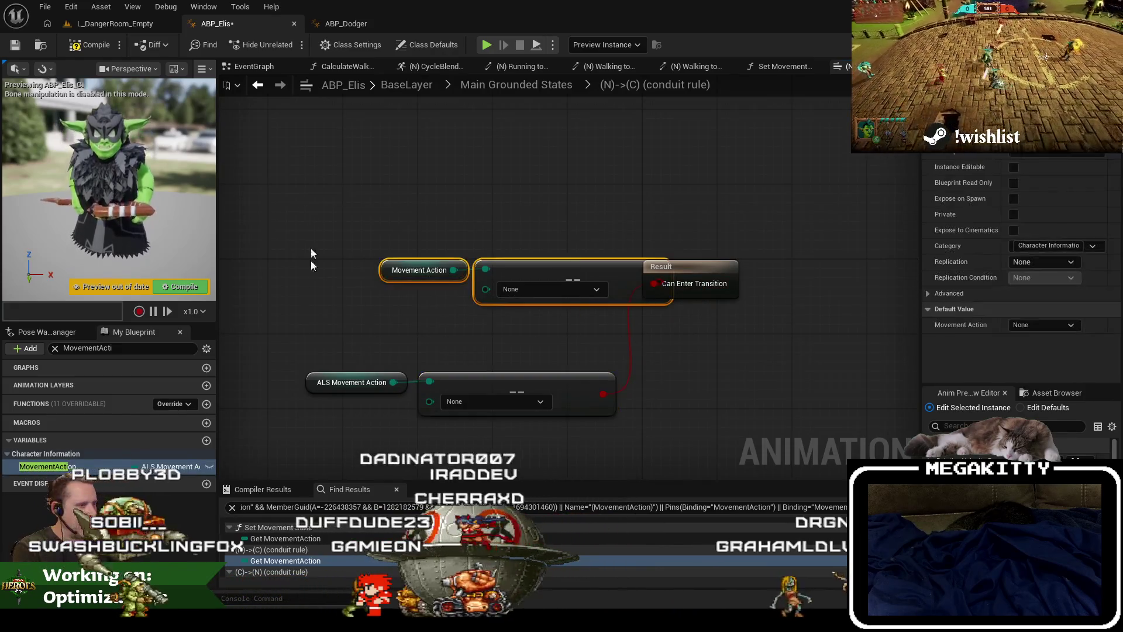
{"action": "key", "text": "Delete"}
{"action": "left_click_drag", "start_coordinate": [326, 323], "coordinate": [553, 457]}
{"action": "left_click_drag", "start_coordinate": [563, 383], "coordinate": [581, 271]}
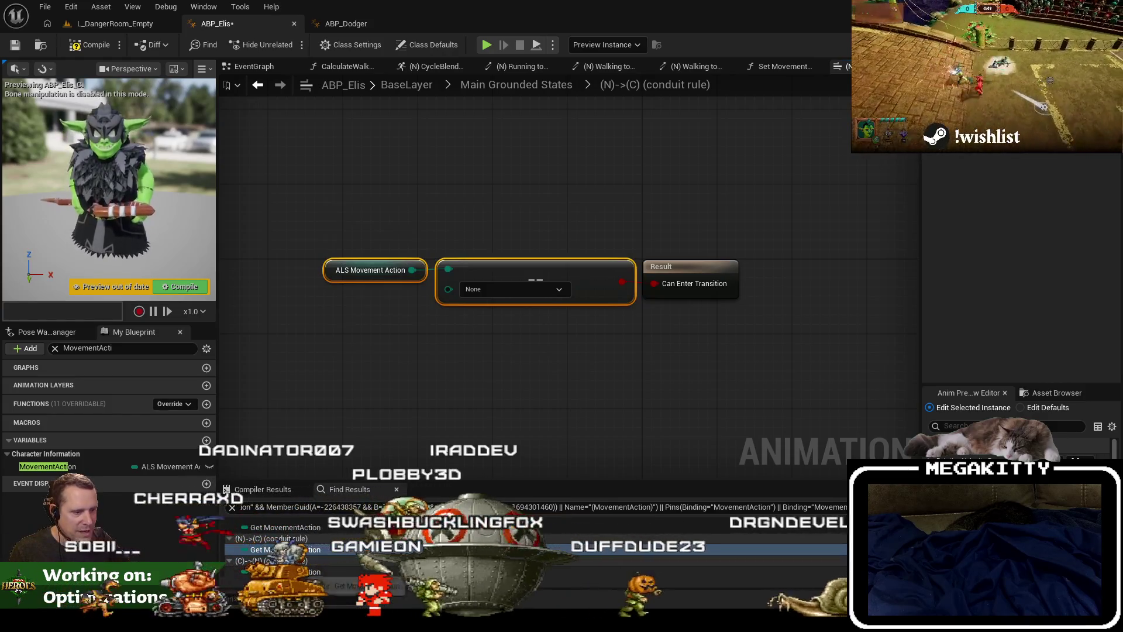
Paste the same ALS Movement Action == None check into the (C)->(N) rule, replacing the old comparison
{"action": "left_click", "coordinate": [316, 571]}
{"action": "key", "text": "ctrl+v"}
{"action": "left_click_drag", "start_coordinate": [603, 381], "coordinate": [629, 295]}
{"action": "left_click_drag", "start_coordinate": [336, 241], "coordinate": [514, 331]}
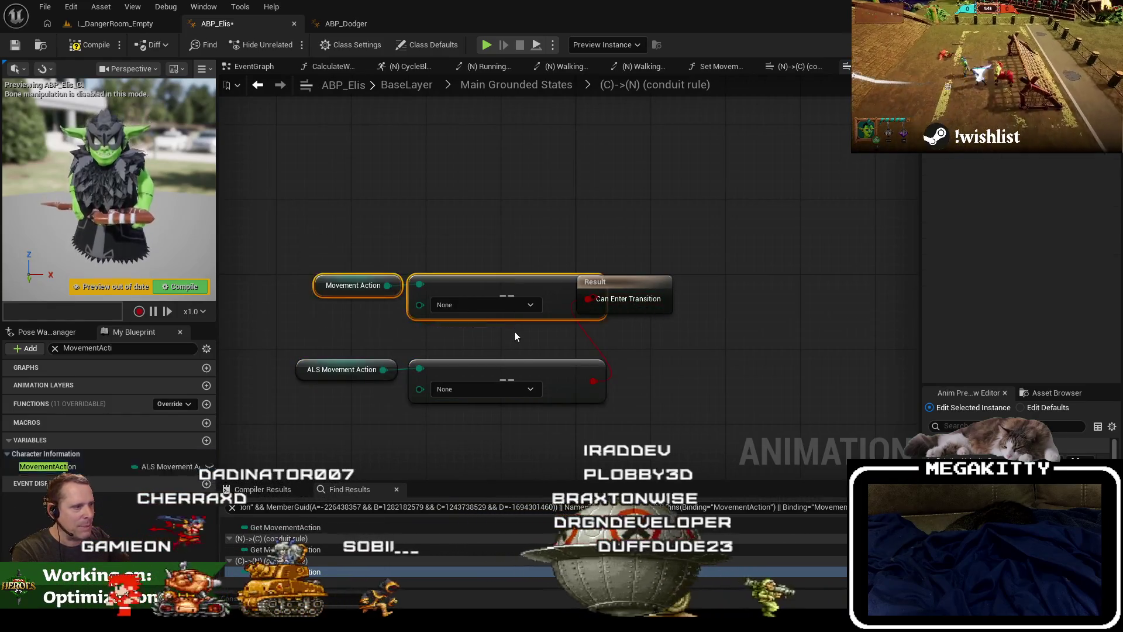
{"action": "key", "text": "Delete"}
{"action": "left_click_drag", "start_coordinate": [493, 454], "coordinate": [359, 379]}
{"action": "mouse_move", "coordinate": [574, 356]}
{"action": "left_mouse_down"}
{"action": "mouse_move", "coordinate": [548, 274]}
{"action": "mouse_move", "coordinate": [537, 272]}
{"action": "left_mouse_up"}
{"action": "left_click_drag", "start_coordinate": [477, 389], "coordinate": [528, 381]}
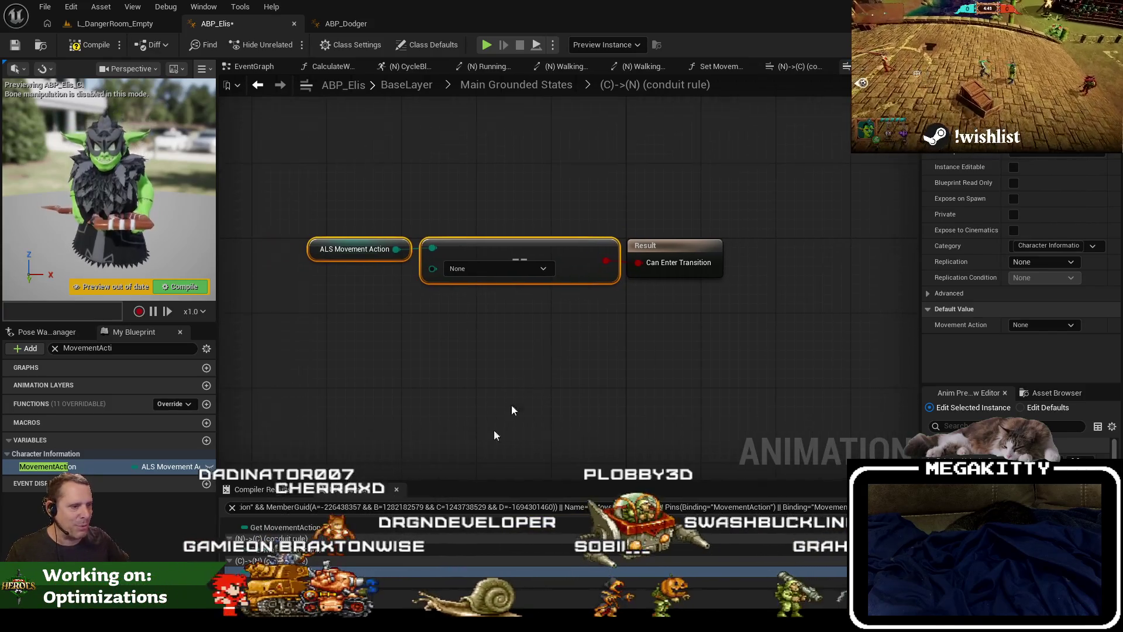
{"action": "left_click", "coordinate": [275, 409]}
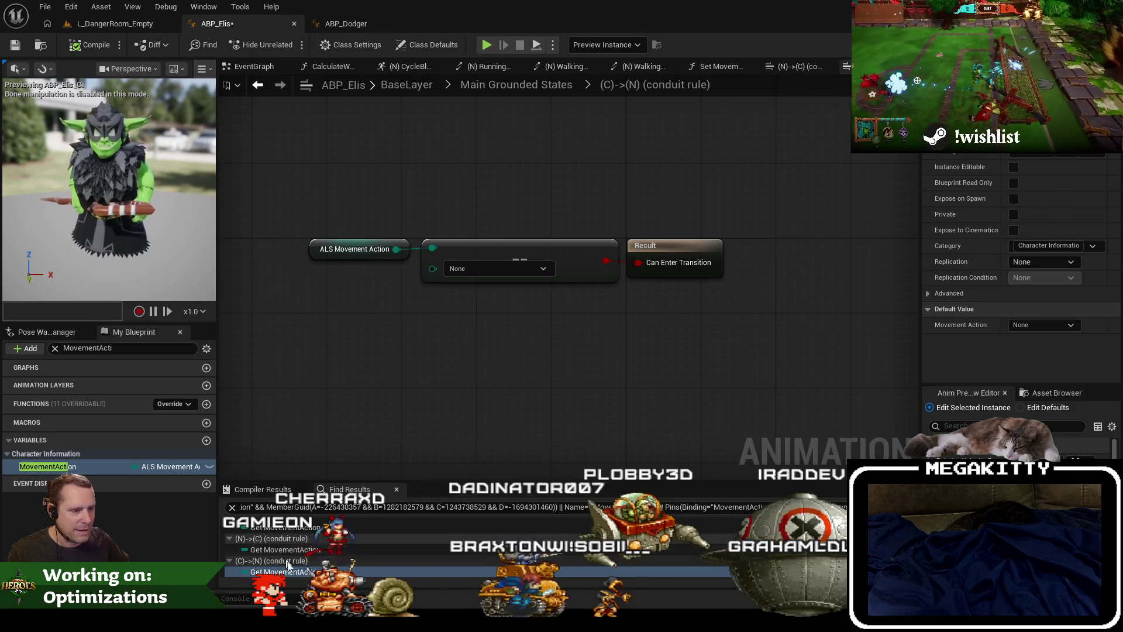
Inspect how ABP_Dodger uses ALS Movement Action in Set Movement State and both conduit rules
{"action": "left_click", "coordinate": [346, 24]}
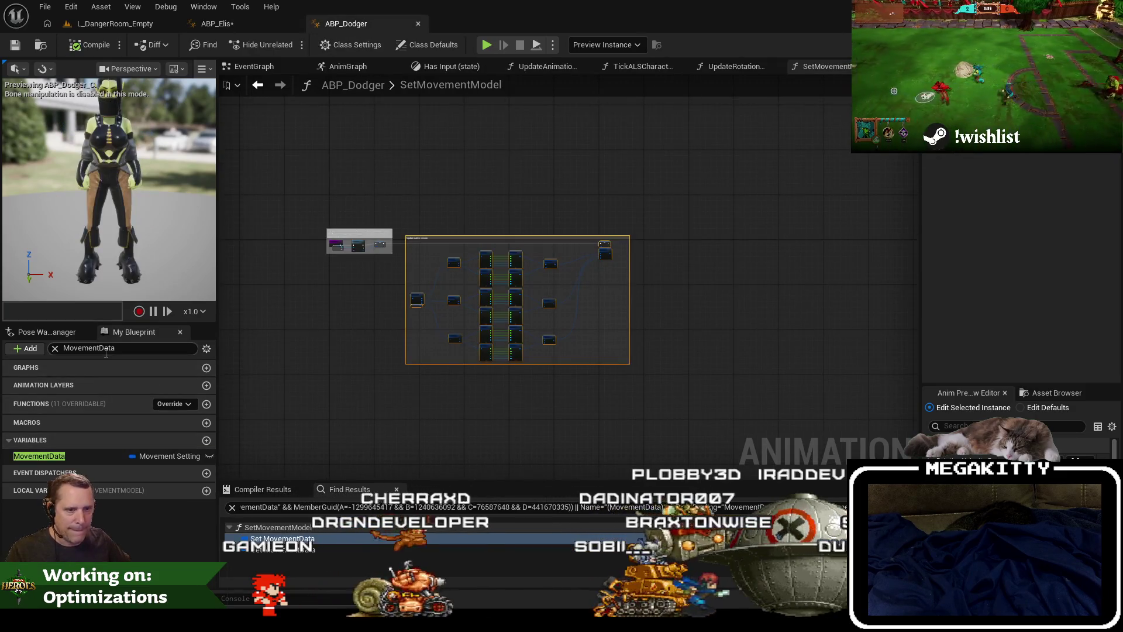
{"action": "type", "text": "get al"}
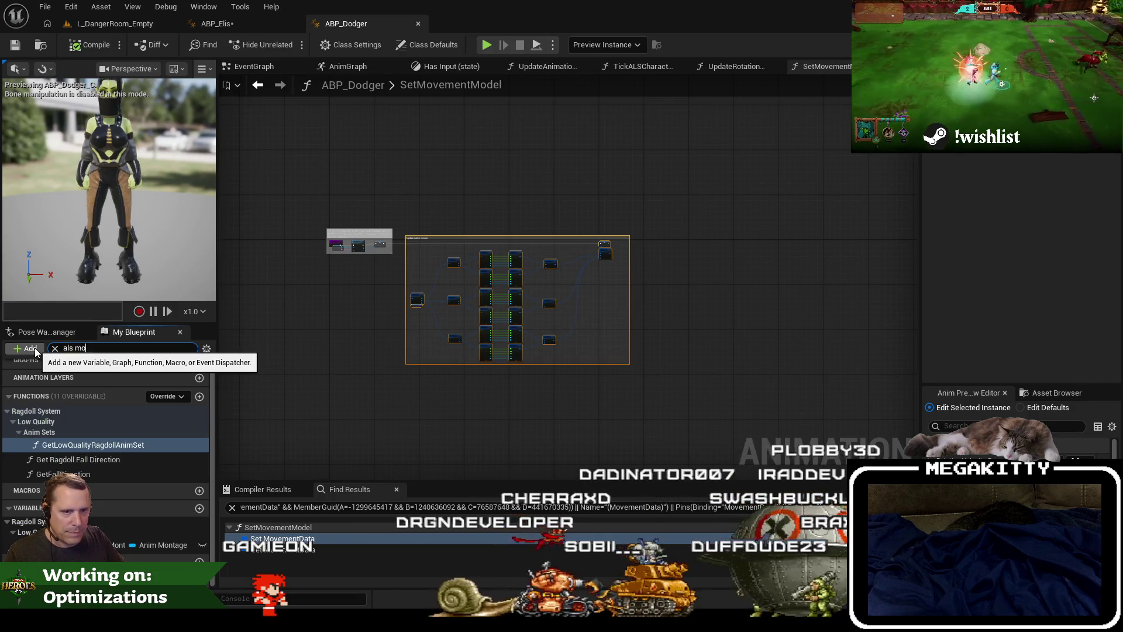
{"action": "type", "text": "ct"}
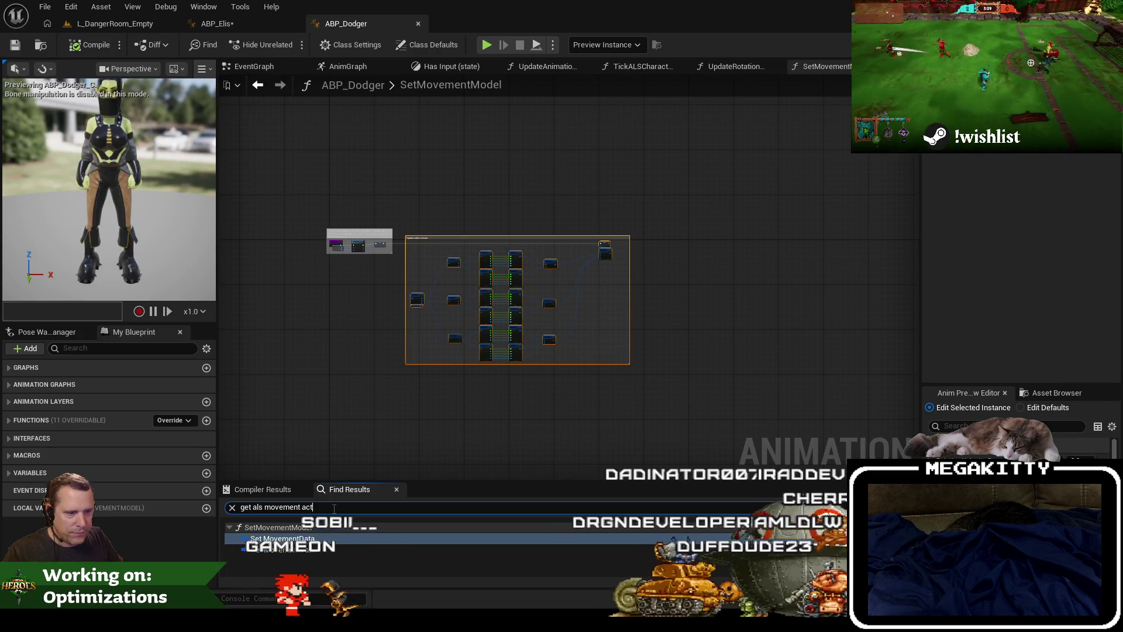
{"action": "left_click", "coordinate": [340, 539]}
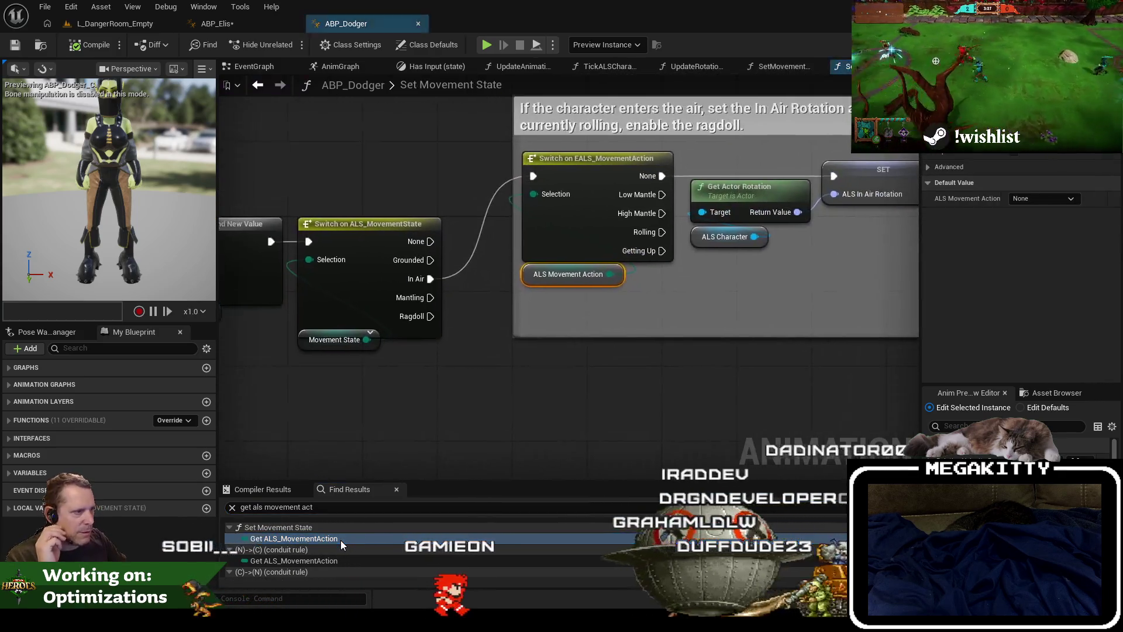
{"action": "scroll", "coordinate": [344, 552], "scroll_direction": "down", "scroll_amount": 1}
{"action": "left_click", "coordinate": [340, 552]}
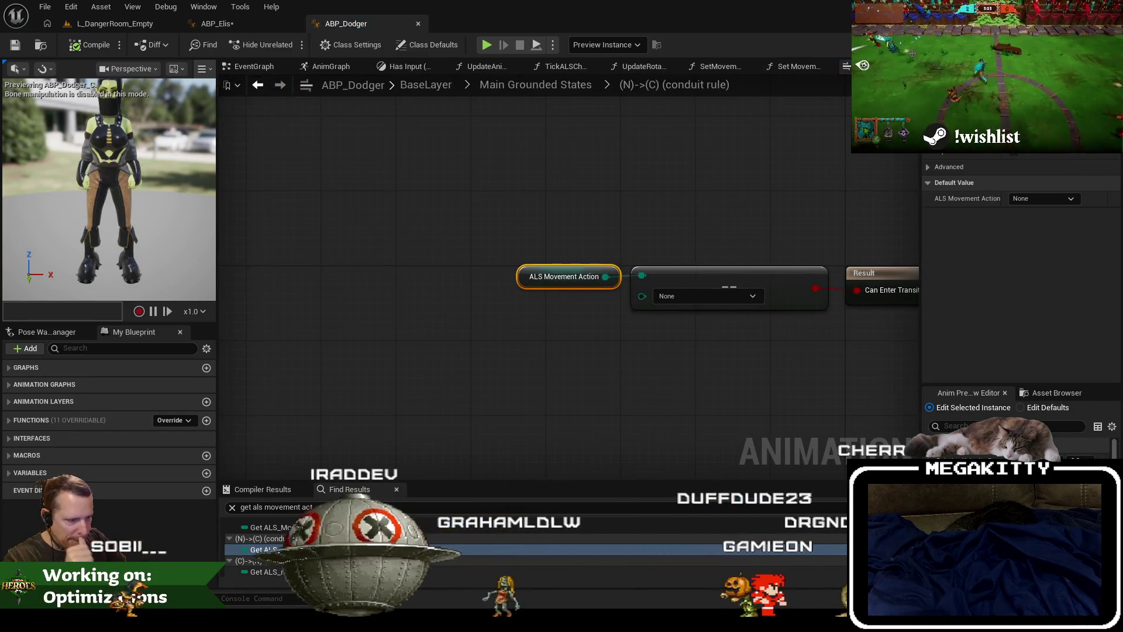
{"action": "left_click", "coordinate": [341, 572]}
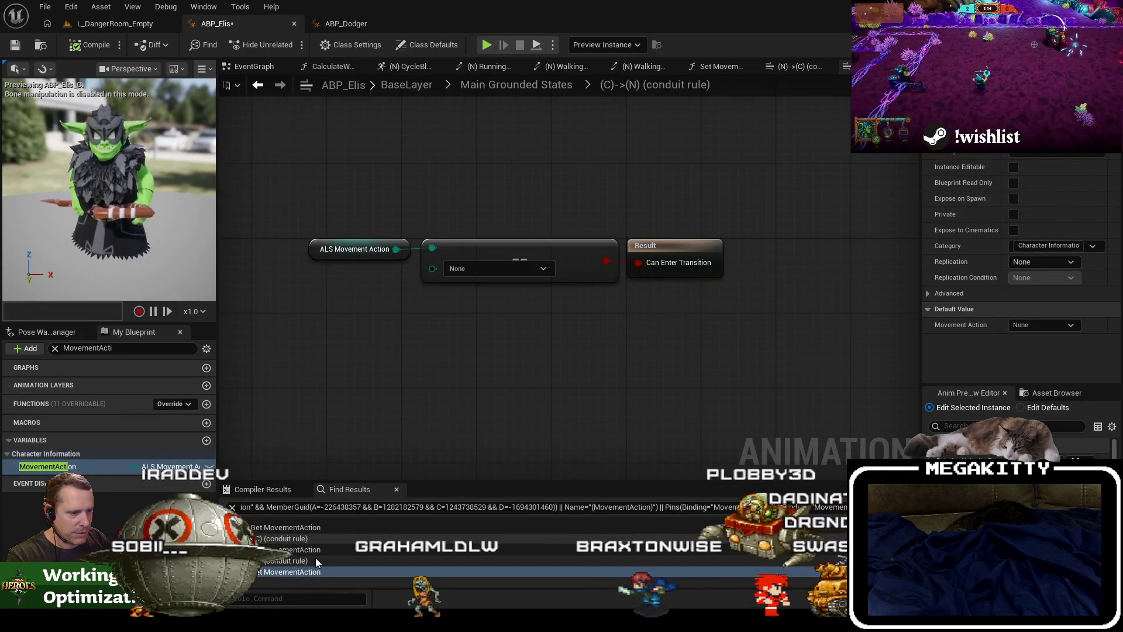
Save ABP_Elis, delete its old MovementAction variable, and close ABP_Dodger
{"action": "left_click", "coordinate": [319, 550]}
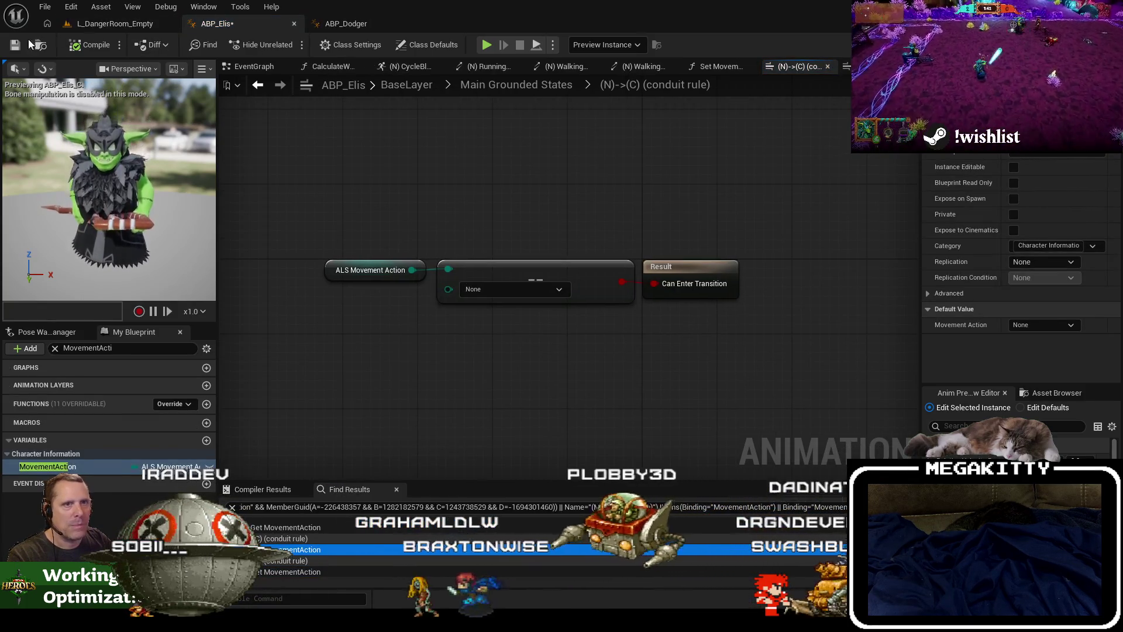
{"action": "left_click", "coordinate": [15, 45]}
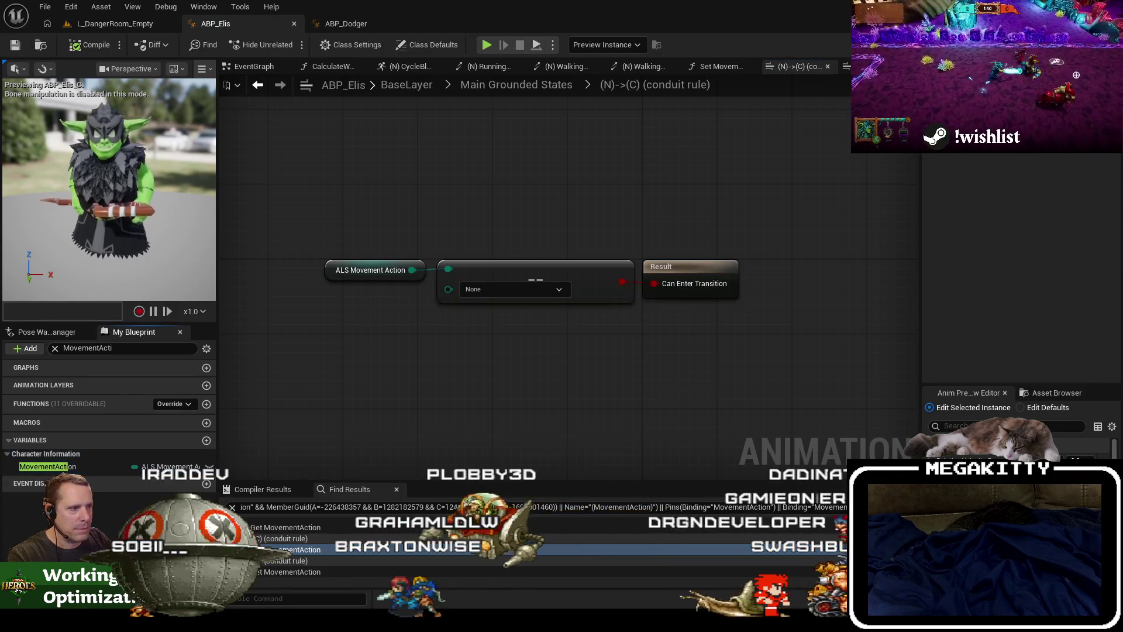
{"action": "left_click", "coordinate": [96, 465]}
{"action": "key", "text": "Delete"}
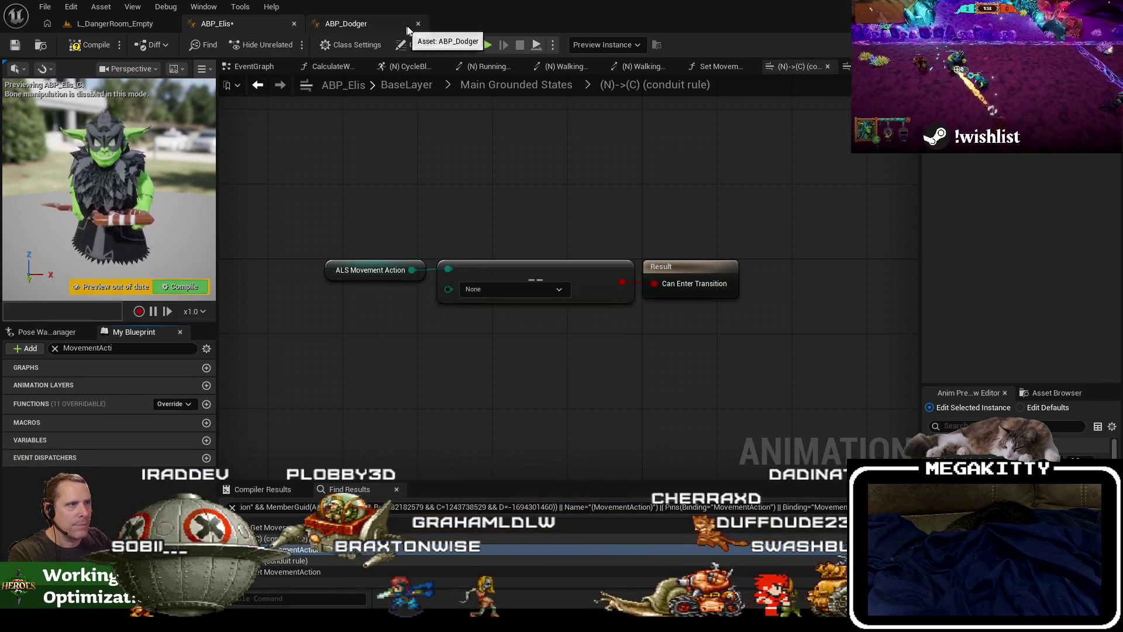
{"action": "left_click", "coordinate": [418, 24]}
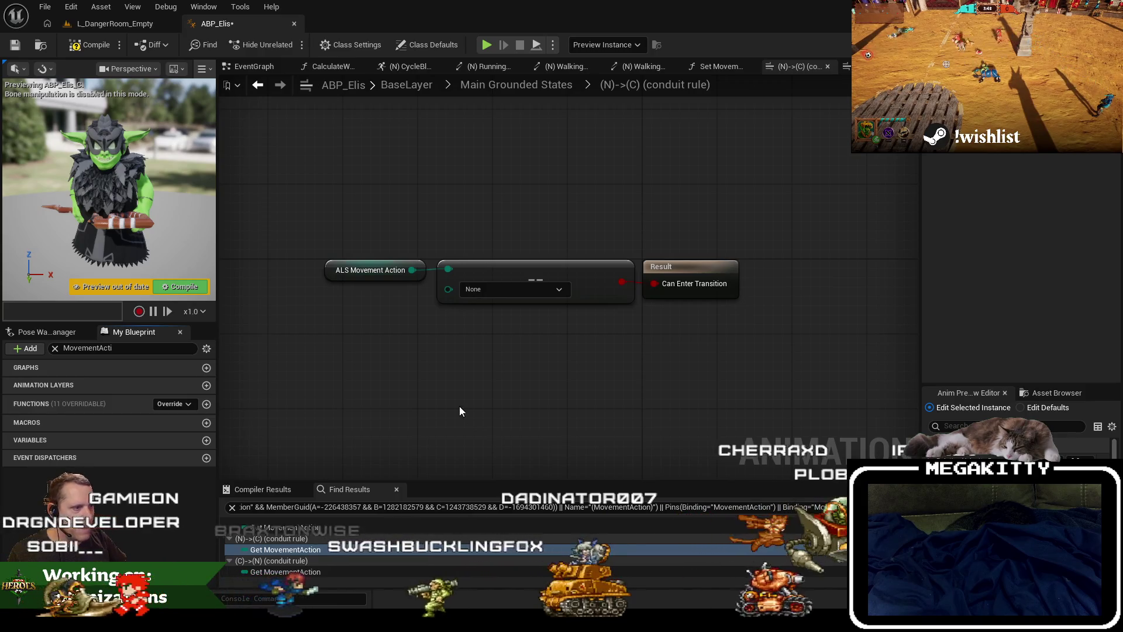
{"action": "left_click_drag", "start_coordinate": [388, 381], "coordinate": [376, 377]}
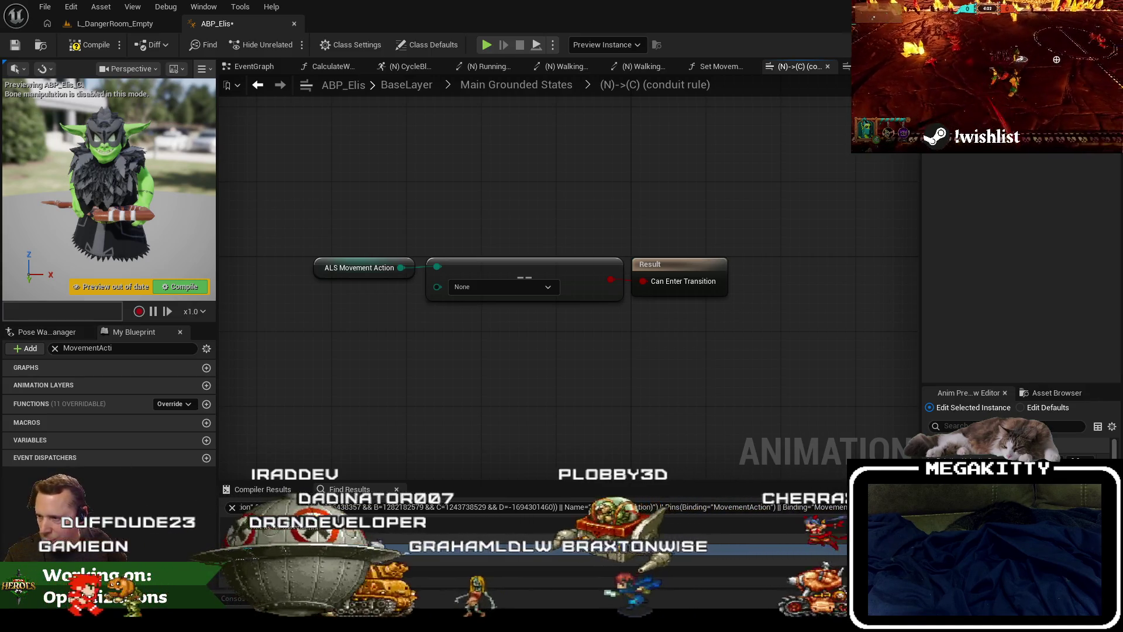
Find references to the old ViewMode variable and jump to its use in CanTurnInPlace
{"action": "key", "text": "ctrl+a"}
{"action": "type", "text": "ViewMod"}
{"action": "left_click", "coordinate": [63, 467]}
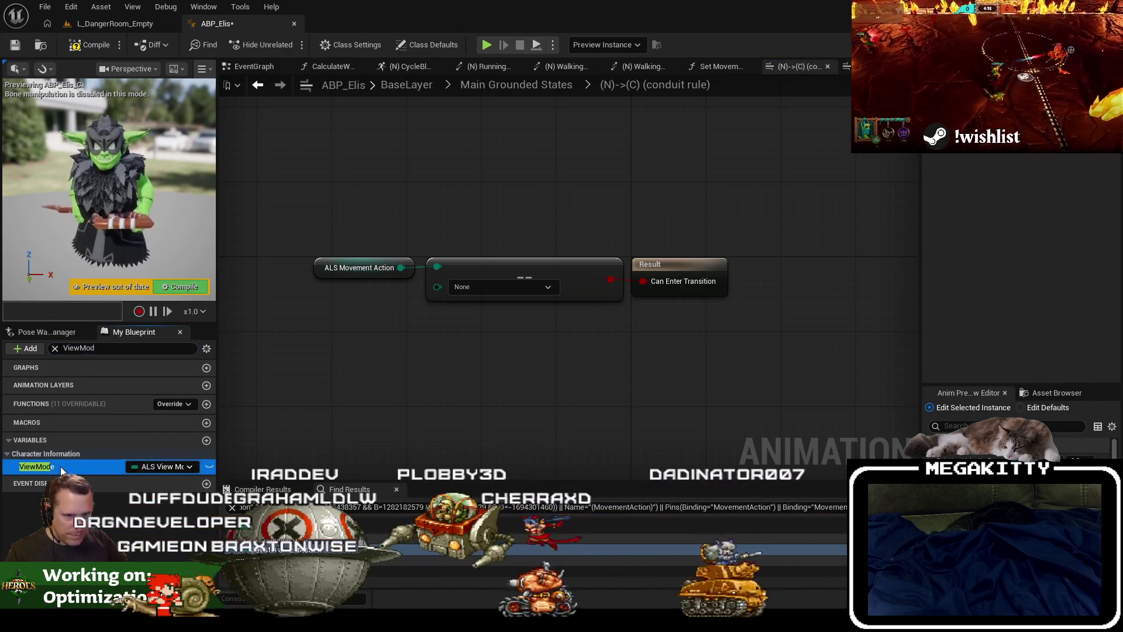
{"action": "right_click", "coordinate": [62, 470]}
{"action": "mouse_move", "coordinate": [130, 509]}
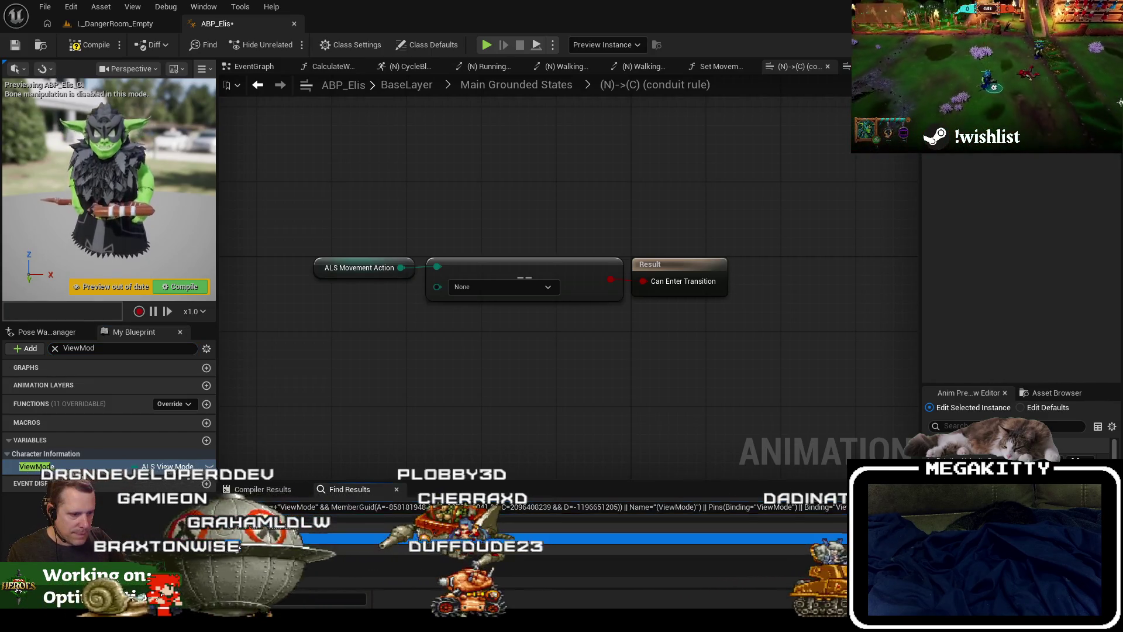
{"action": "left_click", "coordinate": [275, 538]}
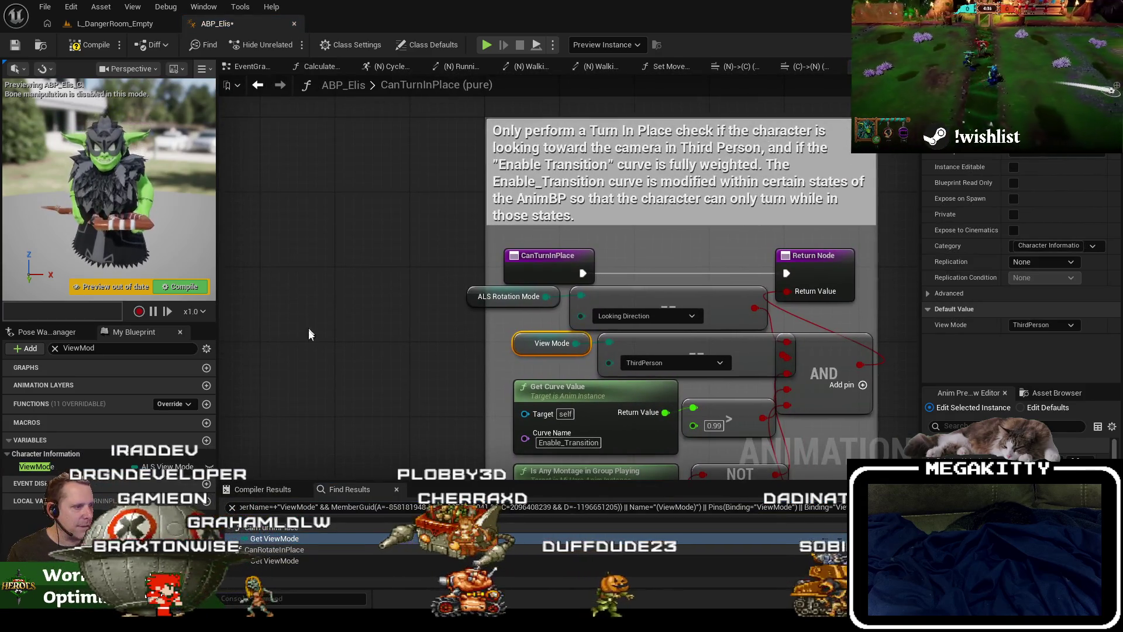
Replace the old View Mode check with ALS View Mode == Third Person wired into the AND
{"action": "right_click", "coordinate": [307, 345]}
{"action": "type", "text": "get als view"}
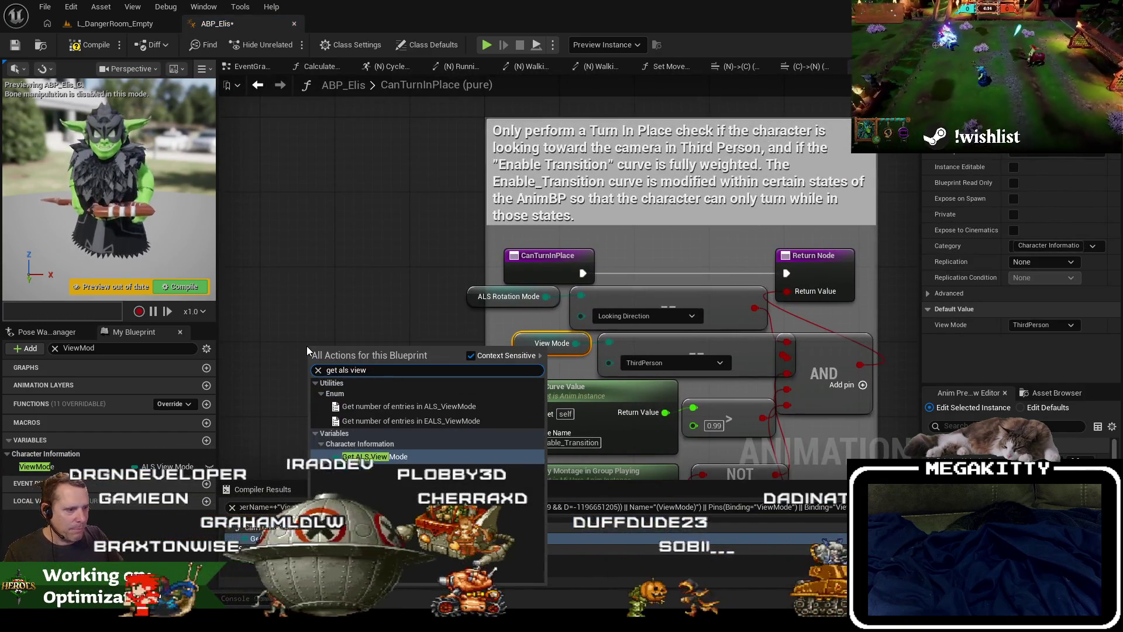
{"action": "left_click", "coordinate": [398, 456]}
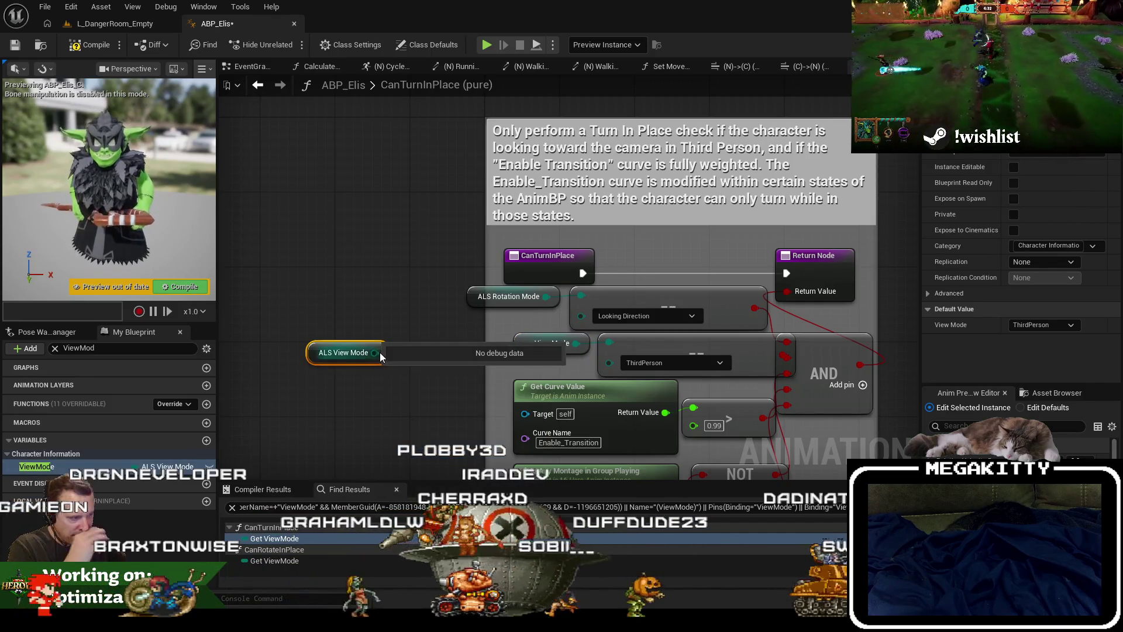
{"action": "left_click_drag", "start_coordinate": [381, 352], "coordinate": [412, 354]}
{"action": "type", "text": "="}
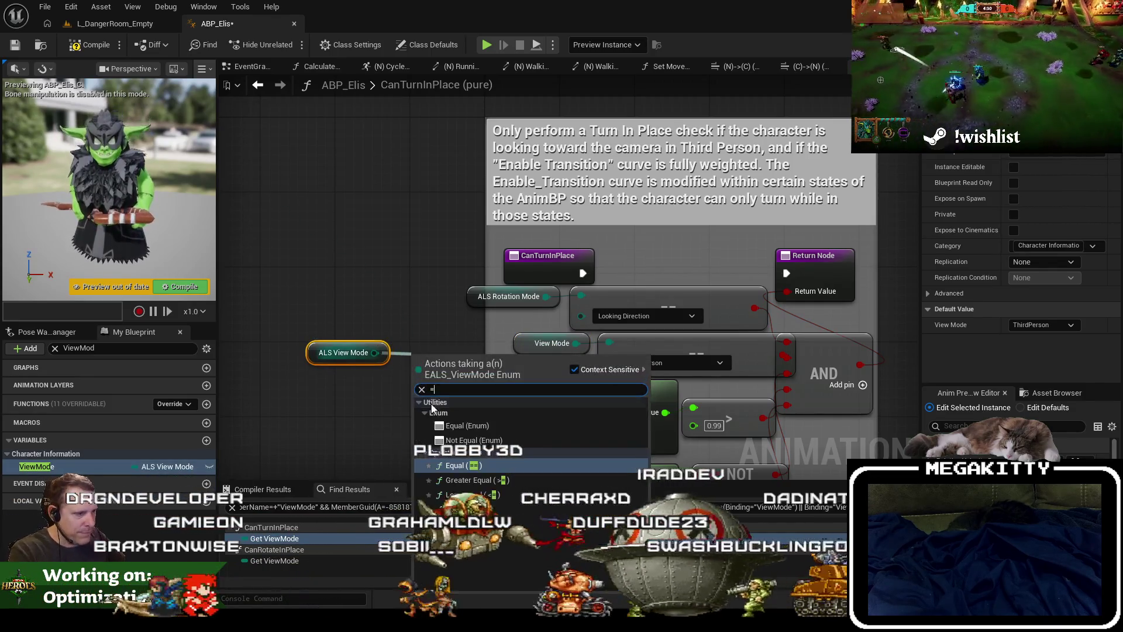
{"action": "key", "text": "Return"}
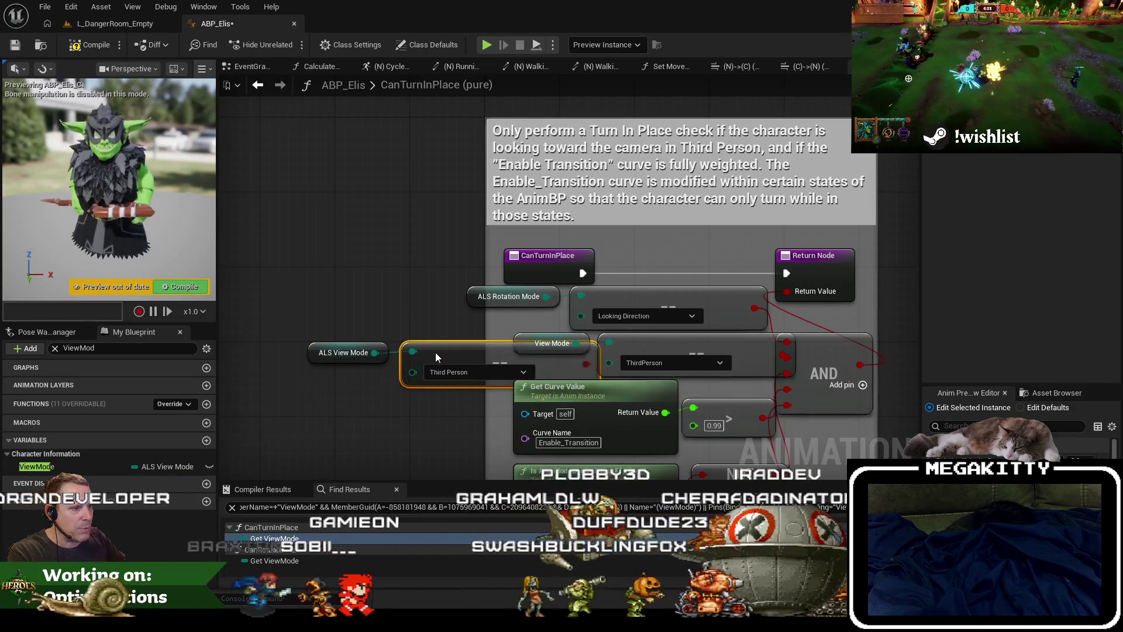
{"action": "left_click", "coordinate": [345, 352], "text": "shift"}
{"action": "left_click_drag", "start_coordinate": [465, 353], "coordinate": [353, 353]}
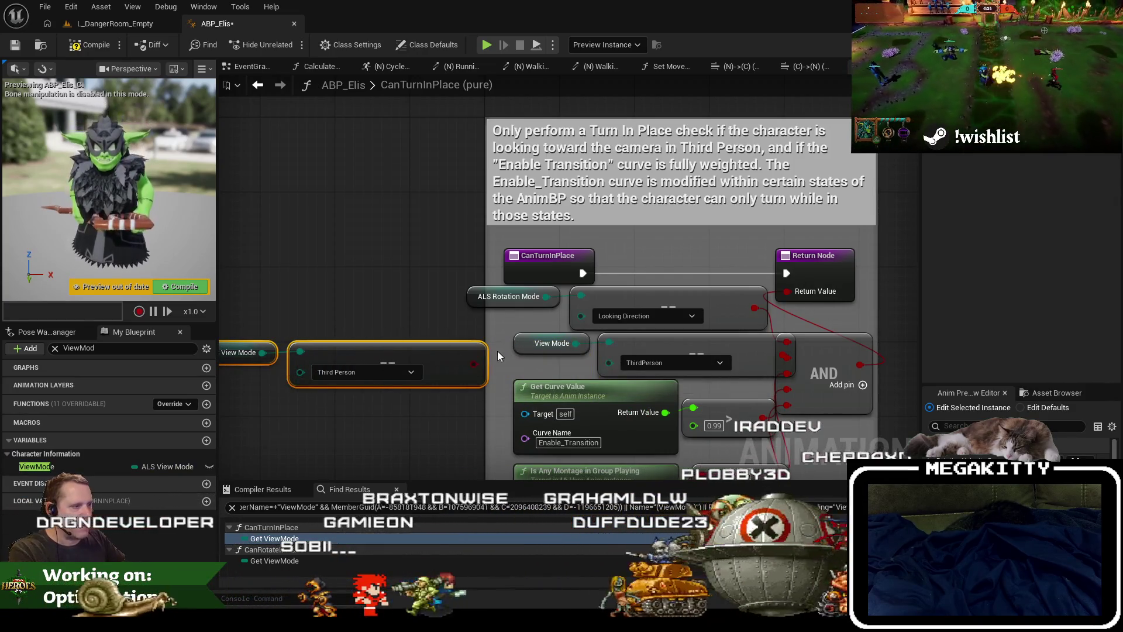
{"action": "left_click_drag", "start_coordinate": [506, 349], "coordinate": [664, 376]}
{"action": "key", "text": "Delete"}
{"action": "left_click_drag", "start_coordinate": [474, 364], "coordinate": [798, 359]}
{"action": "left_click_drag", "start_coordinate": [434, 354], "coordinate": [729, 357]}
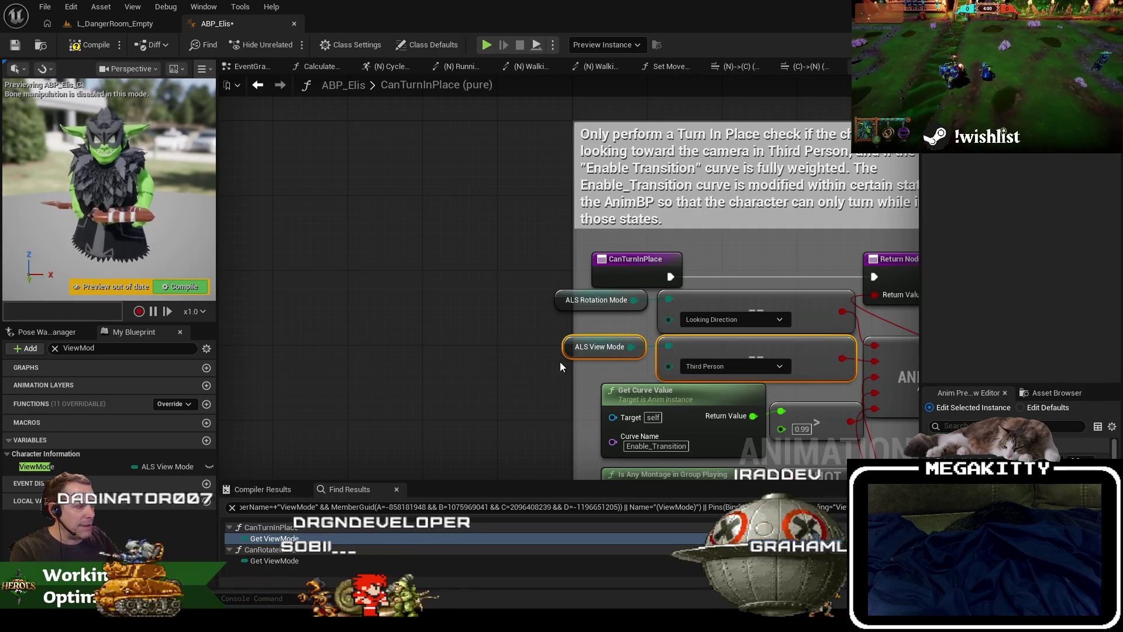
Paste the ALS View Mode comparison into CanRotateInPlace and open its view mode value list
{"action": "double_click", "coordinate": [286, 560]}
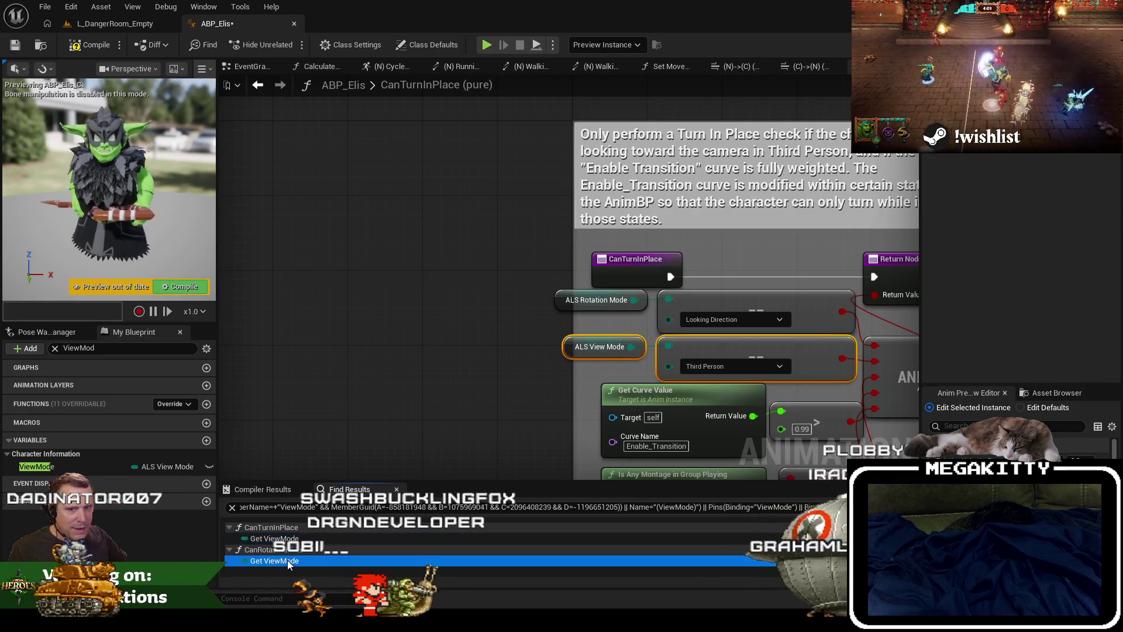
{"action": "key", "text": "ctrl+v"}
{"action": "left_click", "coordinate": [537, 435]}
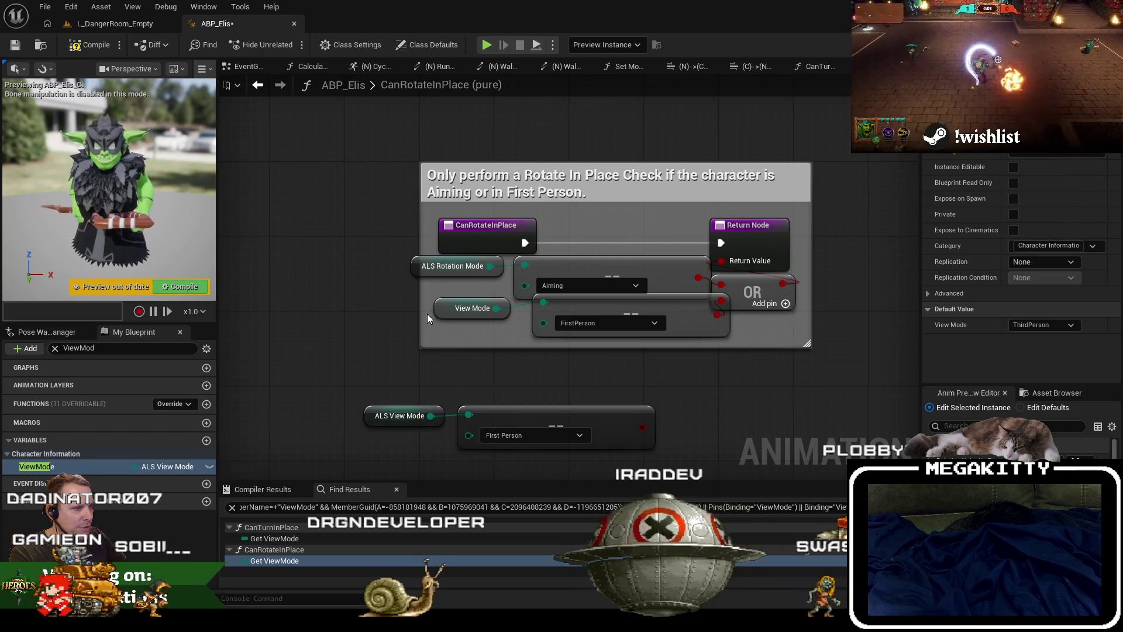
Remove the old View Mode/FirstPerson nodes and wire the ALS View Mode First Person check into the OR
{"action": "left_click_drag", "start_coordinate": [427, 314], "coordinate": [561, 329]}
{"action": "key", "text": "Delete"}
{"action": "left_click_drag", "start_coordinate": [643, 427], "coordinate": [725, 301]}
{"action": "left_click_drag", "start_coordinate": [363, 402], "coordinate": [363, 403]}
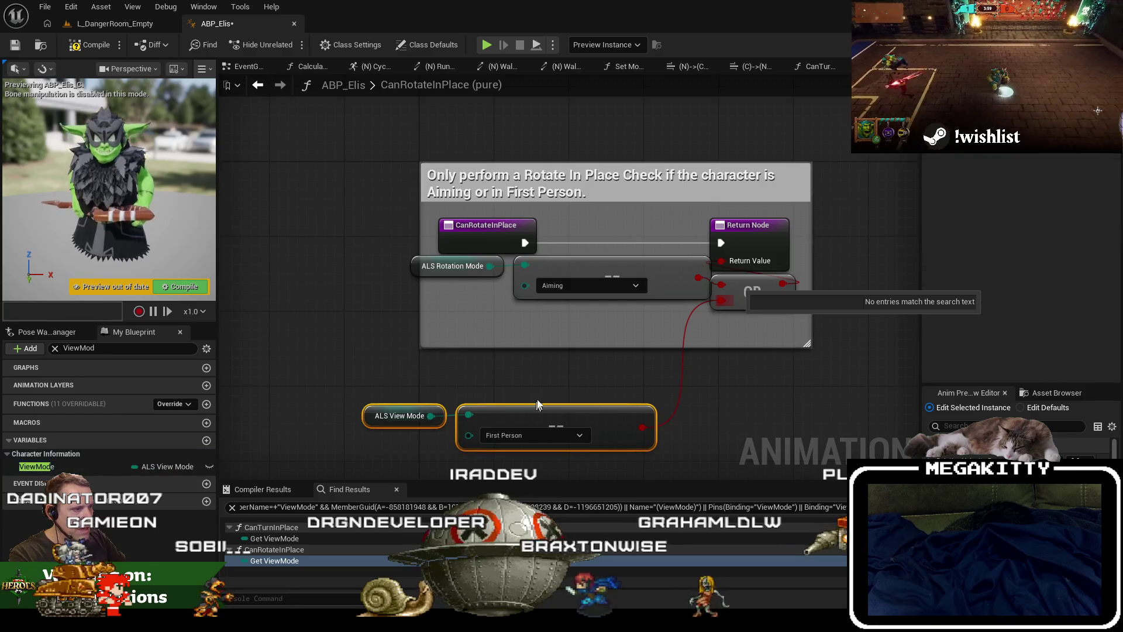
{"action": "mouse_move", "coordinate": [569, 430]}
{"action": "left_mouse_down"}
{"action": "mouse_move", "coordinate": [600, 344]}
{"action": "mouse_move", "coordinate": [626, 310]}
{"action": "left_mouse_up"}
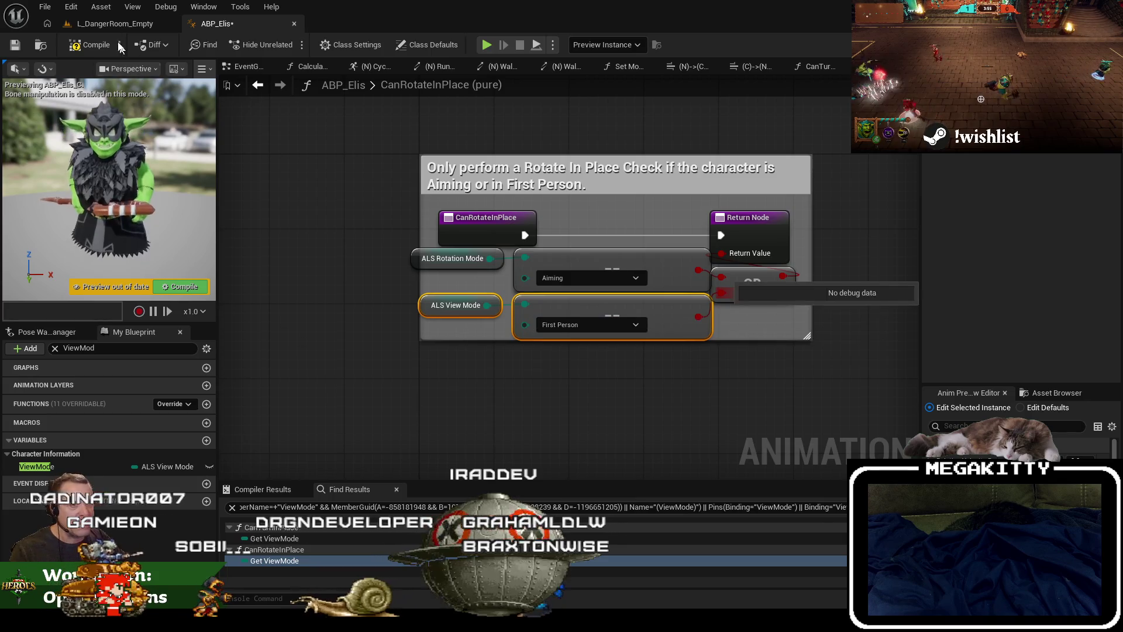
Compile and save ABP_Elis, delete the old ViewMode variable, then compile and save again
{"action": "left_click", "coordinate": [91, 48]}
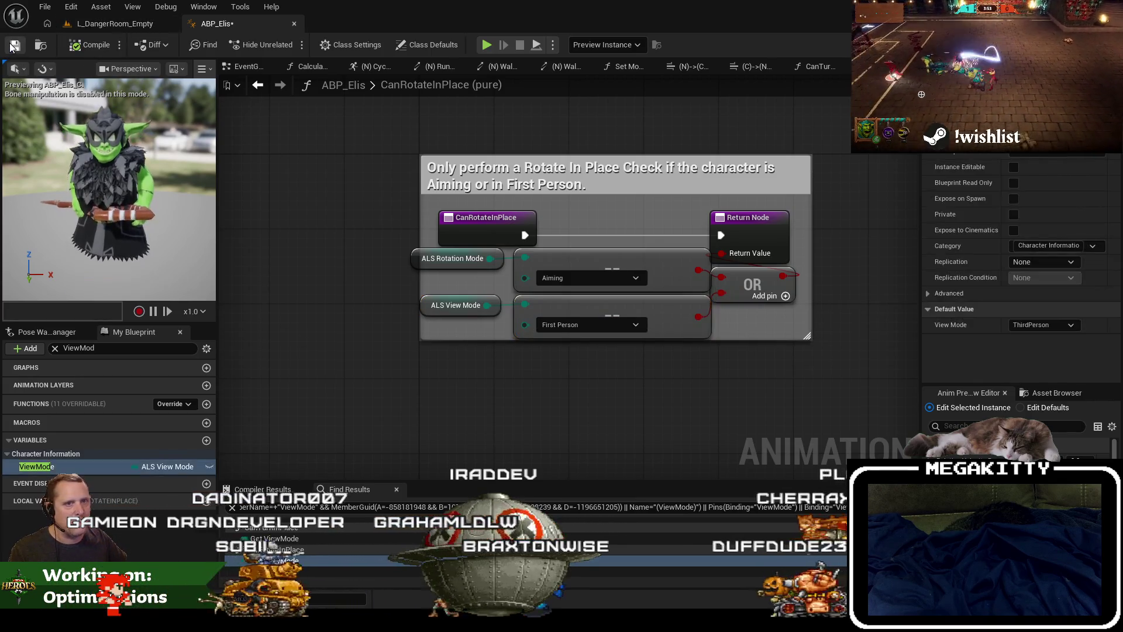
{"action": "key", "text": "ctrl+s"}
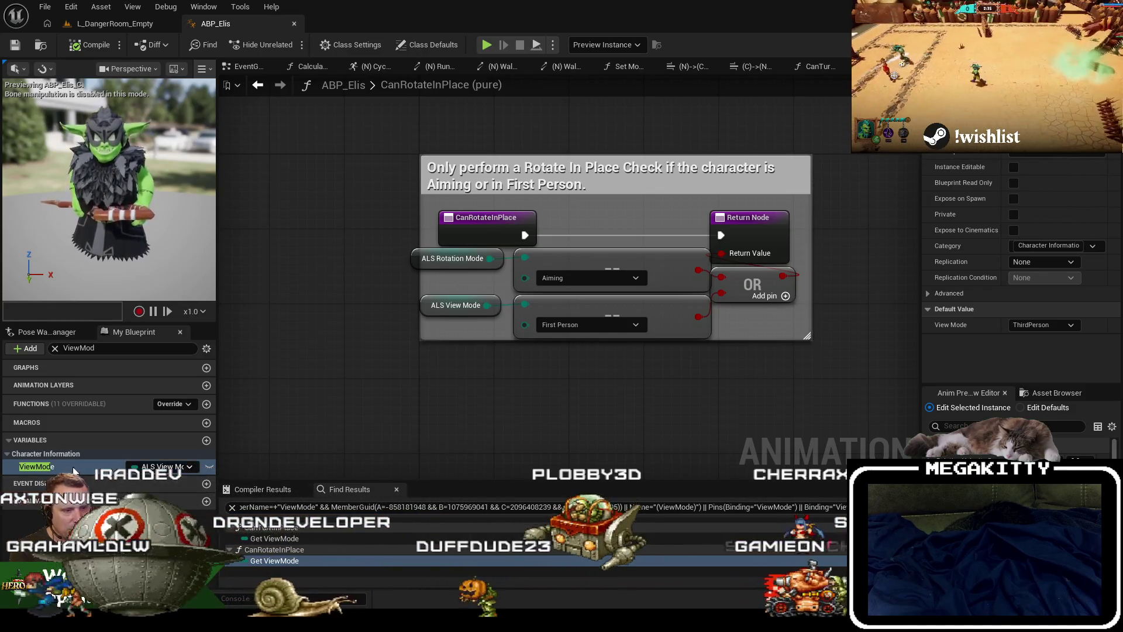
{"action": "key", "text": "Delete"}
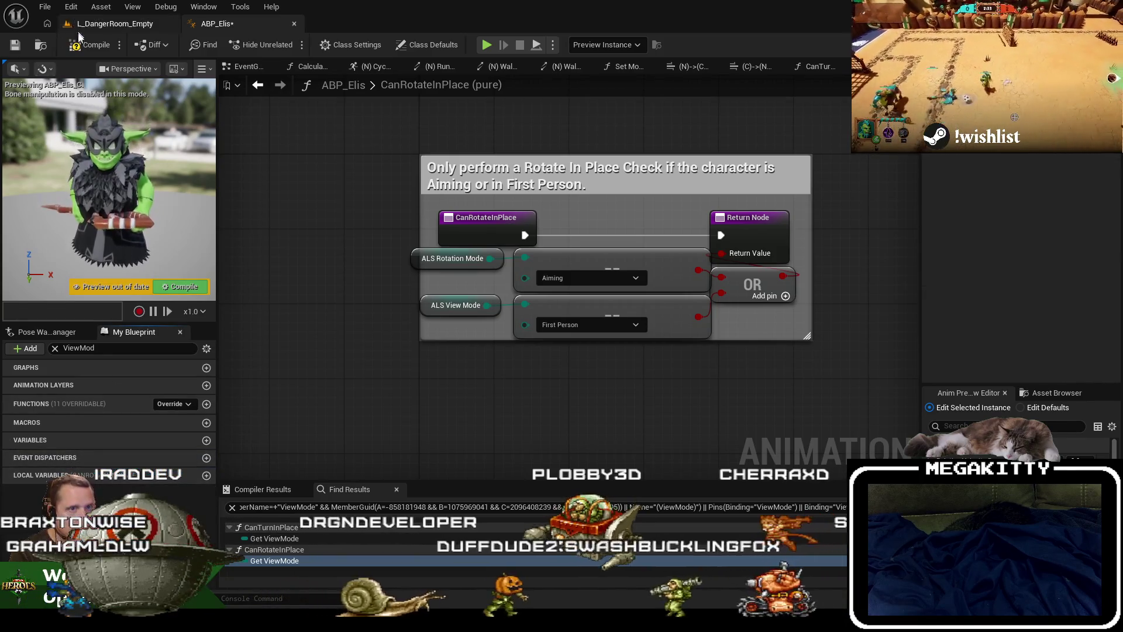
{"action": "left_click", "coordinate": [10, 50]}
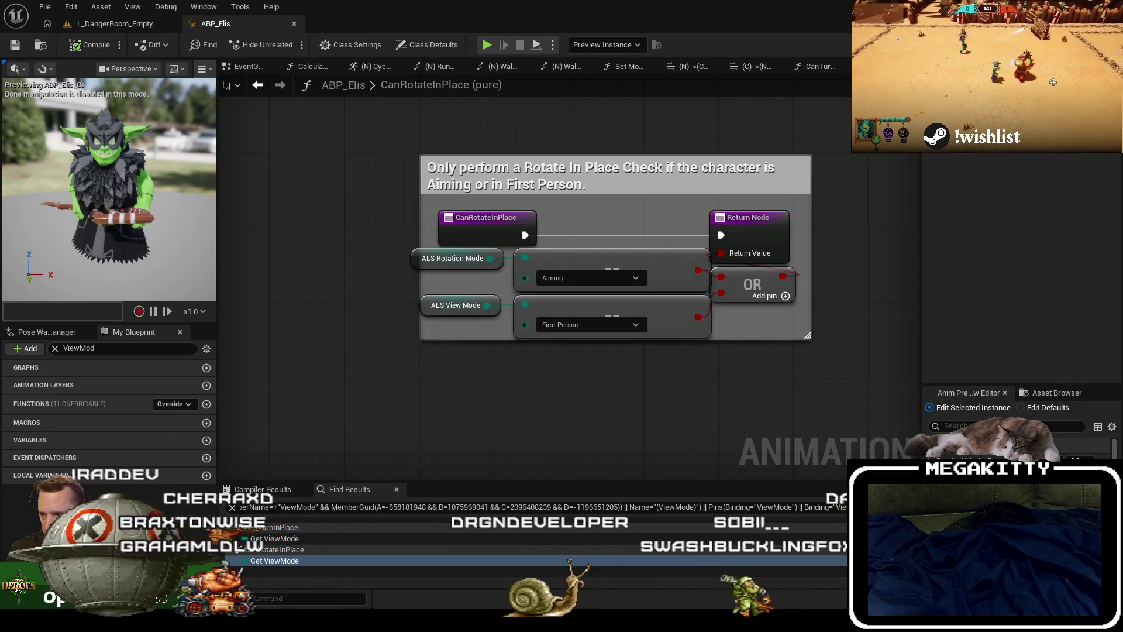
{"action": "key", "text": "ctrl+a"}
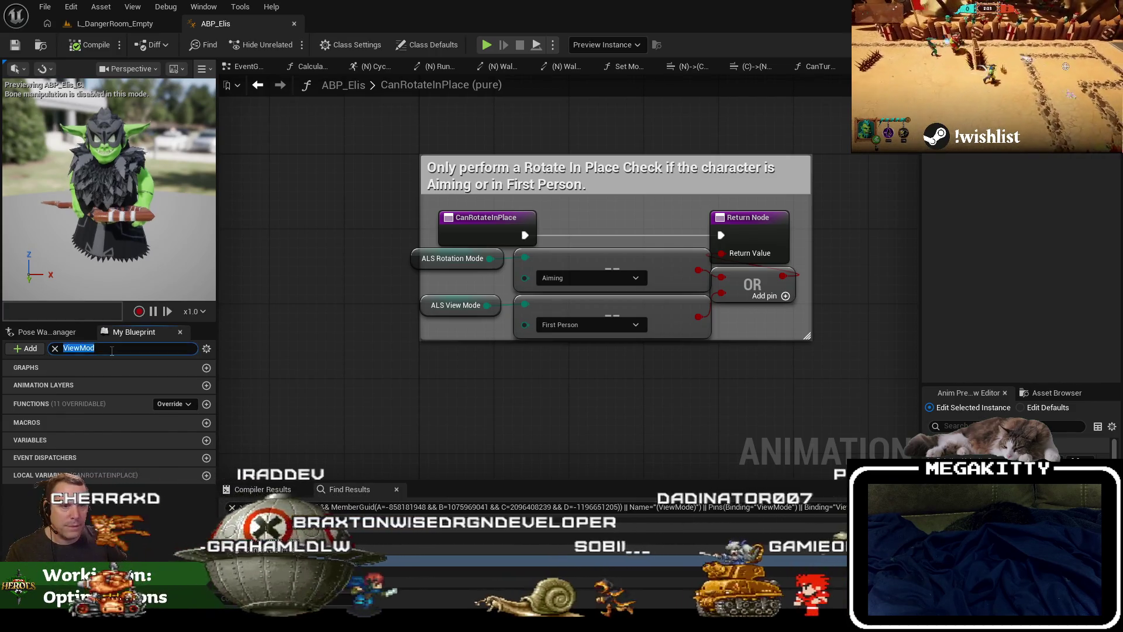
Find references to the Stance variable and jump to its use in CanOverlayTransition
{"action": "type", "text": "Stance"}
{"action": "right_click", "coordinate": [85, 467]}
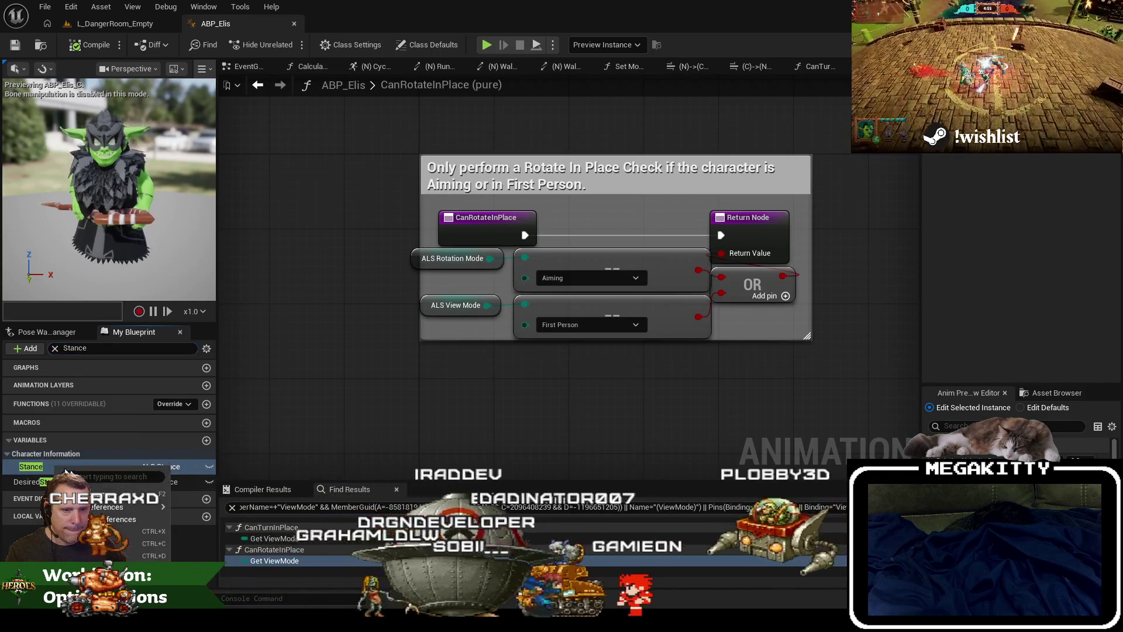
{"action": "mouse_move", "coordinate": [123, 507]}
{"action": "left_click", "coordinate": [216, 537]}
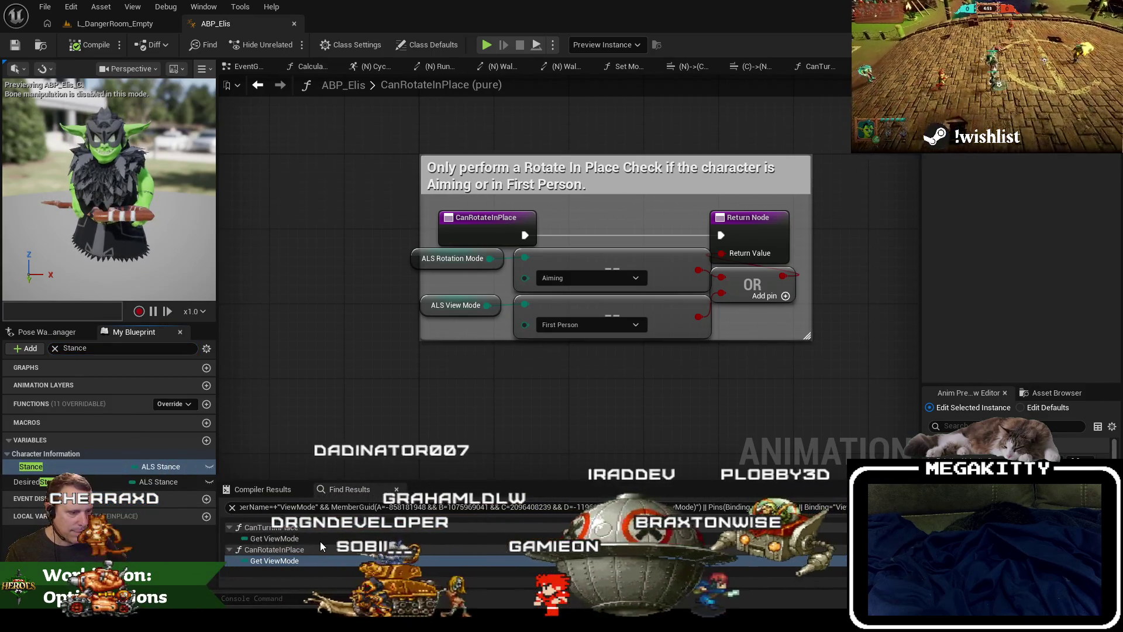
{"action": "double_click", "coordinate": [321, 539]}
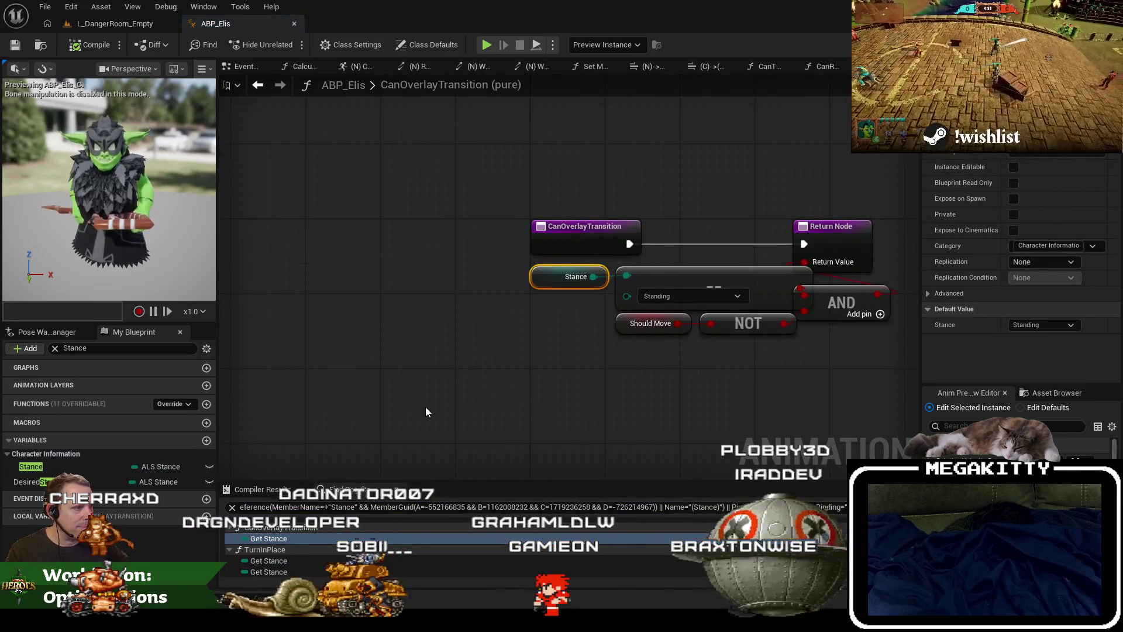
Add Get ALS Stance == Standing, delete the old Stance comparison, and wire the new check into the AND
{"action": "right_click", "coordinate": [426, 406]}
{"action": "type", "text": "get als stance"}
{"action": "key", "text": "Return"}
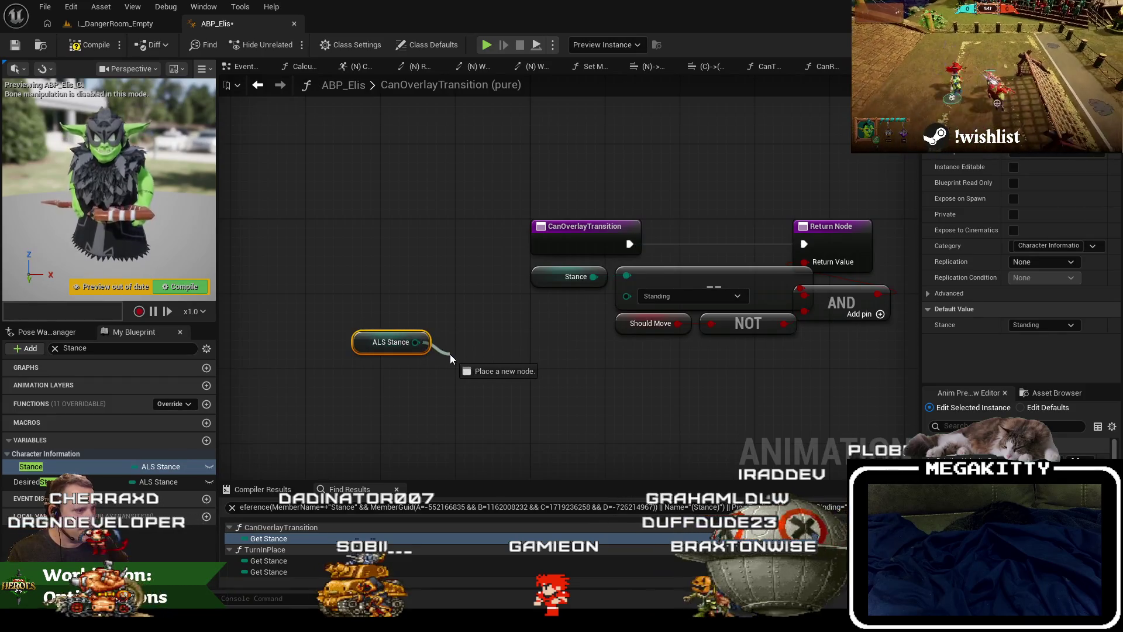
{"action": "left_click_drag", "start_coordinate": [450, 353], "coordinate": [450, 354]}
{"action": "type", "text": "=="}
{"action": "key", "text": "Return"}
{"action": "left_click", "coordinate": [490, 380]}
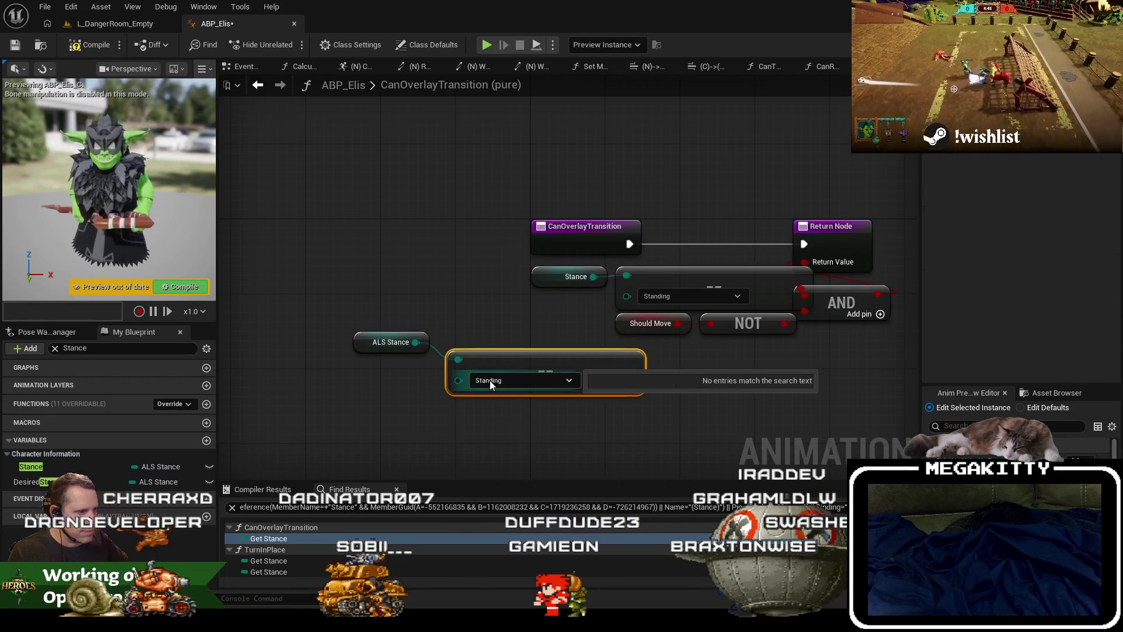
{"action": "left_click_drag", "start_coordinate": [615, 318], "coordinate": [492, 266]}
{"action": "left_click", "coordinate": [657, 297]}
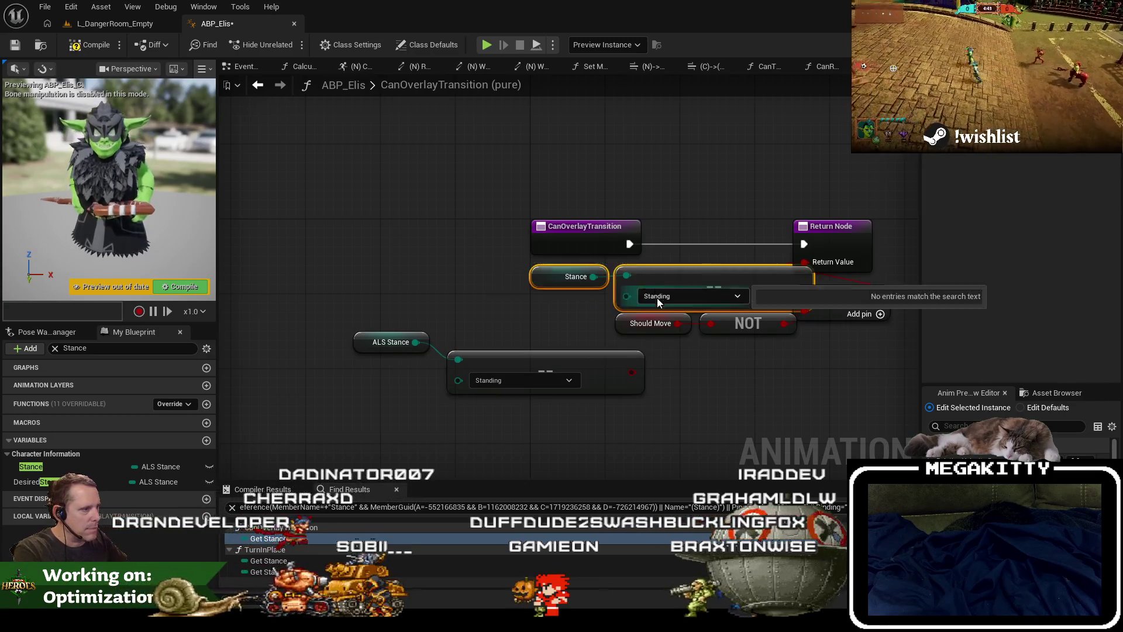
{"action": "key", "text": "Delete"}
{"action": "left_click_drag", "start_coordinate": [632, 372], "coordinate": [807, 303]}
{"action": "left_click_drag", "start_coordinate": [553, 364], "coordinate": [691, 269]}
Compile, then swap TurnInPlace's first stance switch for a Switch on EALS_Stance driven by ALS Stance
{"action": "left_click_drag", "start_coordinate": [368, 342], "coordinate": [517, 276]}
{"action": "left_click", "coordinate": [76, 44]}
{"action": "double_click", "coordinate": [284, 559]}
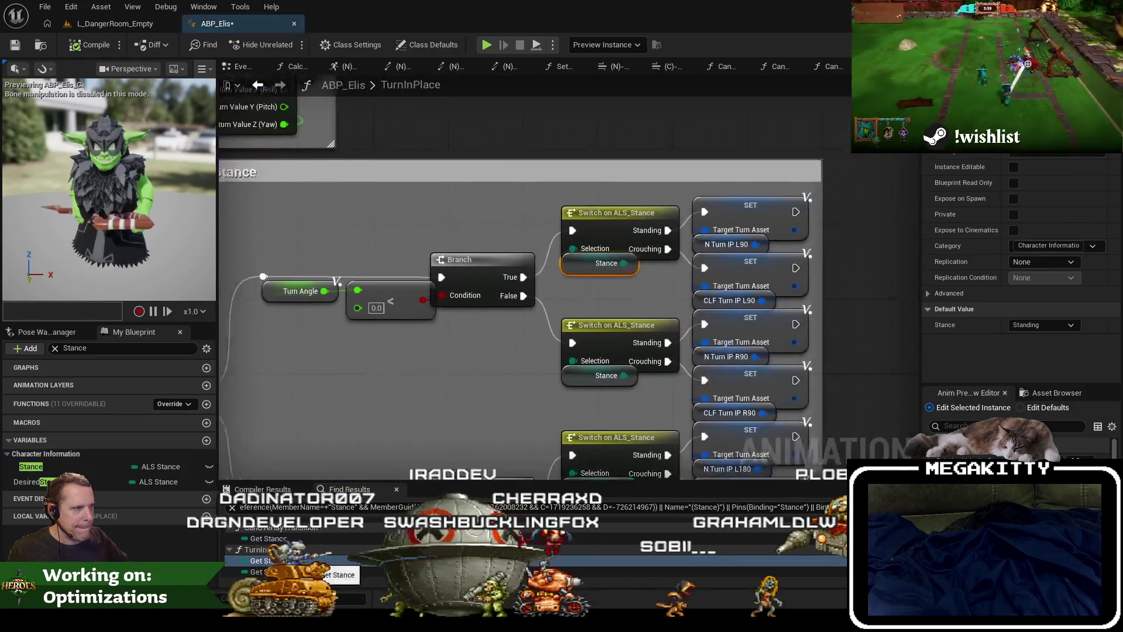
{"action": "key", "text": "ctrl+v"}
{"action": "left_click_drag", "start_coordinate": [387, 239], "coordinate": [378, 129]}
{"action": "type", "text": "switch"}
{"action": "key", "text": "Return"}
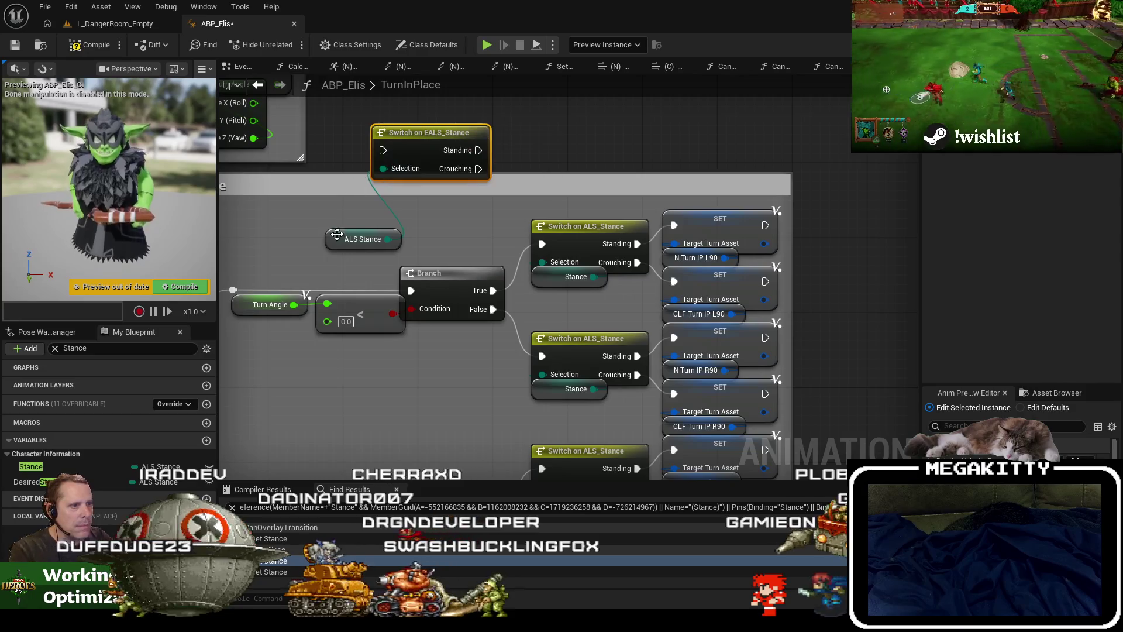
{"action": "left_click_drag", "start_coordinate": [337, 234], "coordinate": [385, 195]}
{"action": "mouse_move", "coordinate": [383, 150]}
{"action": "left_mouse_down"}
{"action": "mouse_move", "coordinate": [494, 309]}
{"action": "mouse_move", "coordinate": [480, 174]}
{"action": "mouse_move", "coordinate": [638, 275]}
{"action": "mouse_move", "coordinate": [673, 281]}
{"action": "left_mouse_up"}
{"action": "mouse_move", "coordinate": [478, 151]}
{"action": "left_mouse_down"}
{"action": "mouse_move", "coordinate": [676, 217]}
{"action": "mouse_move", "coordinate": [673, 227]}
{"action": "left_mouse_up"}
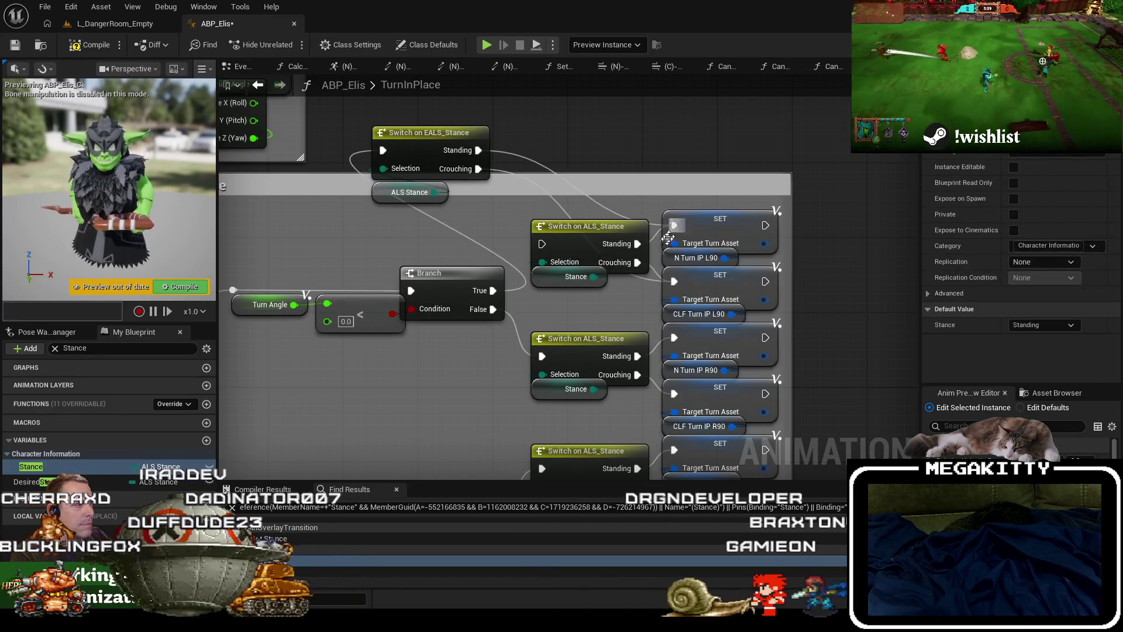
{"action": "key", "text": "Delete"}
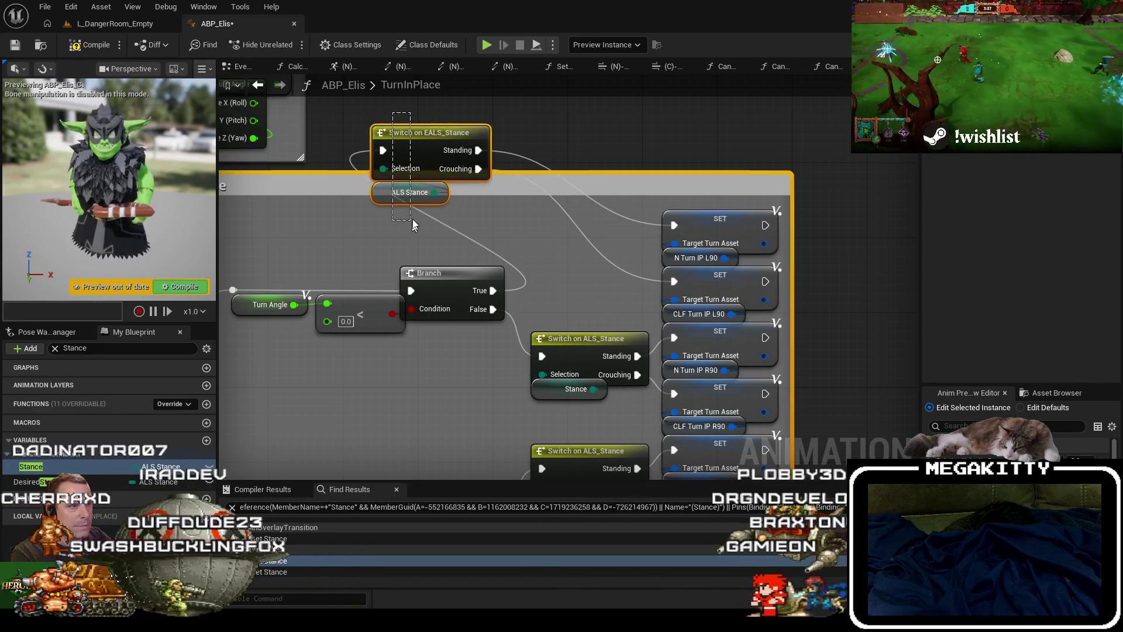
{"action": "mouse_move", "coordinate": [441, 137]}
{"action": "left_mouse_down"}
{"action": "mouse_move", "coordinate": [597, 237]}
{"action": "mouse_move", "coordinate": [552, 170]}
{"action": "mouse_move", "coordinate": [508, 175]}
{"action": "mouse_move", "coordinate": [703, 173]}
{"action": "mouse_move", "coordinate": [586, 156]}
{"action": "left_mouse_up"}
Tidy the new switch into place and duplicate it with its getter over the next old switch
{"action": "scroll", "coordinate": [624, 207], "scroll_direction": "down", "scroll_amount": 4}
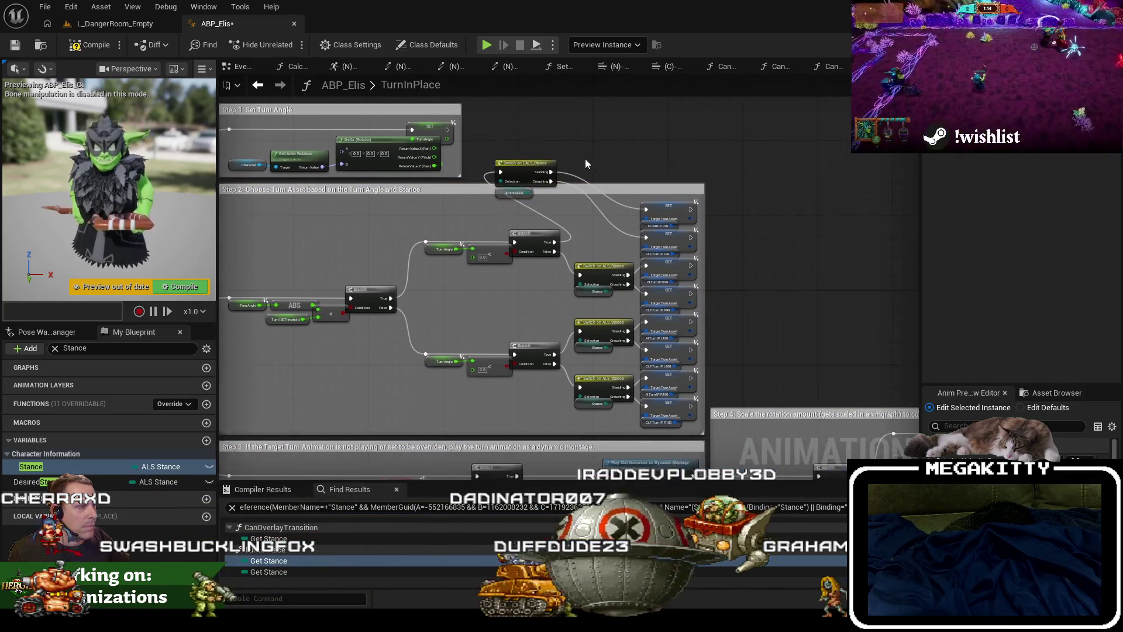
{"action": "scroll", "coordinate": [505, 254], "scroll_direction": "up", "scroll_amount": 3}
{"action": "left_click", "coordinate": [465, 183]}
{"action": "left_click_drag", "start_coordinate": [464, 182], "coordinate": [455, 179]}
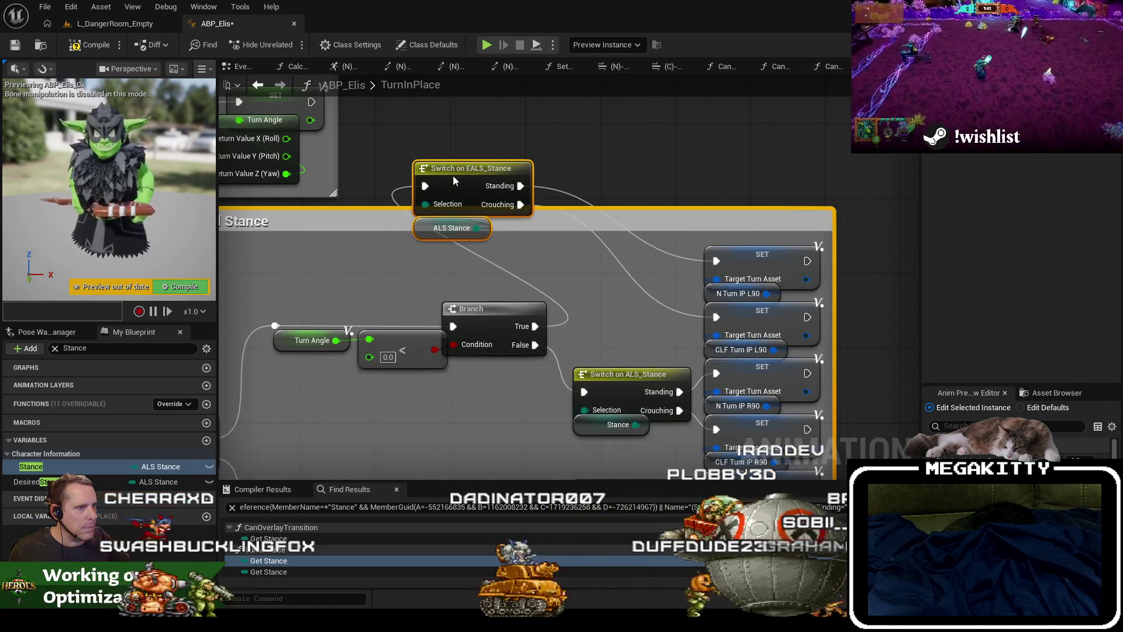
{"action": "left_click", "coordinate": [462, 144]}
{"action": "left_click_drag", "start_coordinate": [425, 246], "coordinate": [667, 205]}
{"action": "left_click_drag", "start_coordinate": [458, 169], "coordinate": [617, 272]}
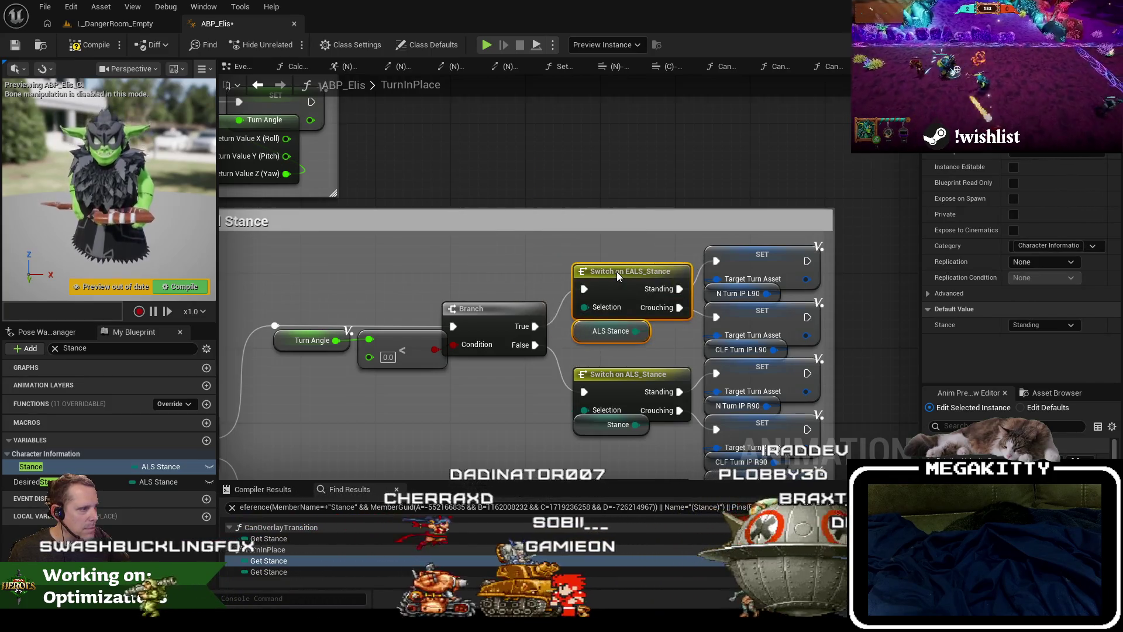
{"action": "key", "text": "ctrl+d"}
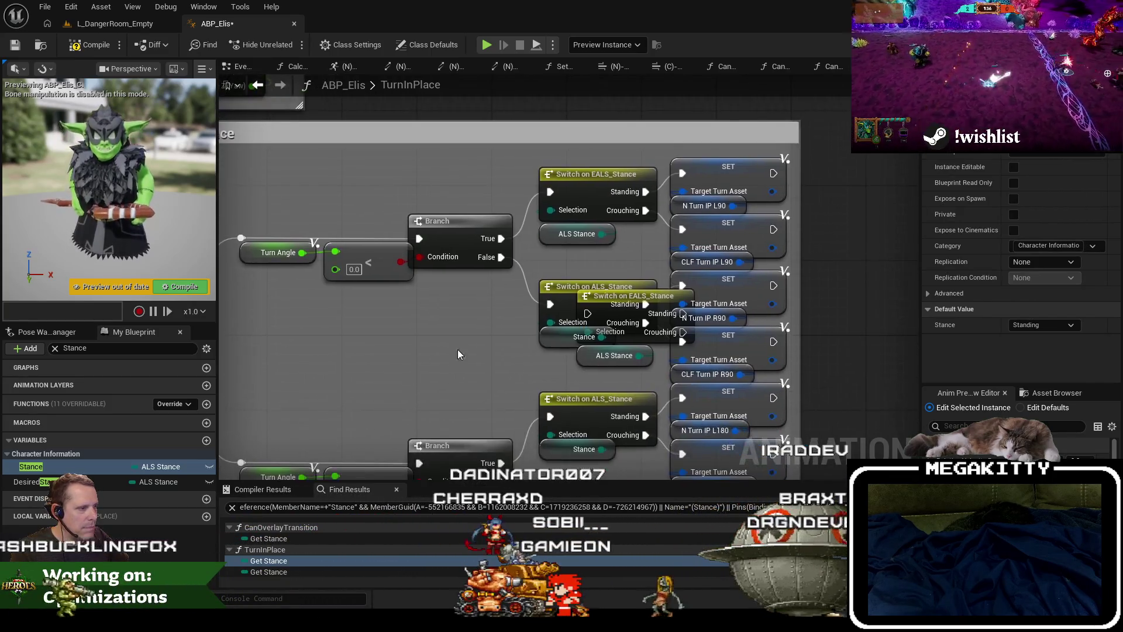
{"action": "left_click_drag", "start_coordinate": [634, 297], "coordinate": [597, 290]}
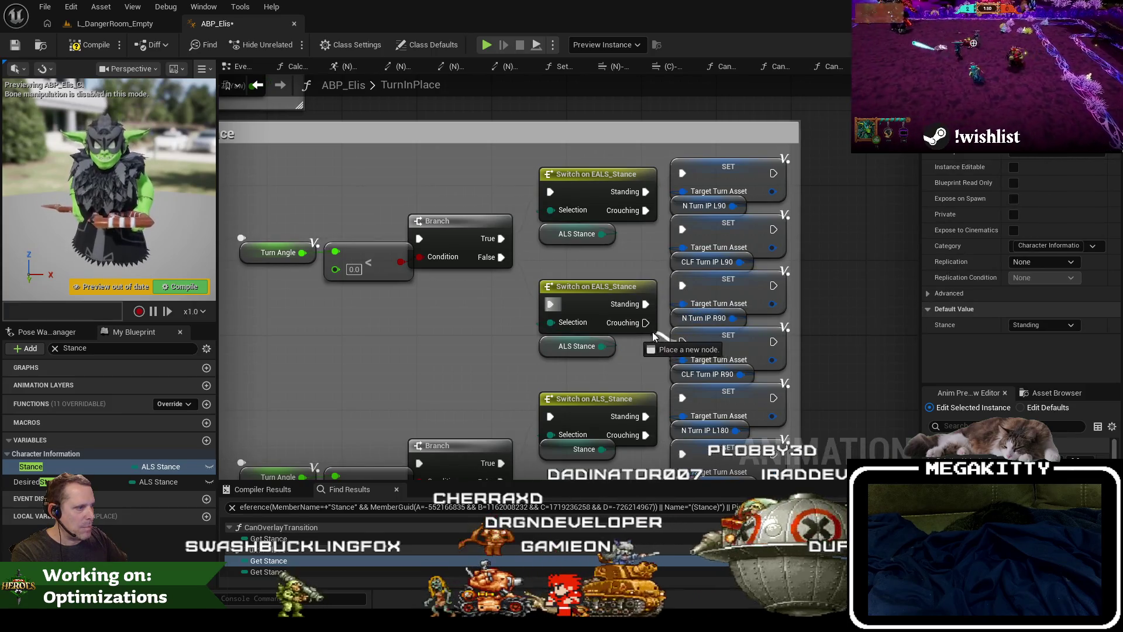
Paste another stance switch for the lower Branch, wiring True in and Standing to a turn-asset setter
{"action": "left_click_drag", "start_coordinate": [621, 380], "coordinate": [318, 249]}
{"action": "key", "text": "ctrl+v"}
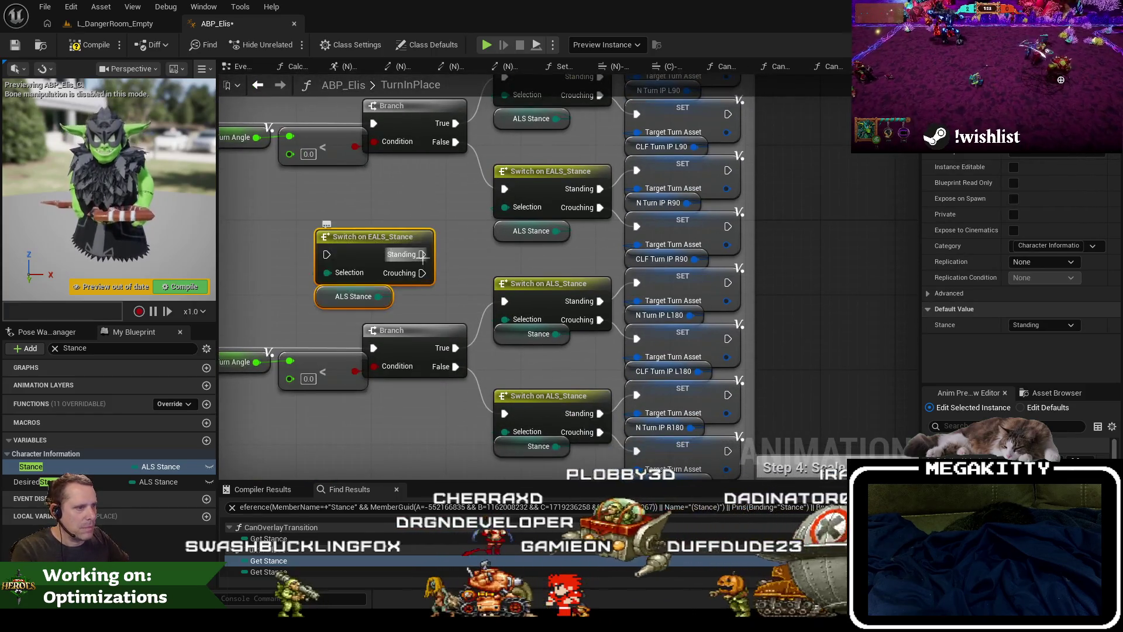
{"action": "left_click_drag", "start_coordinate": [628, 287], "coordinate": [636, 283]}
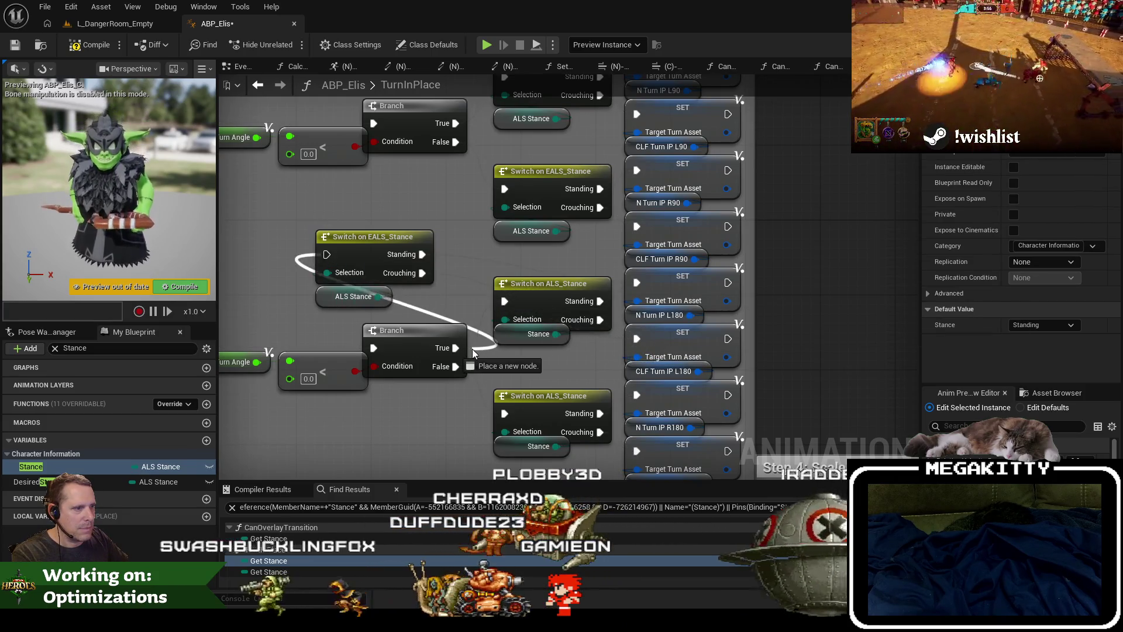
{"action": "left_click_drag", "start_coordinate": [458, 349], "coordinate": [456, 348]}
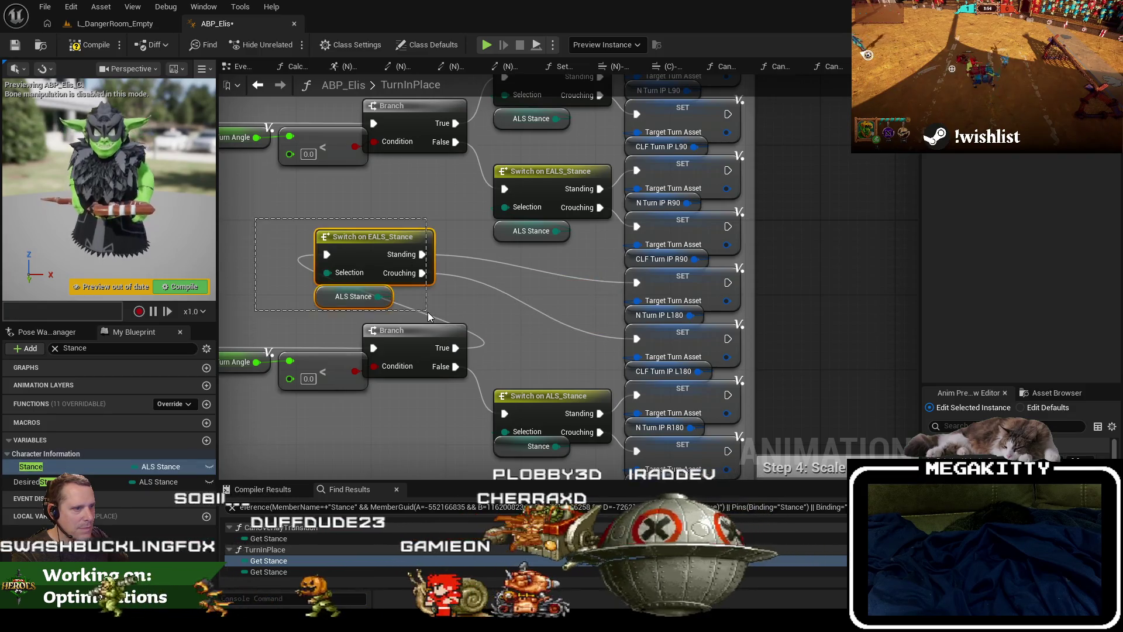
{"action": "left_click_drag", "start_coordinate": [392, 247], "coordinate": [573, 294]}
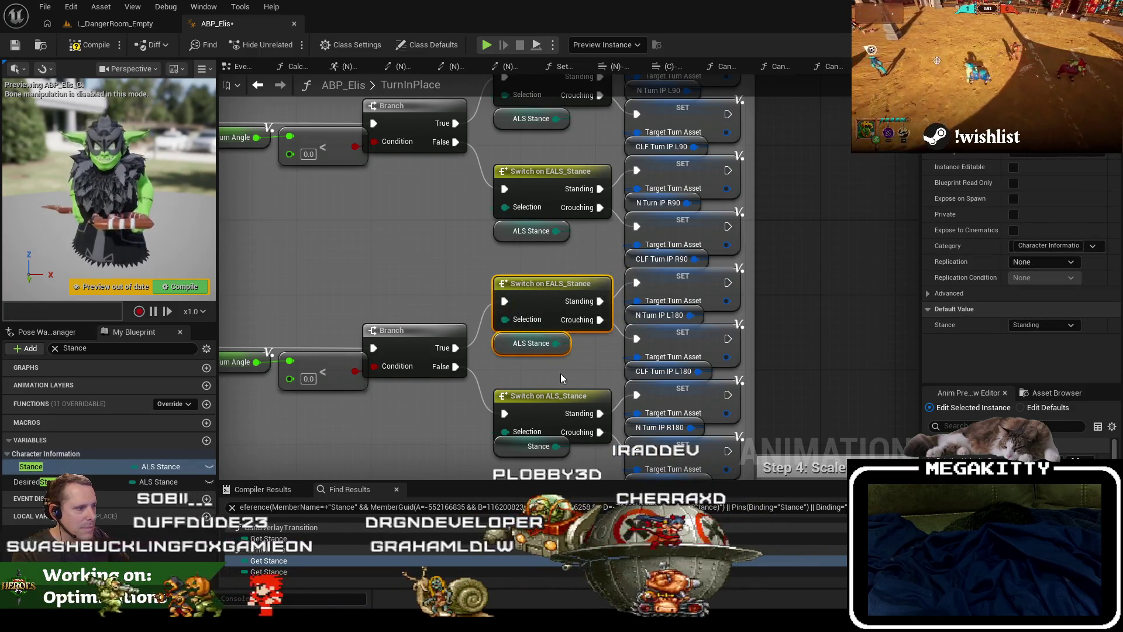
Replace the last old stance switch with a copy wiring Standing and Crouching to the SET nodes
{"action": "key", "text": "ctrl+c"}
{"action": "key", "text": "ctrl+v"}
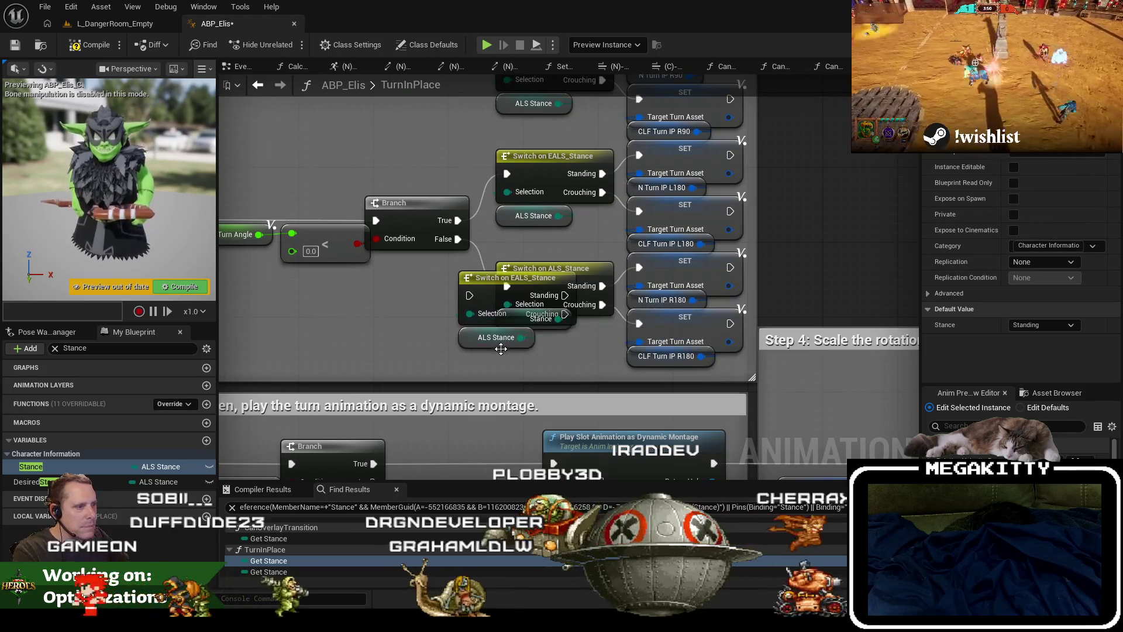
{"action": "mouse_move", "coordinate": [469, 298]}
{"action": "left_mouse_down"}
{"action": "mouse_move", "coordinate": [462, 316]}
{"action": "mouse_move", "coordinate": [360, 294]}
{"action": "left_mouse_up"}
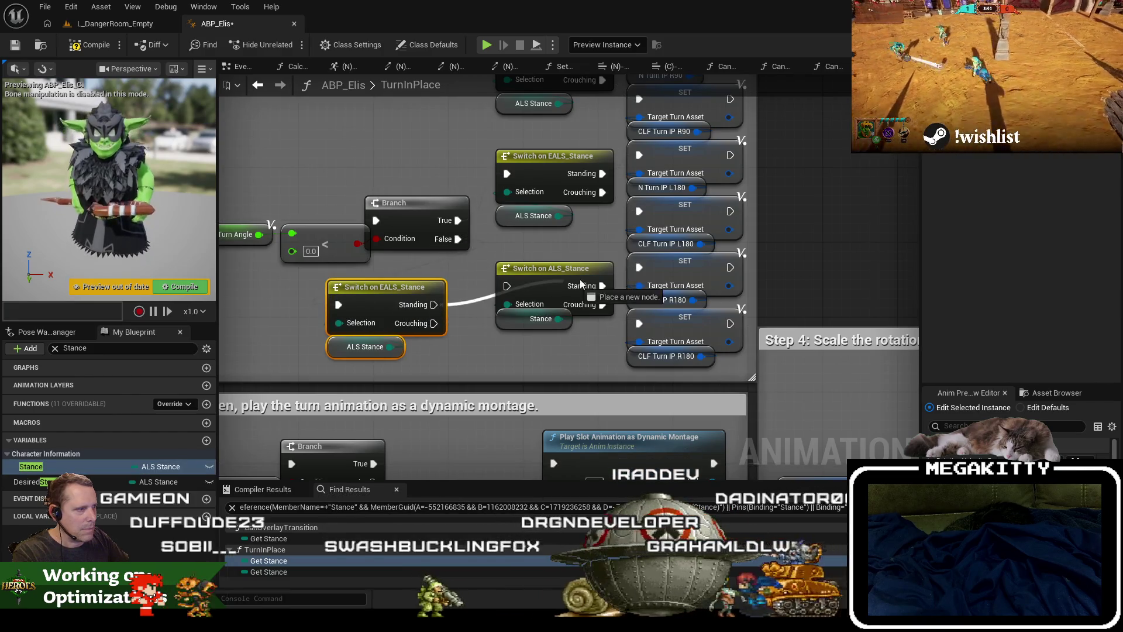
{"action": "left_click_drag", "start_coordinate": [639, 269], "coordinate": [639, 267]}
{"action": "left_click_drag", "start_coordinate": [435, 321], "coordinate": [638, 324]}
{"action": "left_click_drag", "start_coordinate": [512, 339], "coordinate": [526, 292]}
{"action": "key", "text": "Delete"}
{"action": "mouse_move", "coordinate": [319, 358]}
{"action": "left_mouse_down"}
{"action": "mouse_move", "coordinate": [371, 296]}
{"action": "mouse_move", "coordinate": [504, 276]}
{"action": "mouse_move", "coordinate": [542, 255]}
{"action": "left_mouse_up"}
{"action": "scroll", "coordinate": [541, 270], "scroll_direction": "down", "scroll_amount": 2}
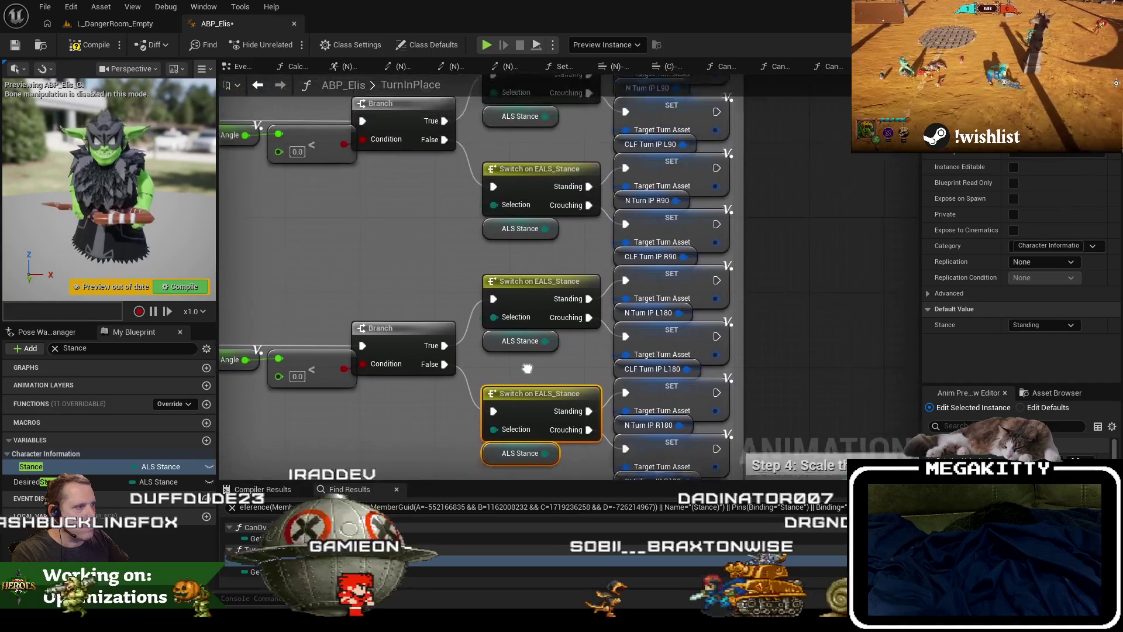
{"action": "scroll", "coordinate": [489, 388], "scroll_direction": "down", "scroll_amount": 3}
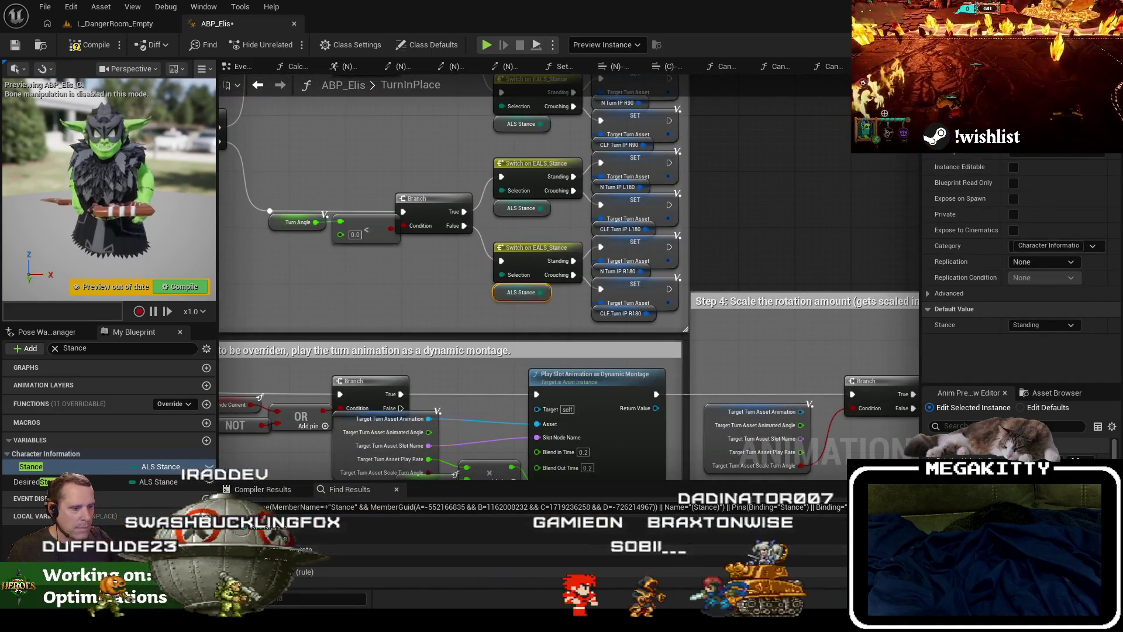
{"action": "double_click", "coordinate": [275, 561]}
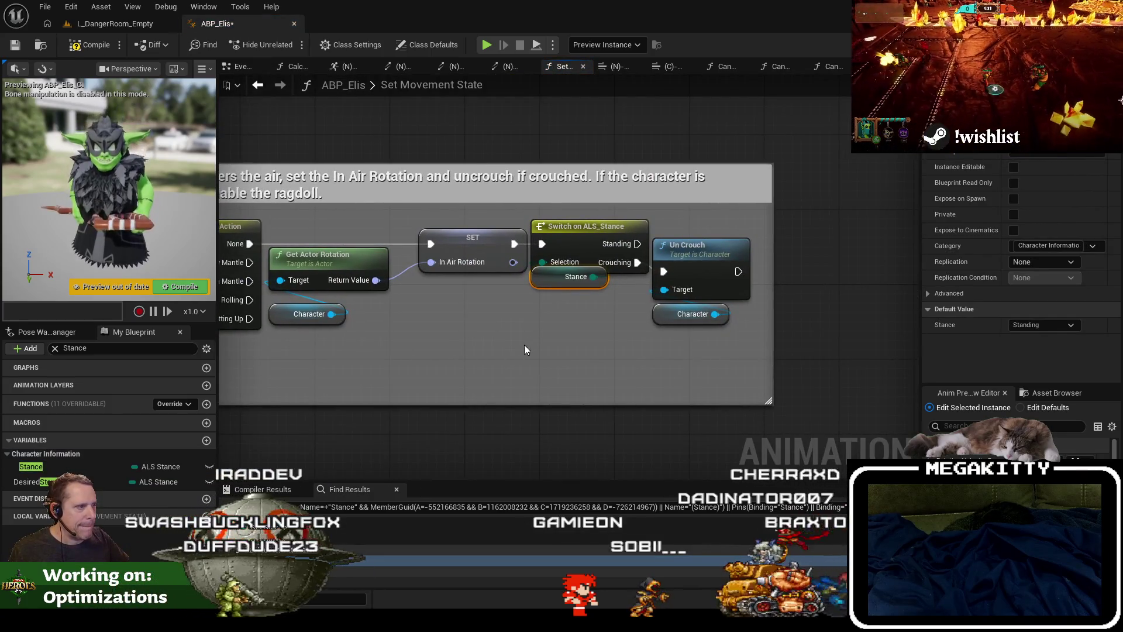
Wire Set Movement State's new Switch on EALS_Stance, Crouching to Un Crouch, and remove the old switch
{"action": "double_click", "coordinate": [335, 540]}
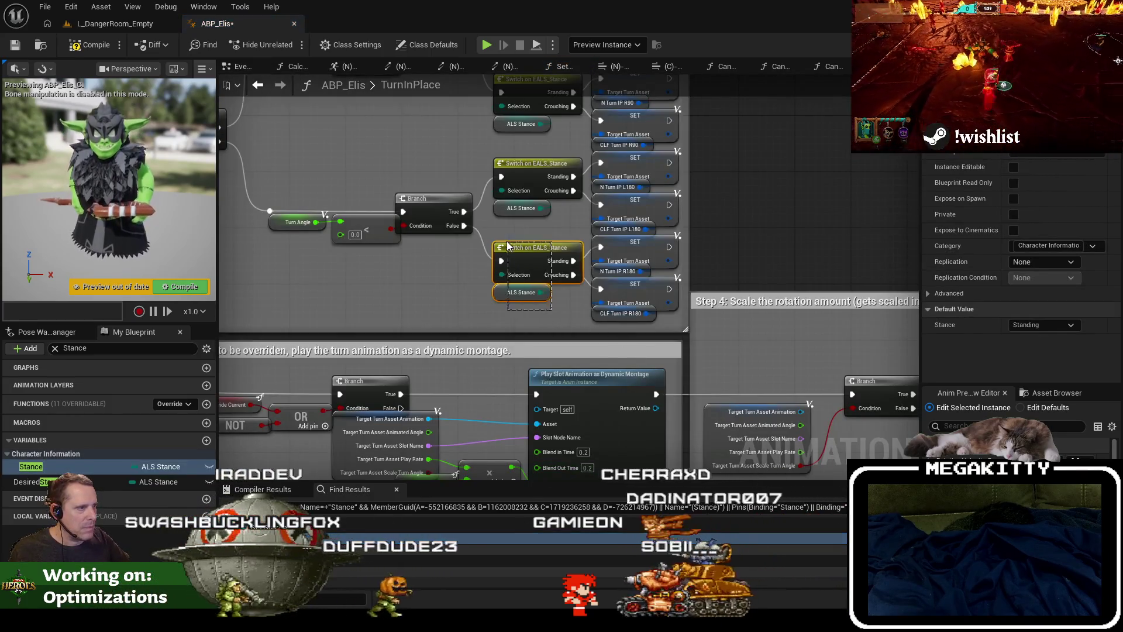
{"action": "double_click", "coordinate": [334, 560]}
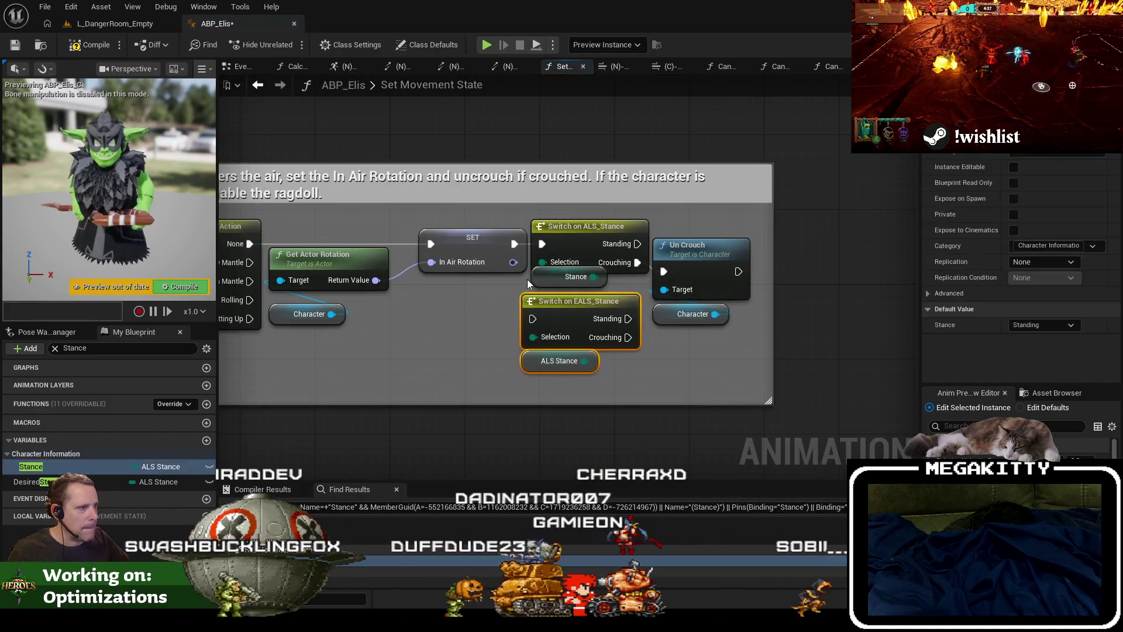
{"action": "mouse_move", "coordinate": [533, 319]}
{"action": "left_mouse_down"}
{"action": "mouse_move", "coordinate": [629, 339]}
{"action": "mouse_move", "coordinate": [663, 272]}
{"action": "left_mouse_up"}
{"action": "left_click_drag", "start_coordinate": [530, 217], "coordinate": [622, 285]}
{"action": "key", "text": "Delete"}
{"action": "mouse_move", "coordinate": [618, 387]}
{"action": "left_mouse_down"}
{"action": "mouse_move", "coordinate": [556, 313]}
{"action": "mouse_move", "coordinate": [579, 236]}
{"action": "left_mouse_up"}
{"action": "mouse_move", "coordinate": [622, 329]}
{"action": "left_mouse_down"}
{"action": "mouse_move", "coordinate": [569, 303]}
{"action": "mouse_move", "coordinate": [539, 310]}
{"action": "left_mouse_up"}
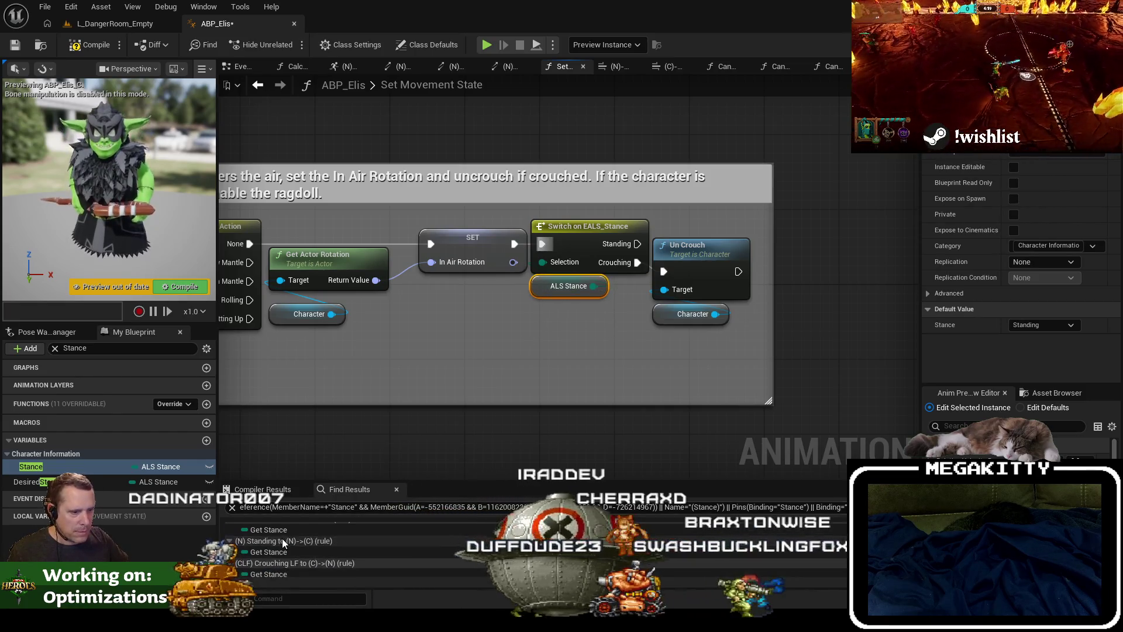
Save ABP_Elis
{"action": "scroll", "coordinate": [282, 538], "scroll_direction": "down", "scroll_amount": 3}
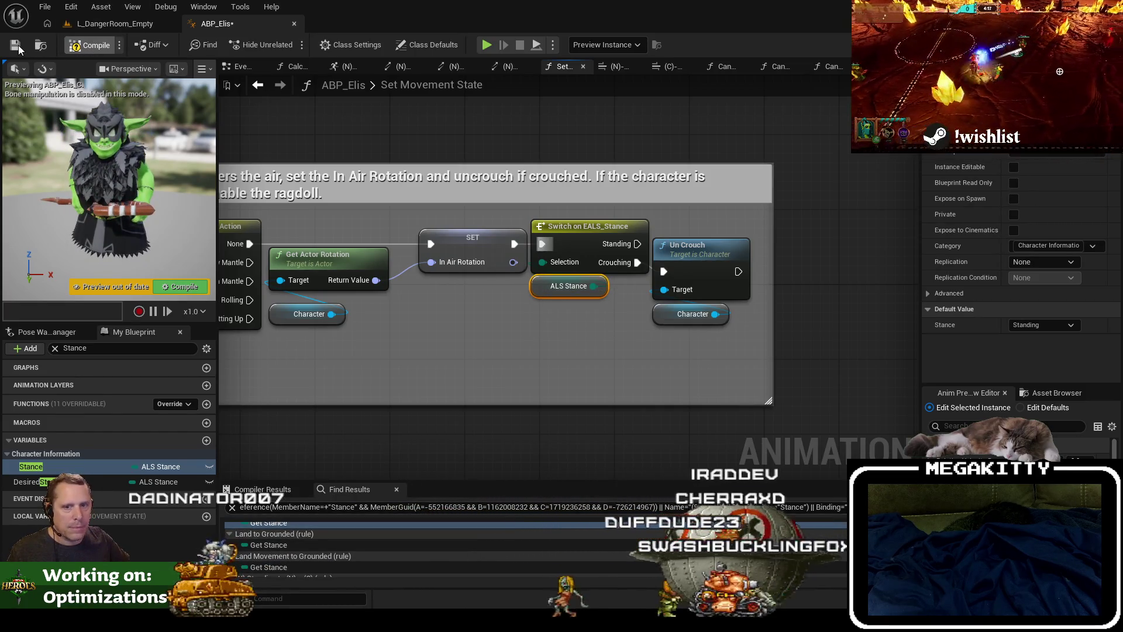
{"action": "left_click", "coordinate": [19, 46]}
{"action": "scroll", "coordinate": [293, 551], "scroll_direction": "down", "scroll_amount": 2}
{"action": "left_click", "coordinate": [300, 560]}
{"action": "scroll", "coordinate": [299, 556], "scroll_direction": "down", "scroll_amount": 2}
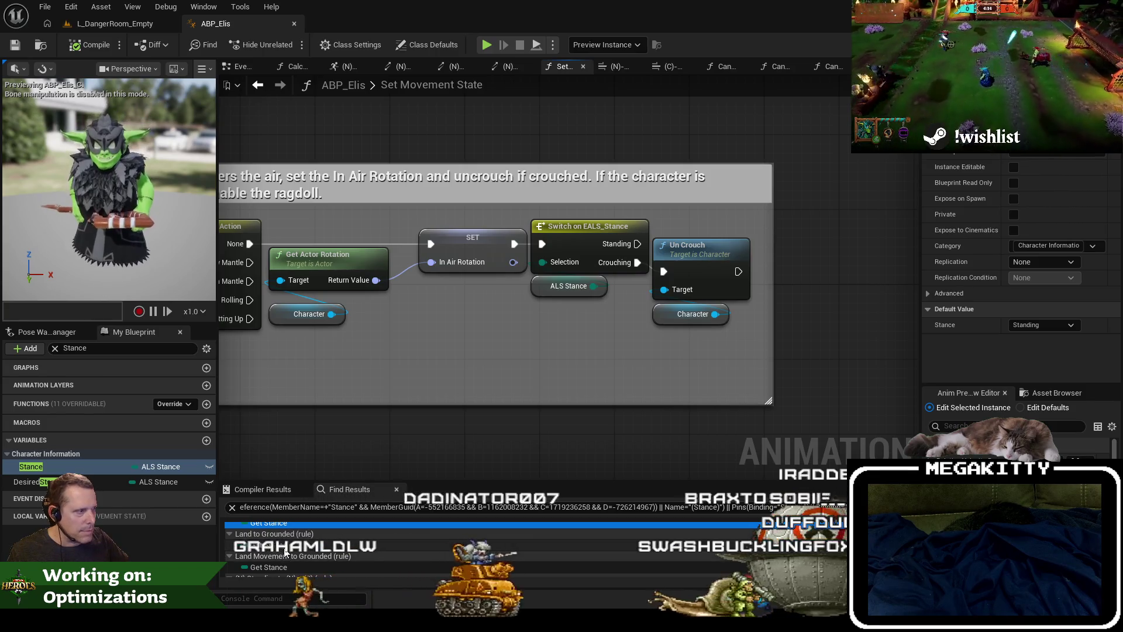
In Land to Grounded, replace the old Stance check with ALS Stance != Standing wired into the OR
{"action": "double_click", "coordinate": [285, 547]}
{"action": "key", "text": "ctrl+v"}
{"action": "mouse_move", "coordinate": [575, 351]}
{"action": "left_mouse_down"}
{"action": "mouse_move", "coordinate": [629, 368]}
{"action": "mouse_move", "coordinate": [633, 358]}
{"action": "left_mouse_up"}
{"action": "type", "text": "!="}
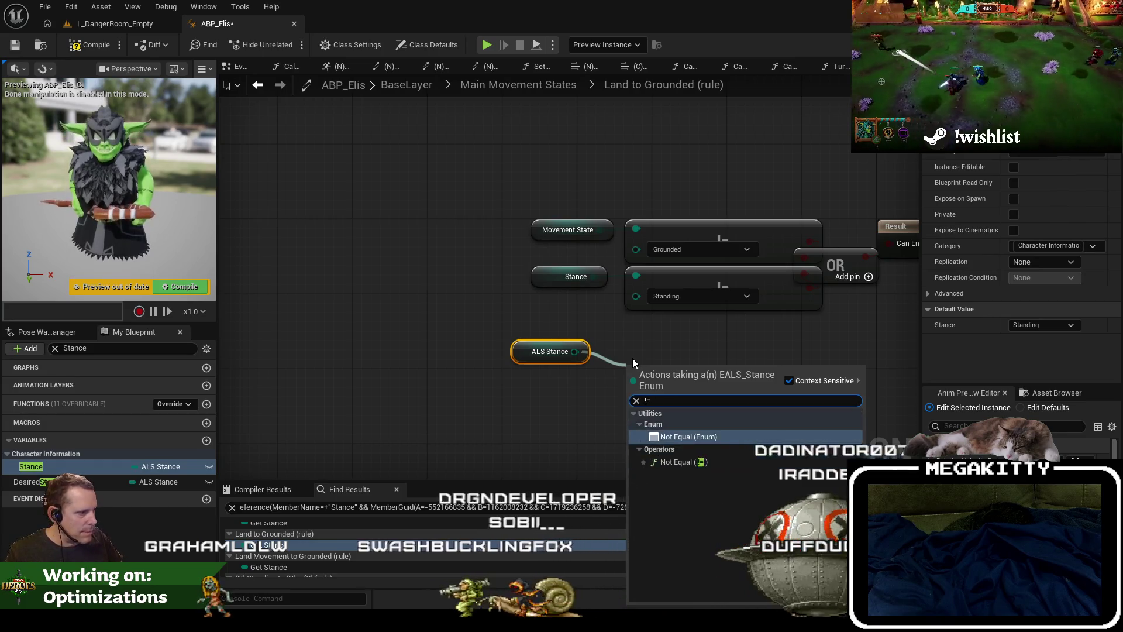
{"action": "key", "text": "Return"}
{"action": "mouse_move", "coordinate": [713, 355]}
{"action": "left_mouse_down"}
{"action": "mouse_move", "coordinate": [558, 341]}
{"action": "mouse_move", "coordinate": [593, 349]}
{"action": "left_mouse_up"}
{"action": "key", "text": "Delete"}
{"action": "left_click_drag", "start_coordinate": [605, 286], "coordinate": [604, 283]}
{"action": "left_click_drag", "start_coordinate": [597, 403], "coordinate": [294, 329]}
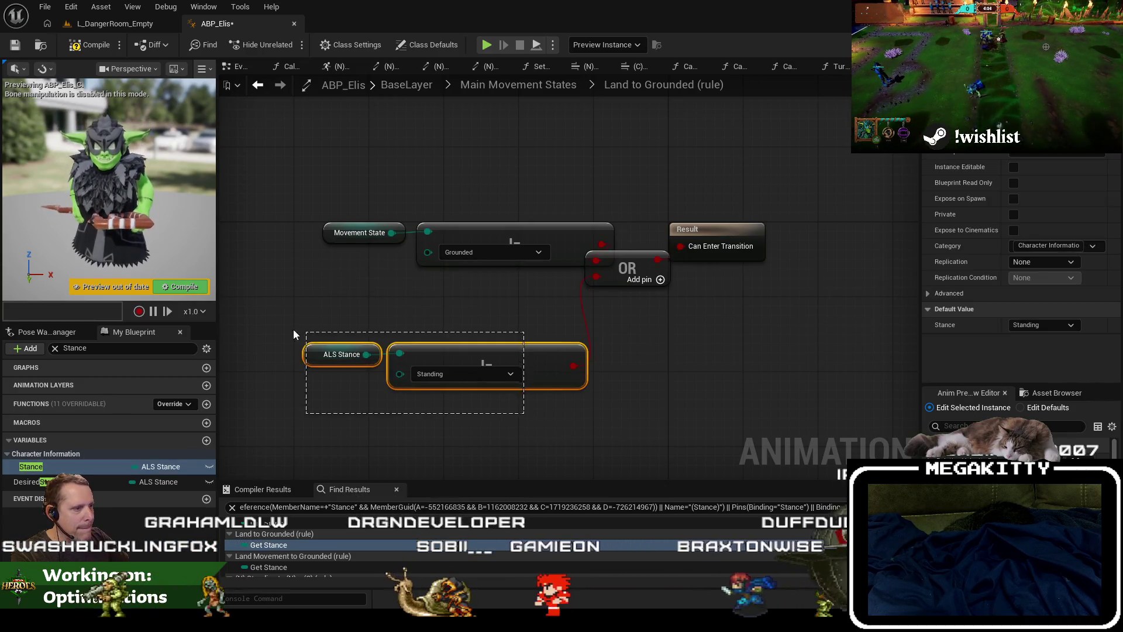
{"action": "mouse_move", "coordinate": [520, 343]}
{"action": "left_mouse_down"}
{"action": "mouse_move", "coordinate": [529, 296]}
{"action": "mouse_move", "coordinate": [510, 276]}
{"action": "left_mouse_up"}
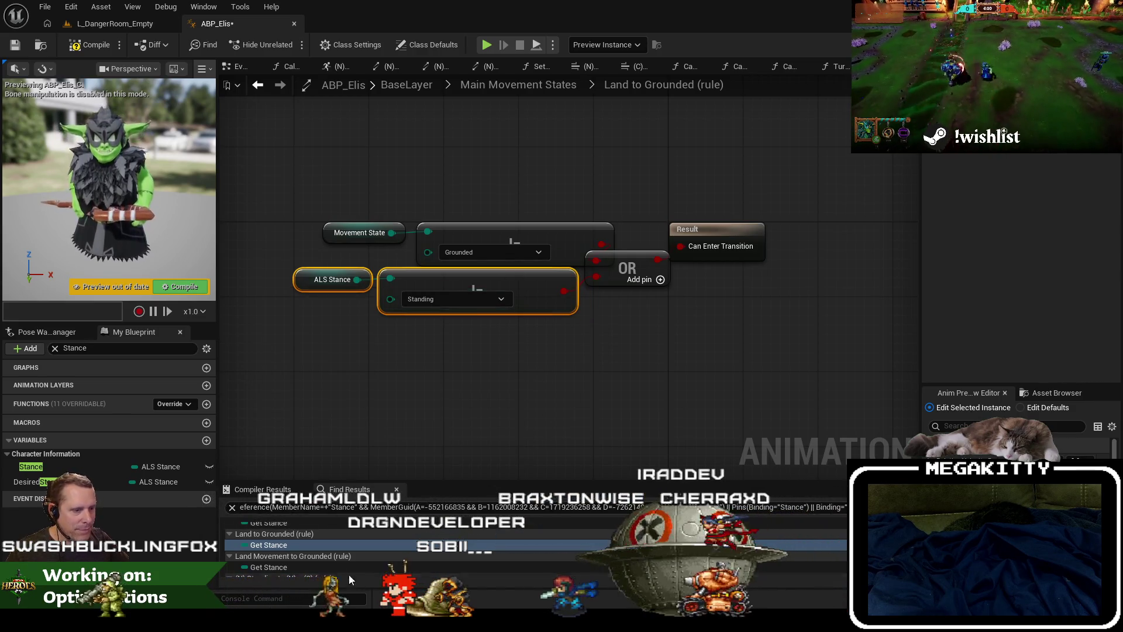
Put the same ALS Stance != Standing comparison into Land Movement to Grounded, deleting the old Stance nodes
{"action": "double_click", "coordinate": [287, 567]}
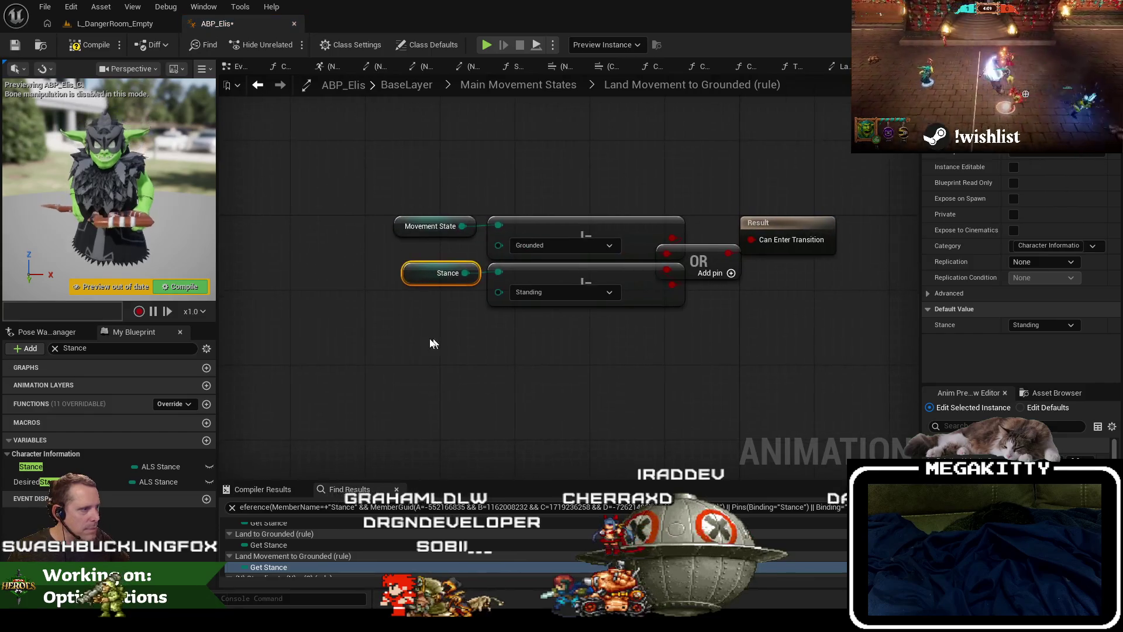
{"action": "key", "text": "ctrl+v"}
{"action": "left_click_drag", "start_coordinate": [643, 318], "coordinate": [409, 275]}
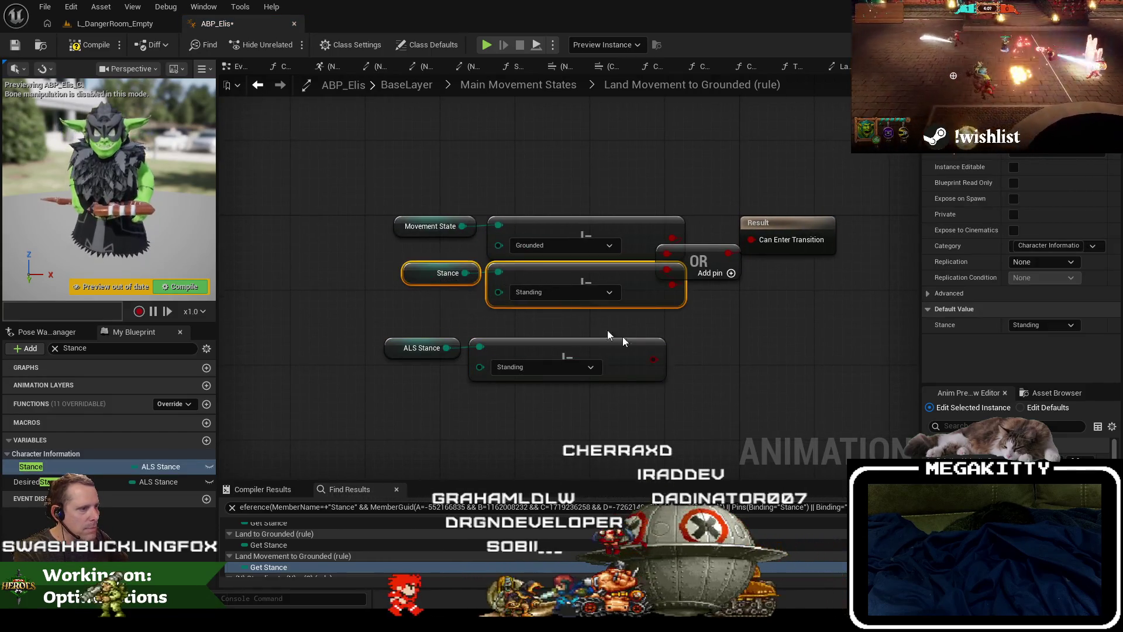
{"action": "key", "text": "Delete"}
{"action": "mouse_move", "coordinate": [661, 343]}
{"action": "left_mouse_down"}
{"action": "mouse_move", "coordinate": [671, 285]}
{"action": "mouse_move", "coordinate": [679, 300]}
{"action": "mouse_move", "coordinate": [682, 290]}
{"action": "mouse_move", "coordinate": [667, 269]}
{"action": "left_mouse_up"}
{"action": "left_click_drag", "start_coordinate": [410, 353], "coordinate": [419, 287]}
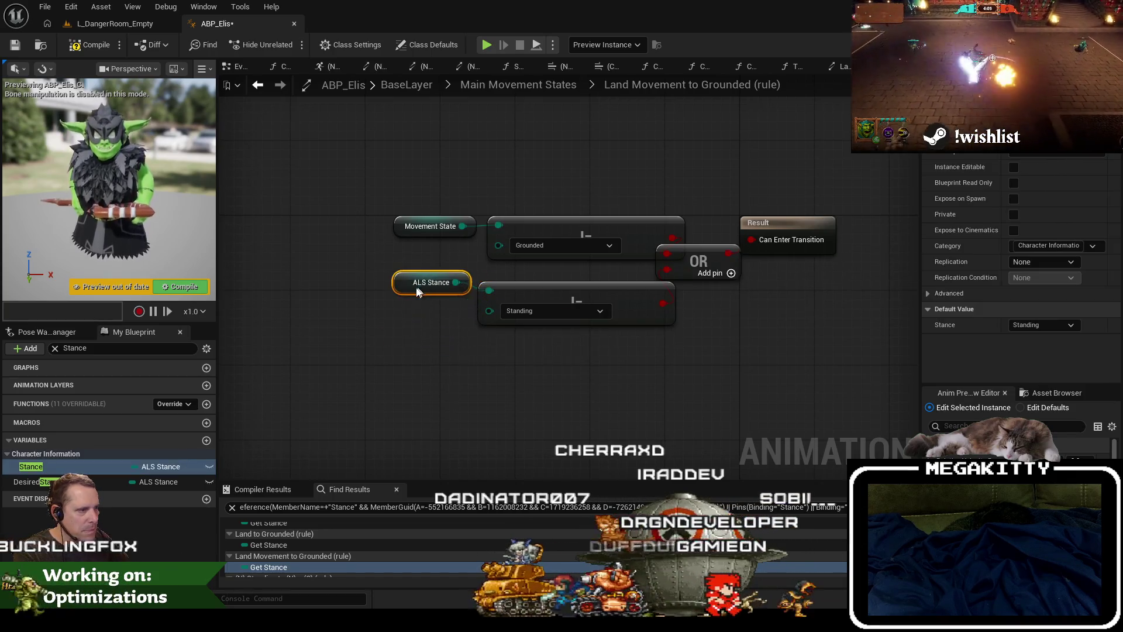
{"action": "left_click_drag", "start_coordinate": [604, 339], "coordinate": [445, 274]}
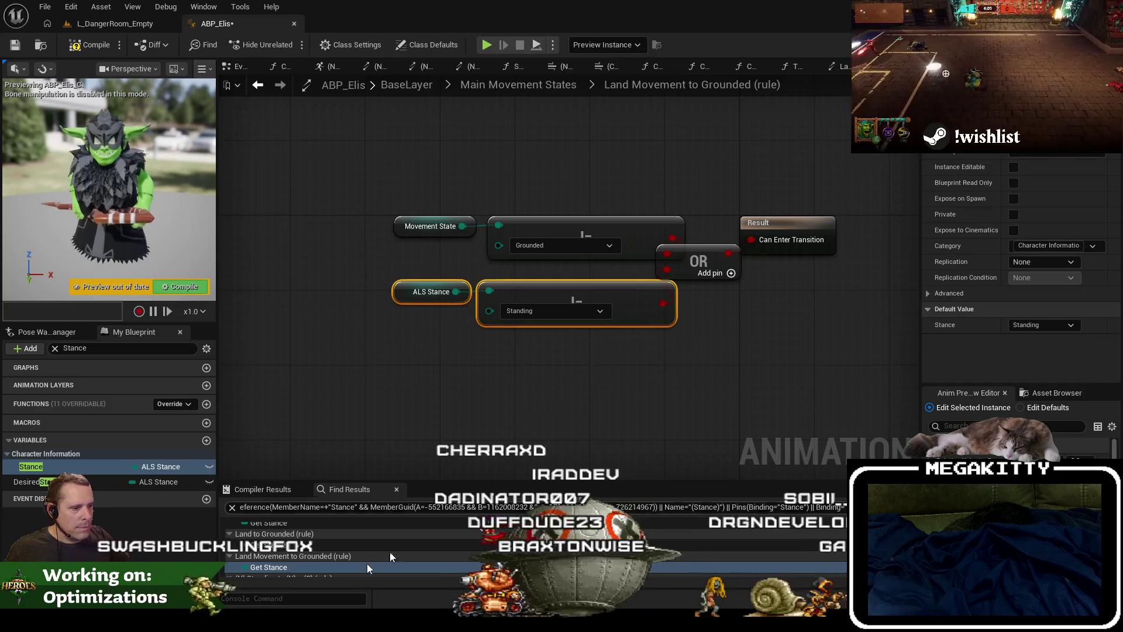
{"action": "scroll", "coordinate": [304, 558], "scroll_direction": "down", "scroll_amount": 1}
{"action": "left_click", "coordinate": [307, 552]}
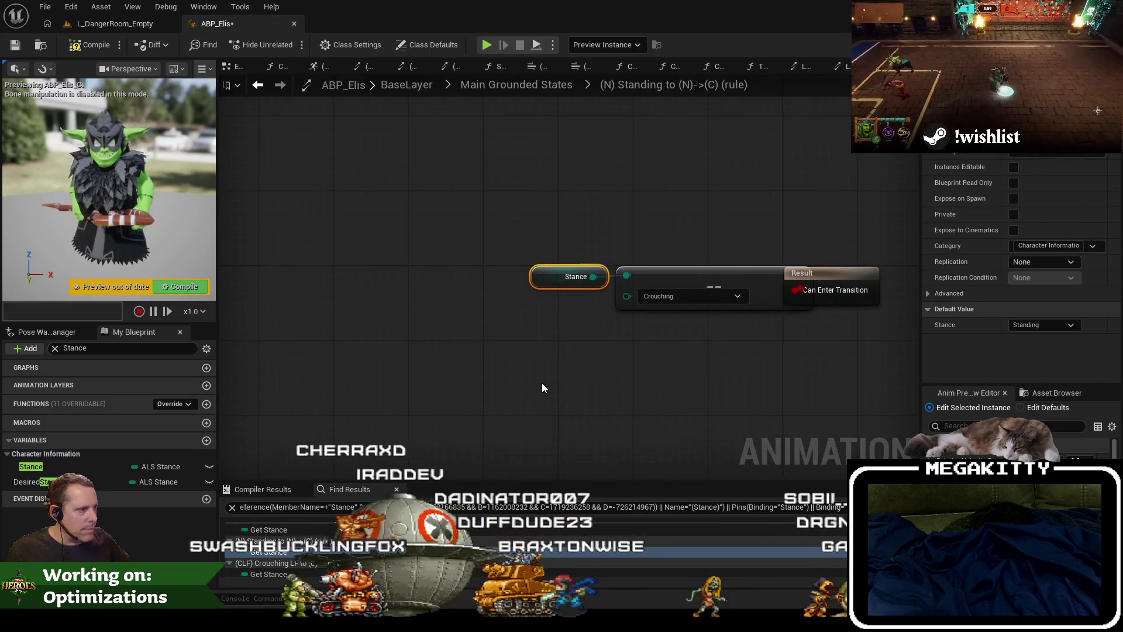
Build an ALS Stance == Crouching comparison in the current transition rule
{"action": "key", "text": "Delete"}
{"action": "mouse_move", "coordinate": [556, 389]}
{"action": "left_mouse_down"}
{"action": "mouse_move", "coordinate": [638, 388]}
{"action": "mouse_move", "coordinate": [604, 390]}
{"action": "left_mouse_up"}
{"action": "type", "text": "="}
{"action": "left_click", "coordinate": [654, 222]}
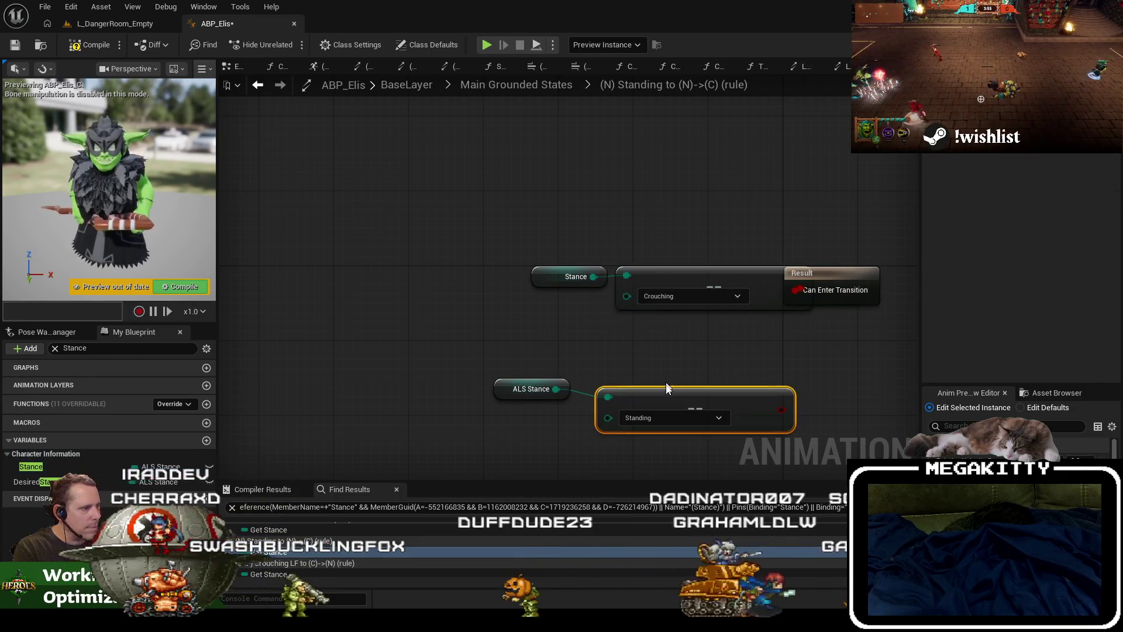
{"action": "left_click", "coordinate": [658, 417]}
{"action": "left_click", "coordinate": [640, 445]}
Delete the old Stance nodes and wire the Crouching comparison into Can Enter Transition
{"action": "left_click_drag", "start_coordinate": [709, 351], "coordinate": [504, 237]}
{"action": "key", "text": "Delete"}
{"action": "left_click_drag", "start_coordinate": [783, 407], "coordinate": [797, 291]}
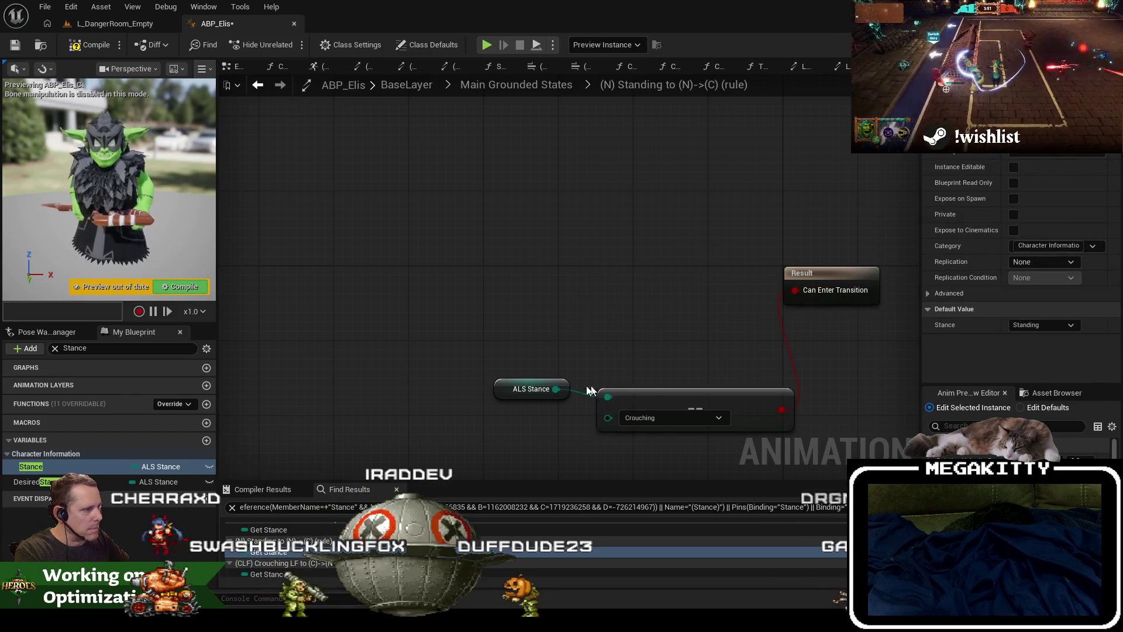
{"action": "left_click_drag", "start_coordinate": [517, 388], "coordinate": [535, 397]}
{"action": "left_click", "coordinate": [701, 427], "text": "shift"}
{"action": "left_click_drag", "start_coordinate": [726, 409], "coordinate": [708, 287]}
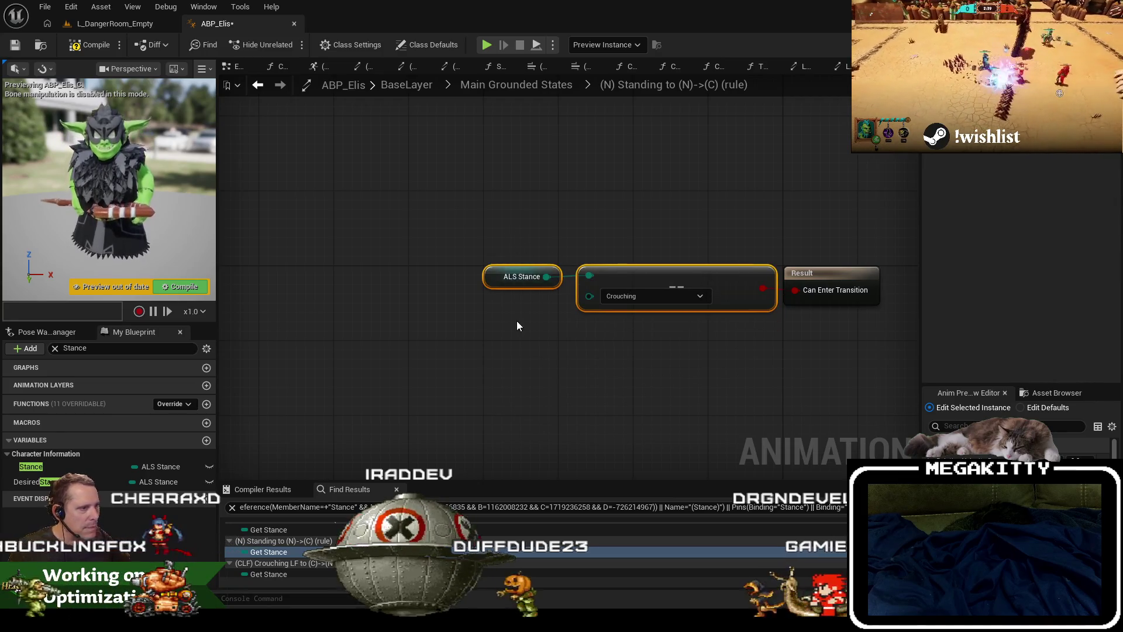
{"action": "left_click_drag", "start_coordinate": [503, 279], "coordinate": [512, 279]}
{"action": "scroll", "coordinate": [294, 566], "scroll_direction": "down", "scroll_amount": 1}
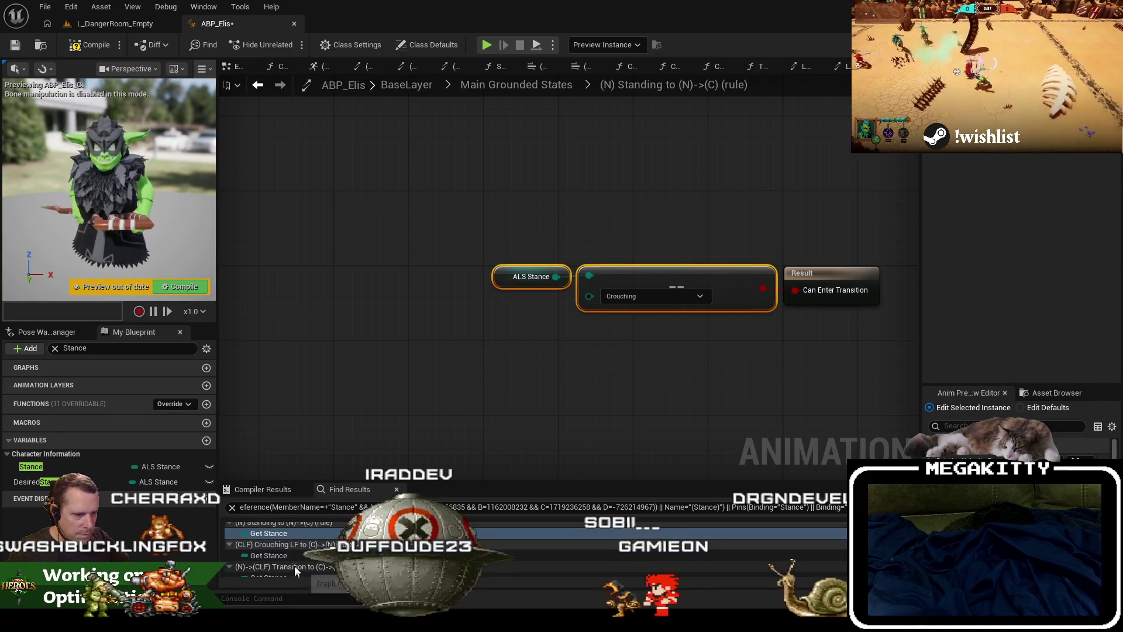
In the (CLF) Crouching LF to (C)->(N) rule, use ALS Stance == Standing instead of Stance
{"action": "left_click", "coordinate": [290, 545]}
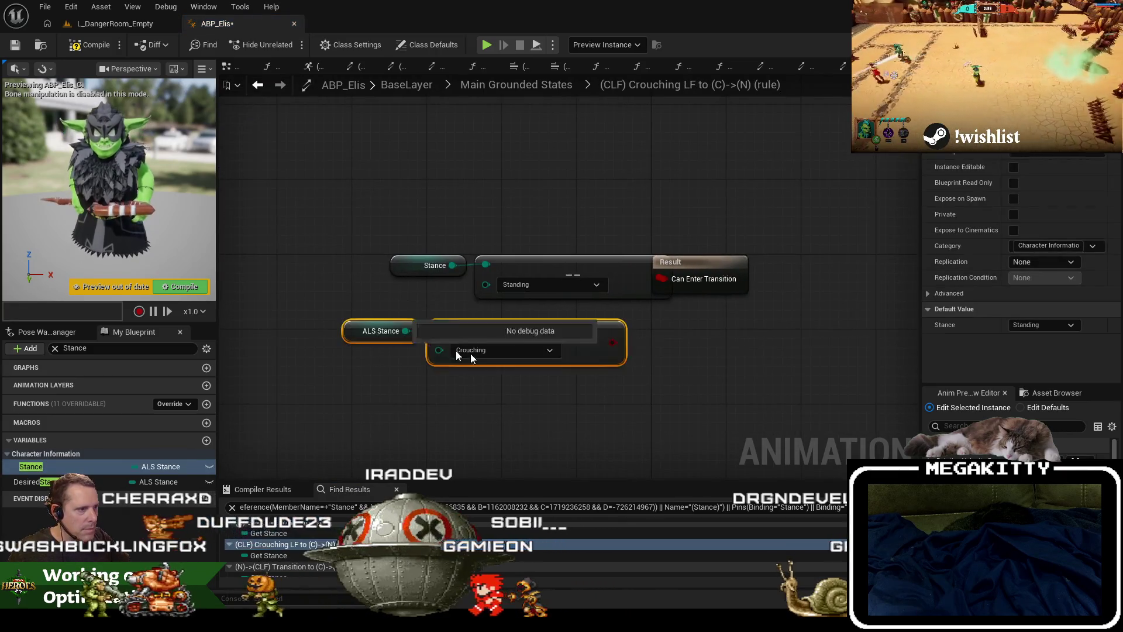
{"action": "left_click", "coordinate": [456, 349]}
{"action": "left_click", "coordinate": [468, 364]}
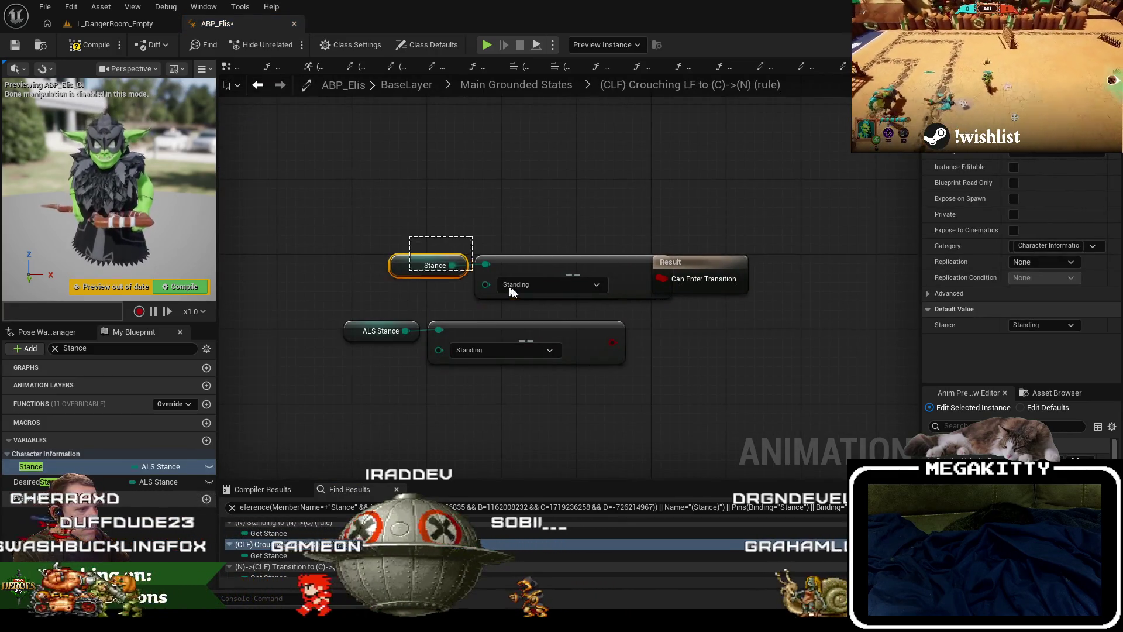
{"action": "key", "text": "Delete"}
{"action": "left_click_drag", "start_coordinate": [663, 298], "coordinate": [663, 279]}
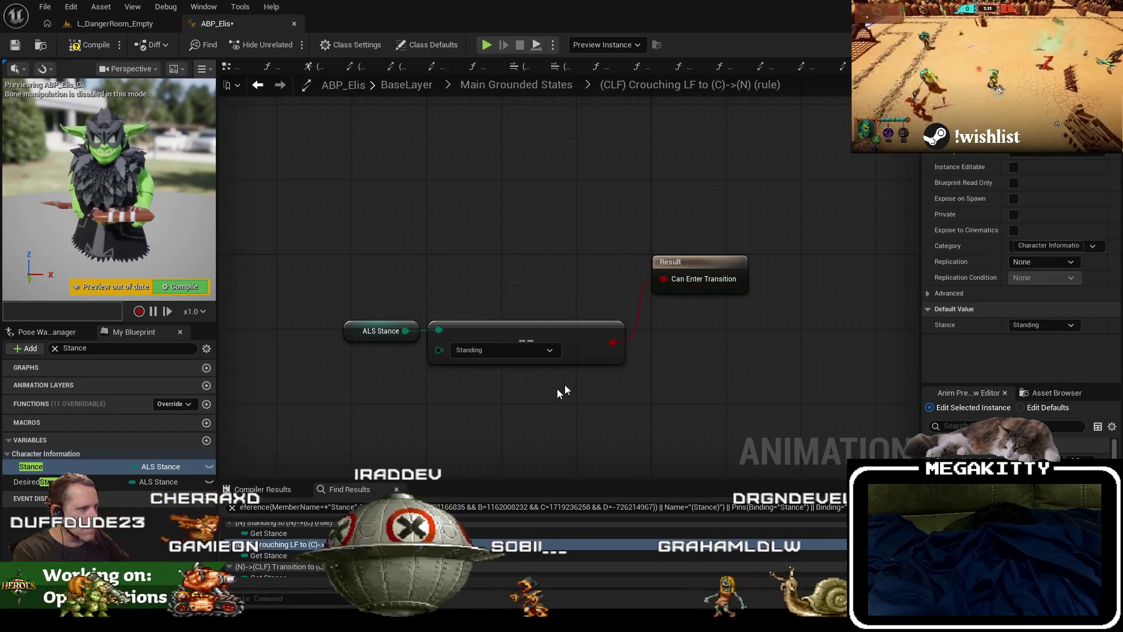
{"action": "left_click_drag", "start_coordinate": [577, 376], "coordinate": [351, 316]}
{"action": "left_click_drag", "start_coordinate": [564, 329], "coordinate": [584, 265]}
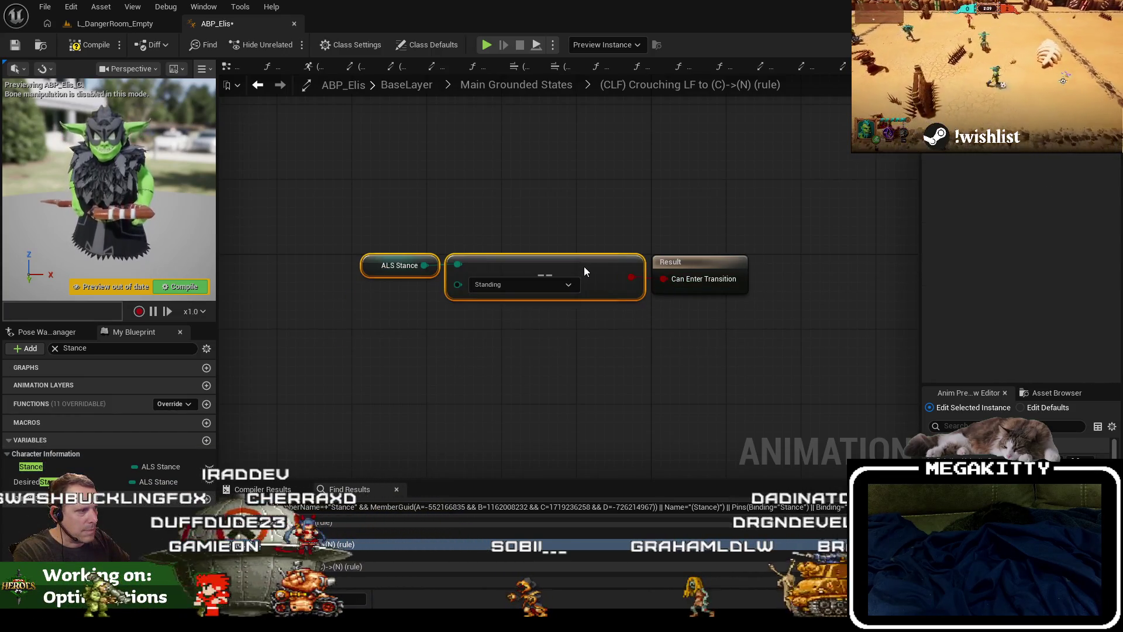
In the (N)->(CLF) Transition to (C)->(N) rule, swap the old Stance check for ALS Stance == Standing
{"action": "left_click", "coordinate": [268, 536]}
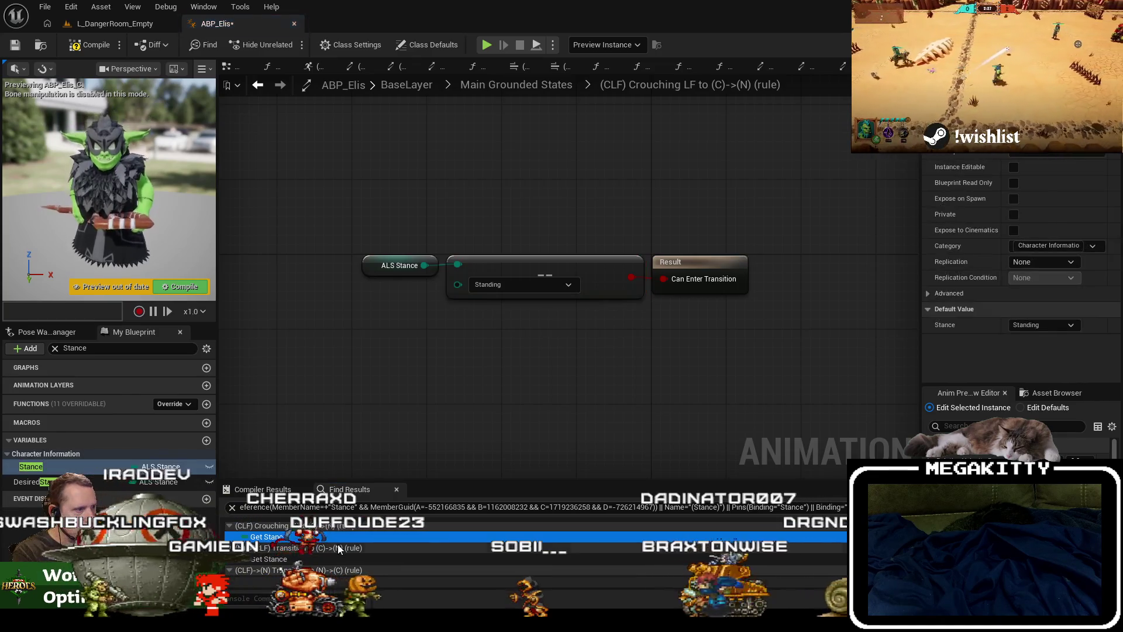
{"action": "left_click", "coordinate": [269, 559]}
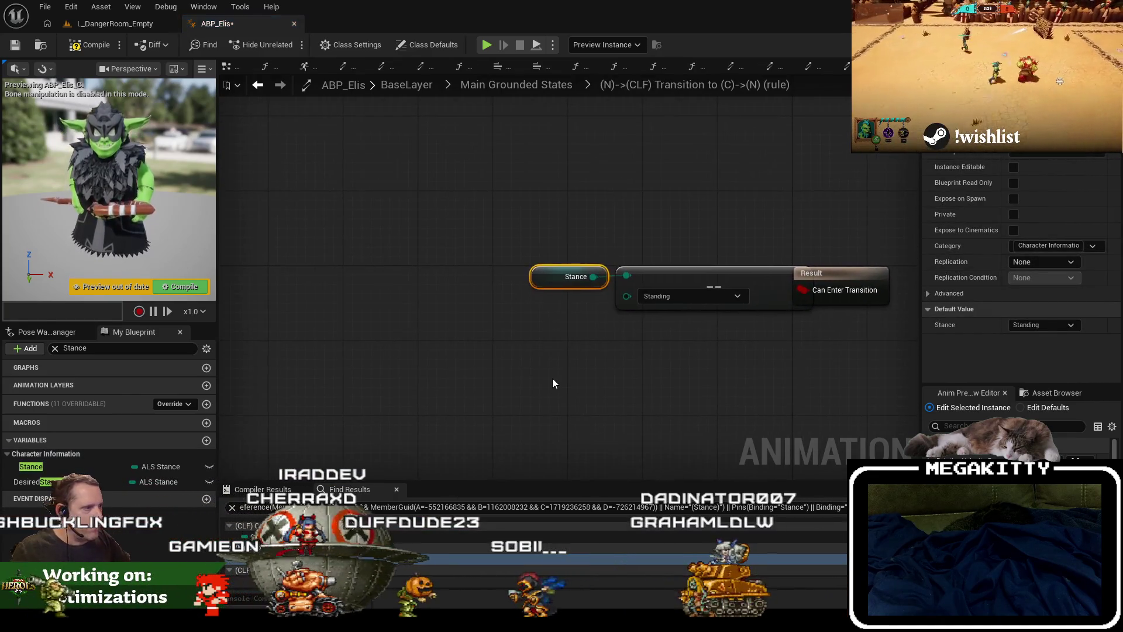
{"action": "key", "text": "ctrl+v"}
{"action": "left_click", "coordinate": [504, 388]}
{"action": "left_click", "coordinate": [503, 404]}
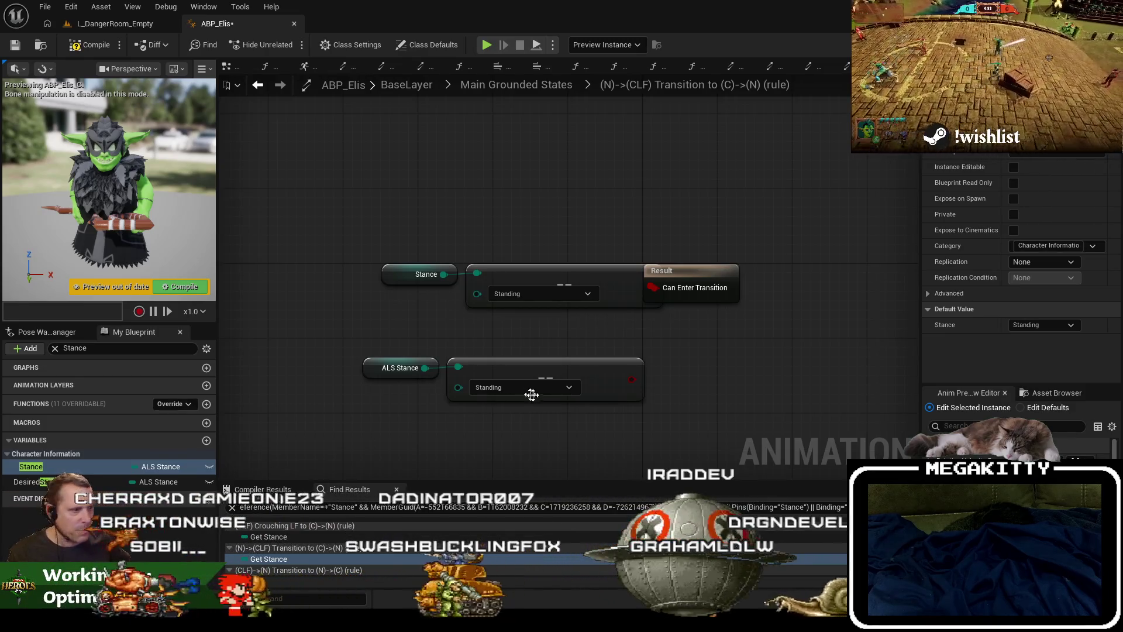
{"action": "left_click_drag", "start_coordinate": [633, 380], "coordinate": [676, 293]}
{"action": "left_click_drag", "start_coordinate": [353, 206], "coordinate": [532, 318]}
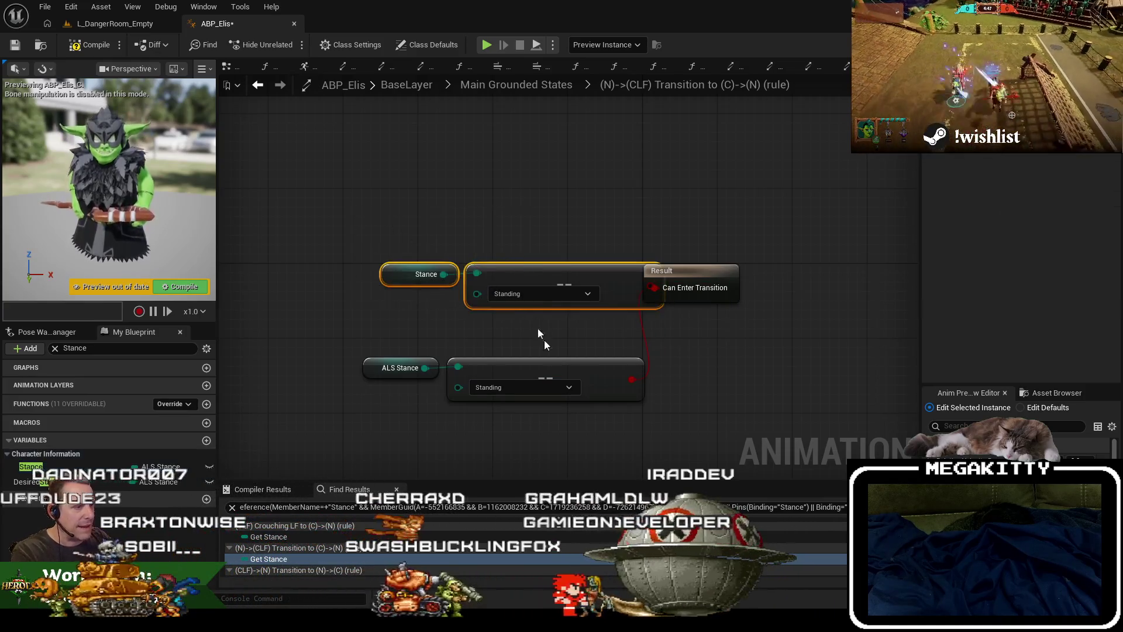
{"action": "key", "text": "Delete"}
{"action": "left_click_drag", "start_coordinate": [351, 409], "coordinate": [521, 351]}
Save ABP_Elis and delete the unused Stance variable
{"action": "key", "text": "alt+Left"}
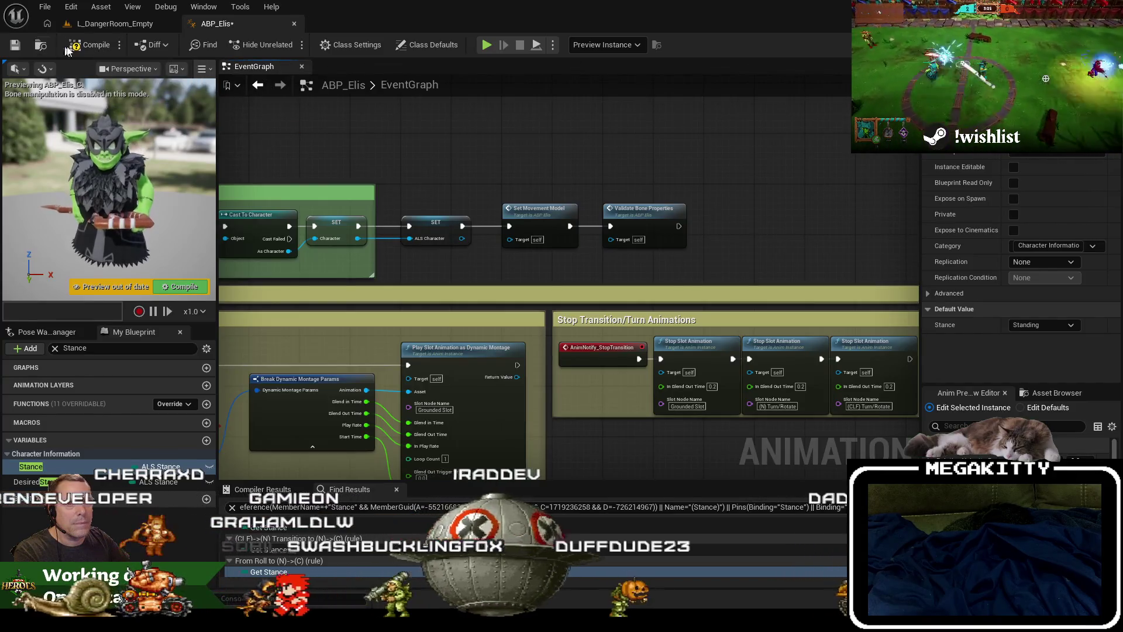
{"action": "left_click", "coordinate": [15, 47]}
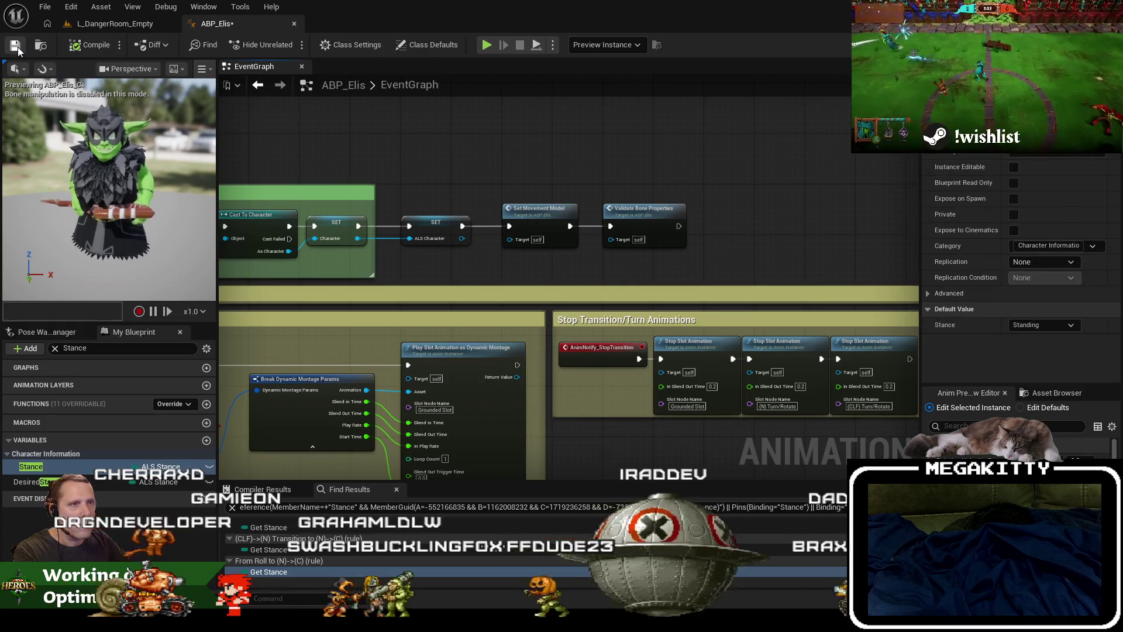
{"action": "key", "text": "Delete"}
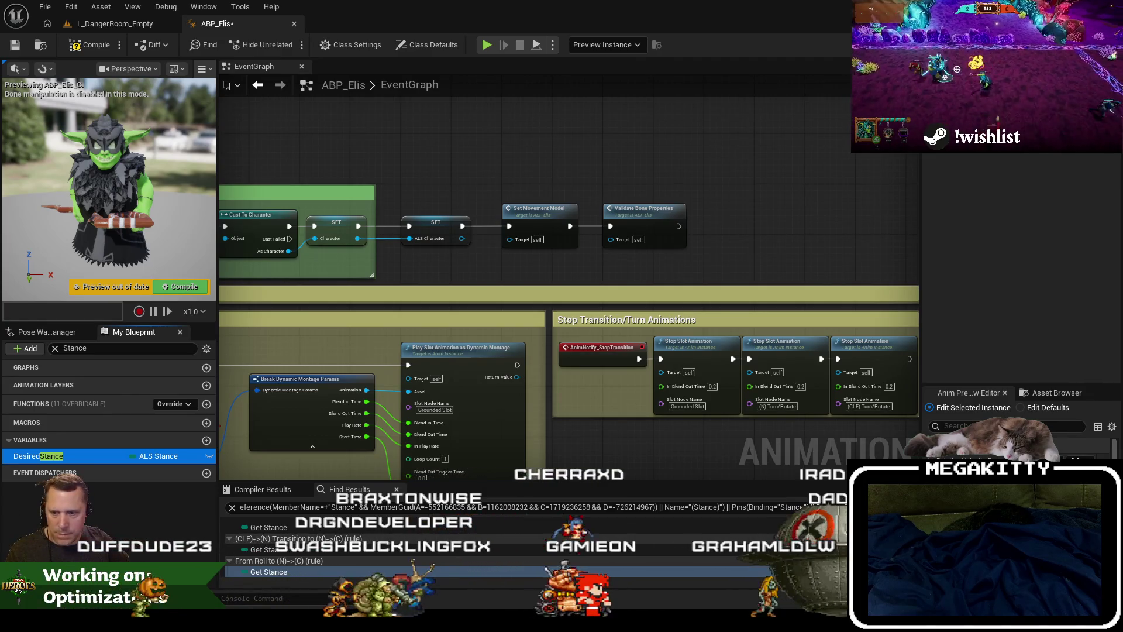
Find references to InAirRotation and open its setter in Set Movement State
{"action": "right_click", "coordinate": [42, 460]}
{"action": "mouse_move", "coordinate": [95, 500]}
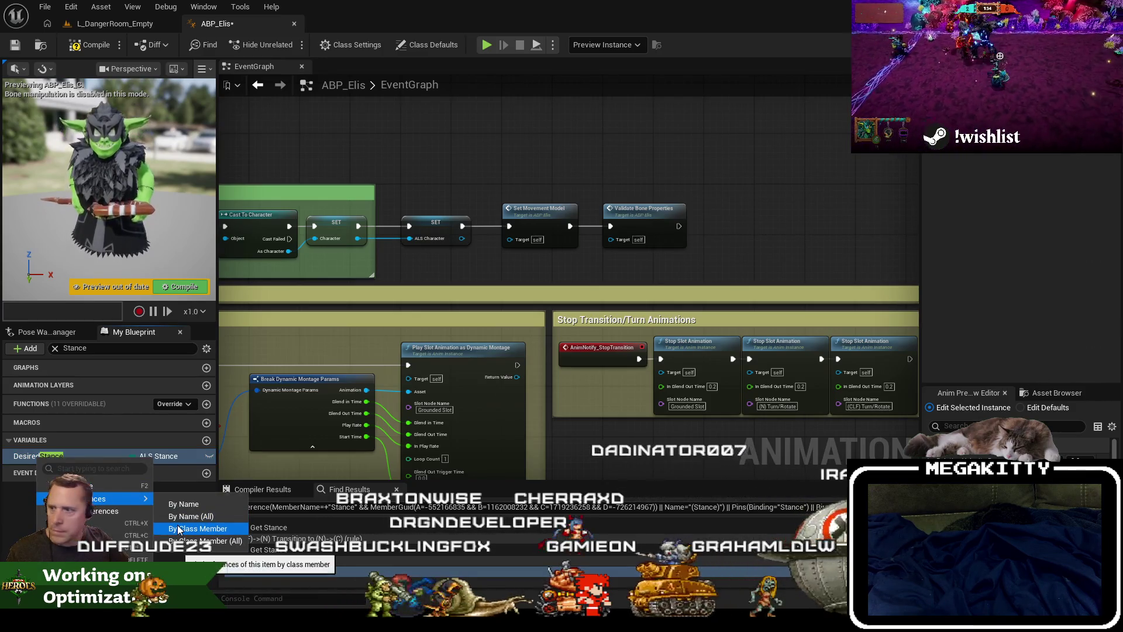
{"action": "left_click", "coordinate": [83, 350]}
{"action": "type", "text": "InAirRotatio"}
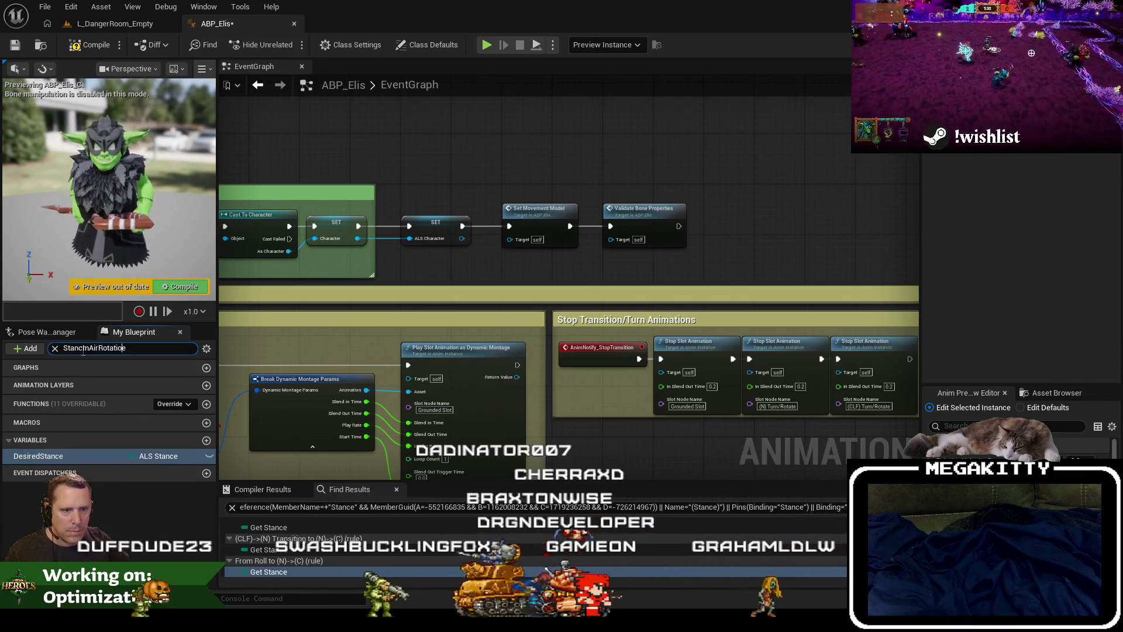
{"action": "type", "text": "InAirRotatio"}
{"action": "right_click", "coordinate": [43, 462]}
{"action": "mouse_move", "coordinate": [106, 504]}
{"action": "left_click", "coordinate": [209, 533]}
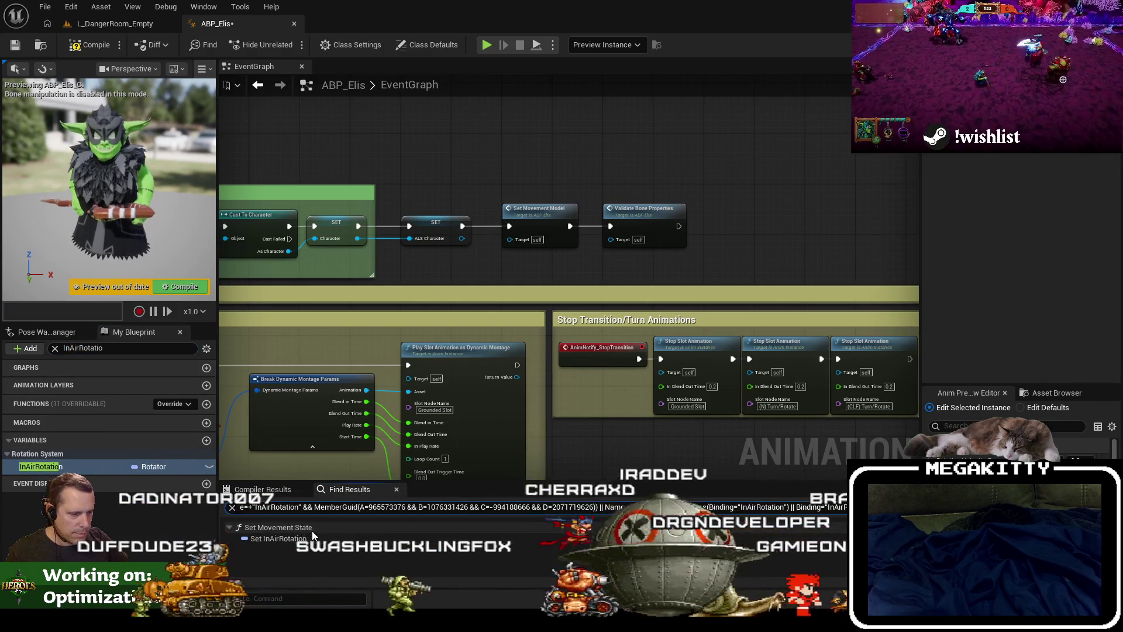
{"action": "double_click", "coordinate": [296, 538]}
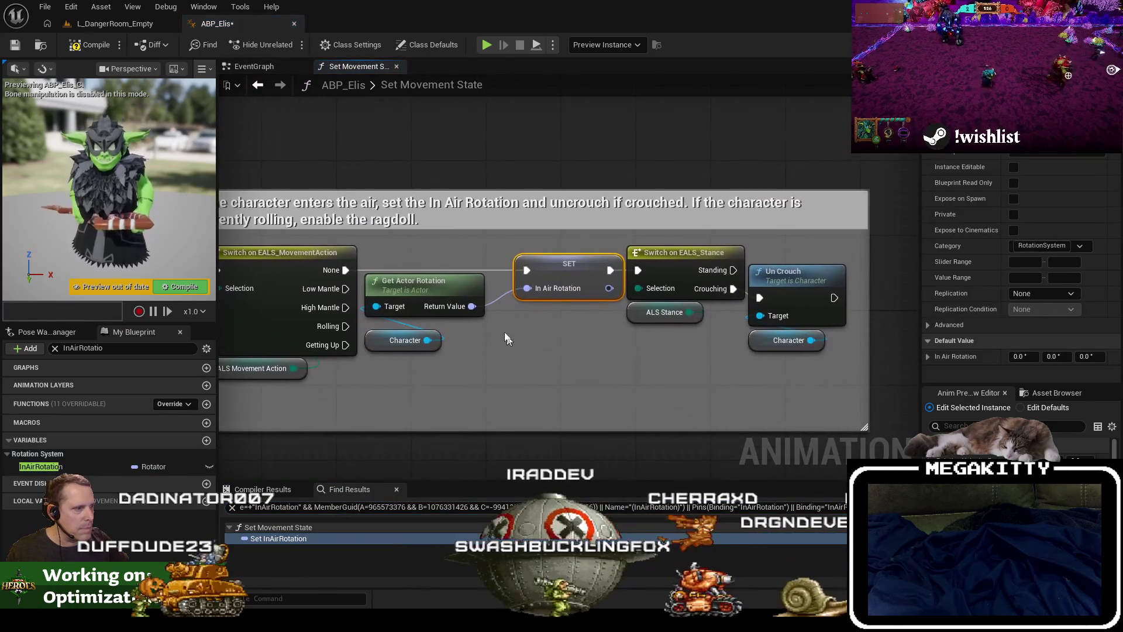
Replace the In Air Rotation setter with SET ALS In Air Rotation fed by actor rotation, and save
{"action": "left_click_drag", "start_coordinate": [472, 307], "coordinate": [518, 346]}
{"action": "type", "text": "set als in air"}
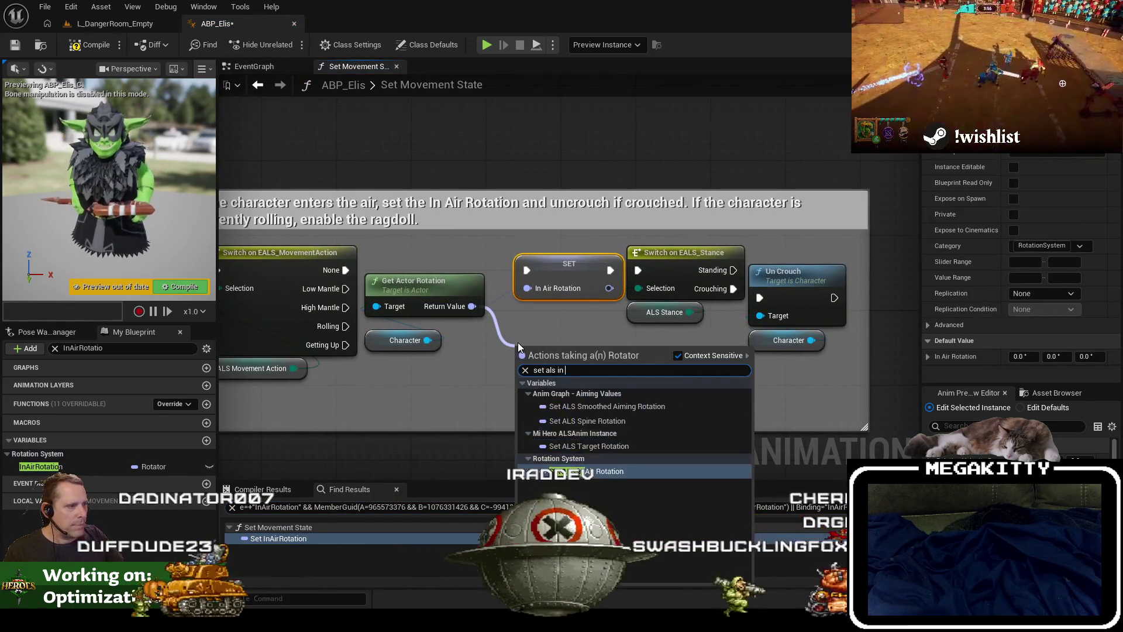
{"action": "key", "text": "Return"}
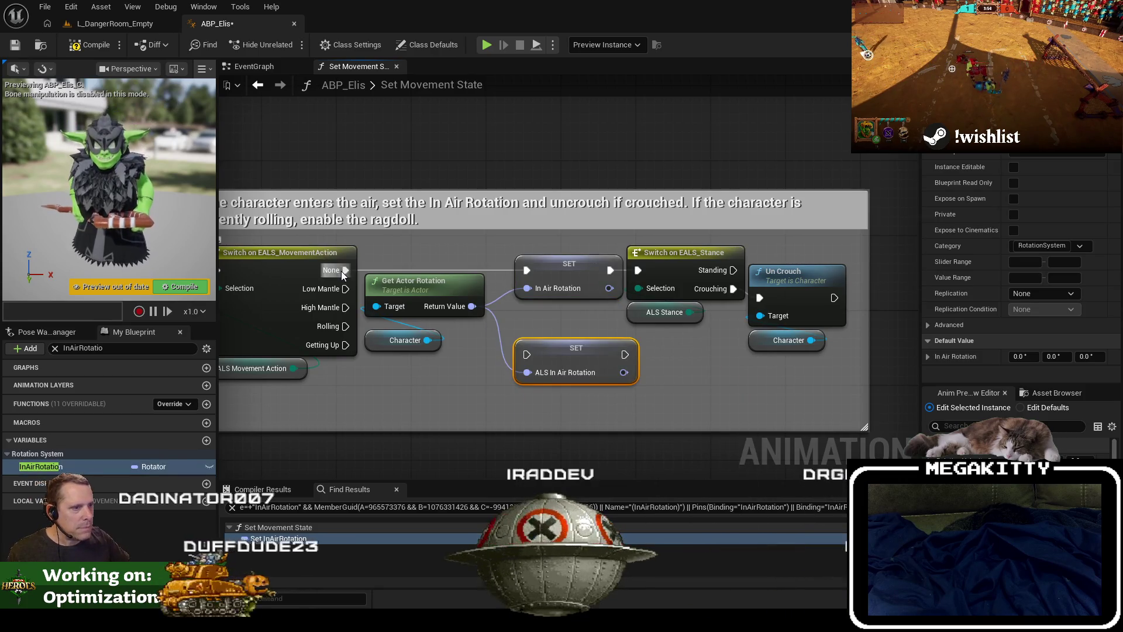
{"action": "left_click_drag", "start_coordinate": [624, 354], "coordinate": [641, 274]}
{"action": "left_click", "coordinate": [567, 301]}
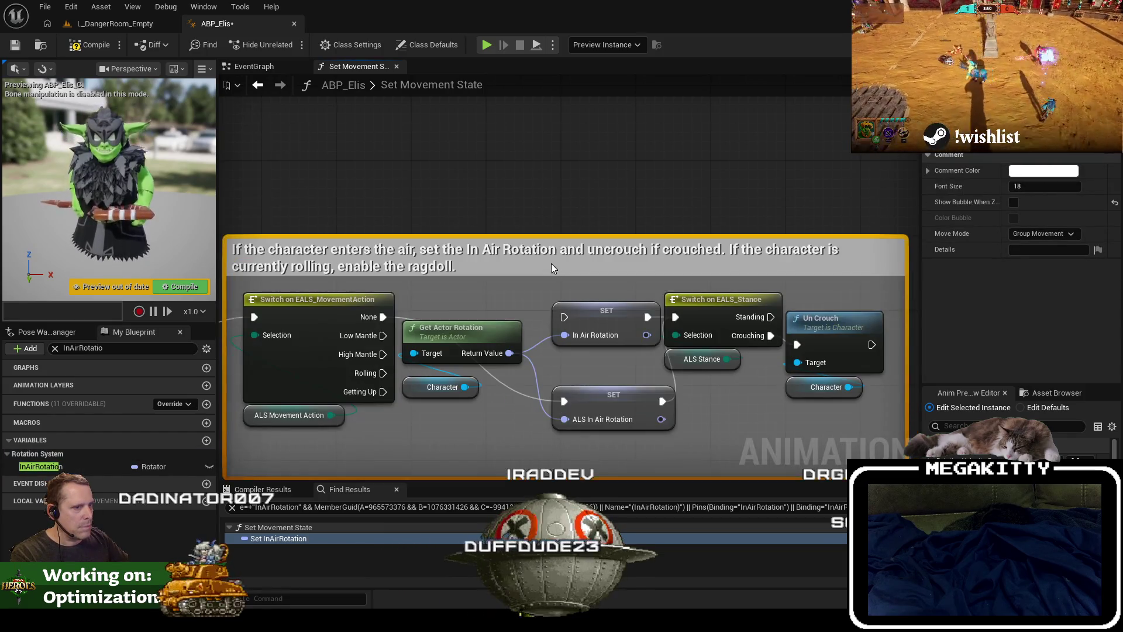
{"action": "scroll", "coordinate": [587, 217], "scroll_direction": "down", "scroll_amount": 1}
{"action": "left_click_drag", "start_coordinate": [584, 241], "coordinate": [638, 299]}
{"action": "key", "text": "Delete"}
{"action": "left_click_drag", "start_coordinate": [639, 341], "coordinate": [631, 251]}
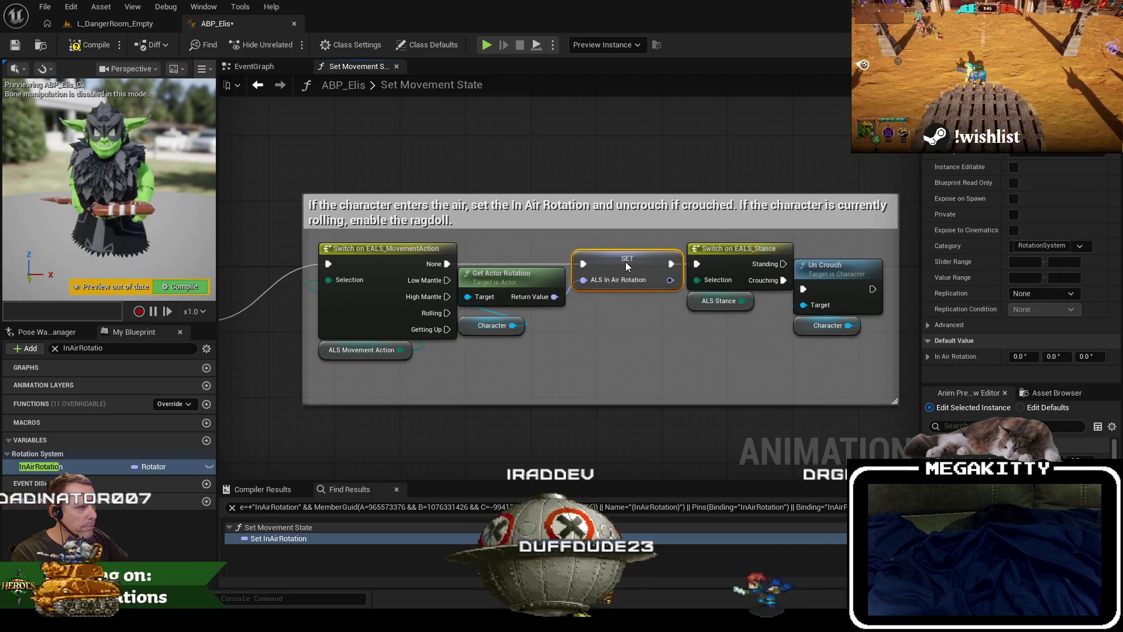
{"action": "left_click", "coordinate": [14, 47]}
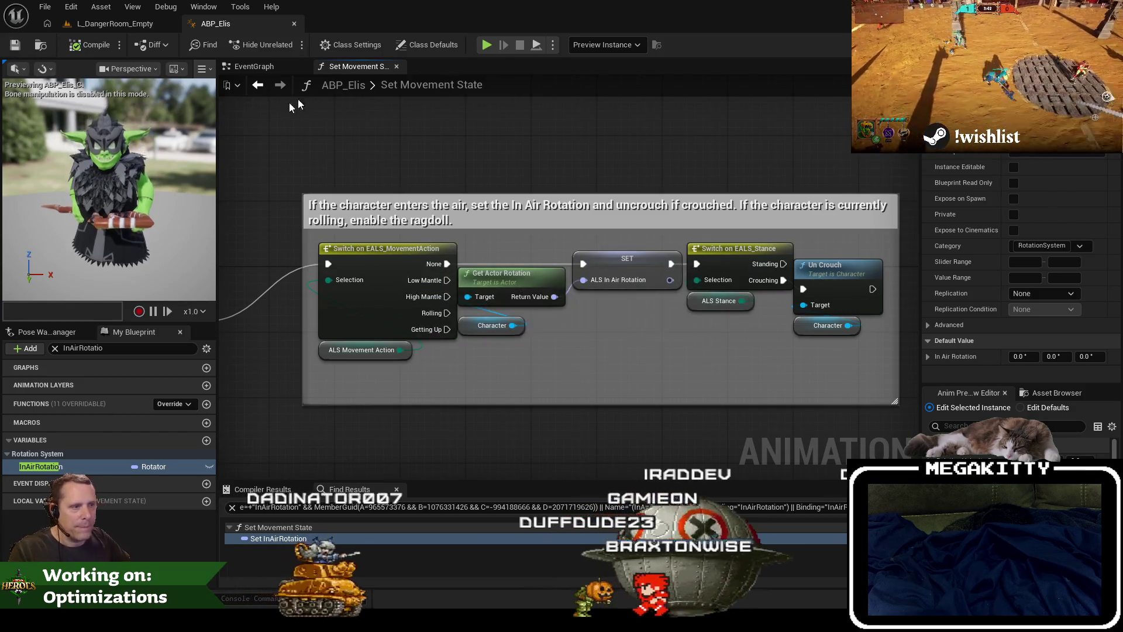
{"action": "left_click", "coordinate": [131, 25]}
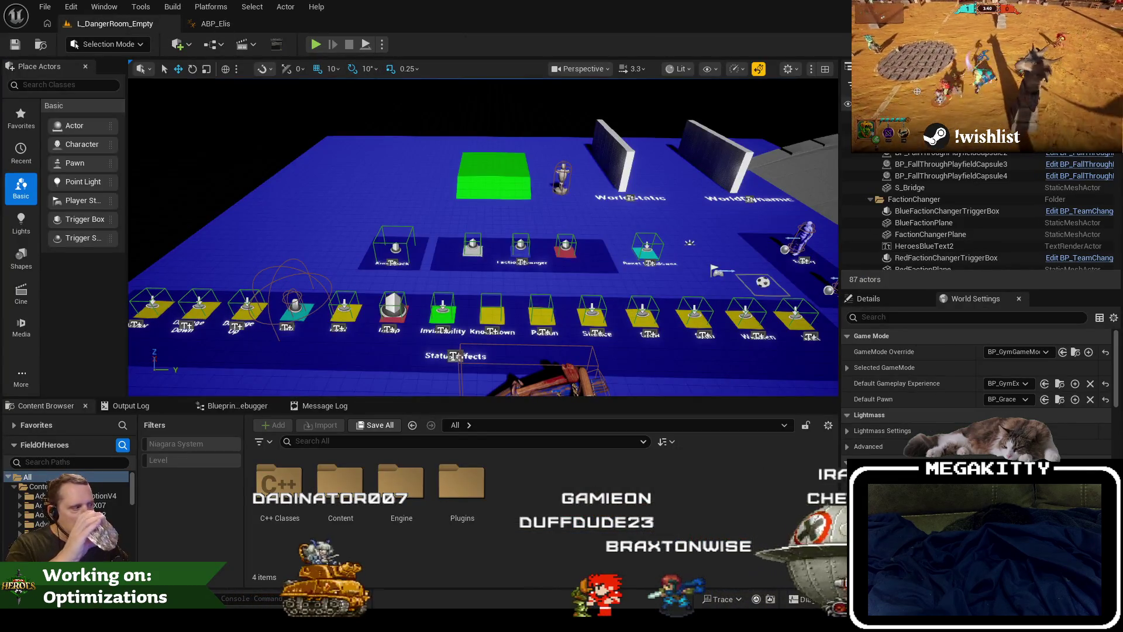
Change the level's Default Pawn from BP_Grace to BP_Elis and start Play-In-Editor
{"action": "left_click", "coordinate": [1022, 402]}
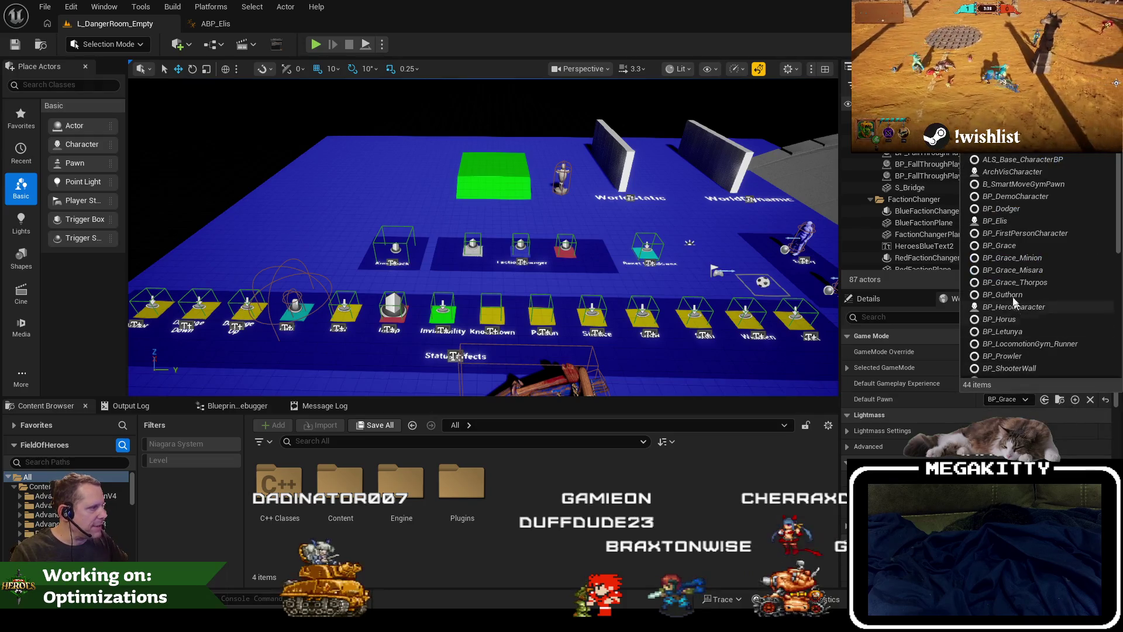
{"action": "left_click", "coordinate": [1009, 221]}
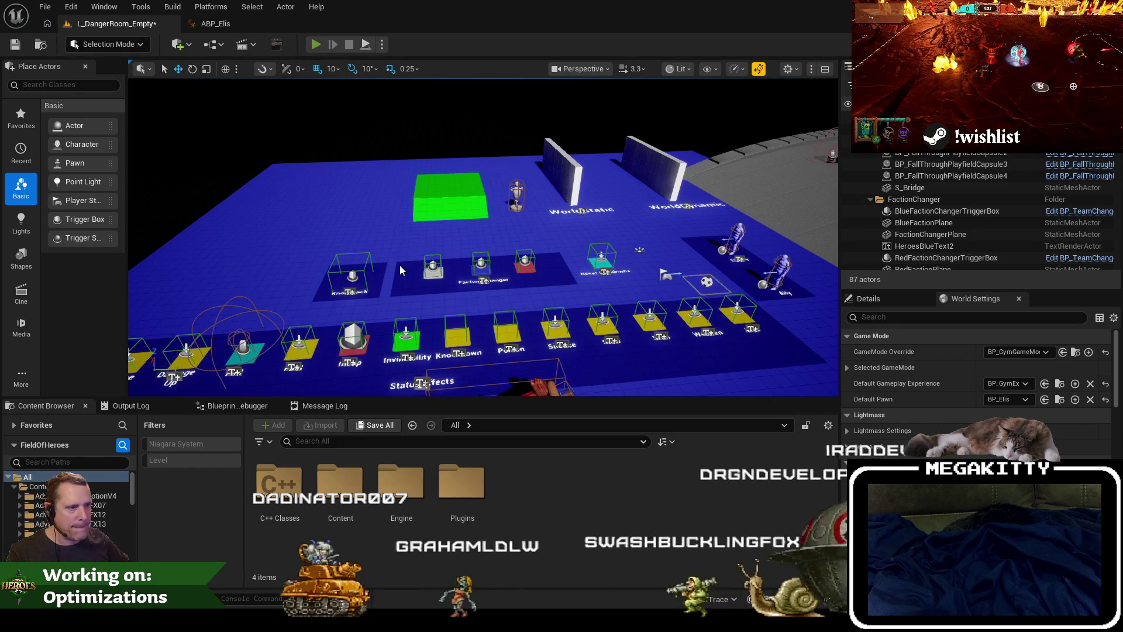
{"action": "key", "text": "alt+p"}
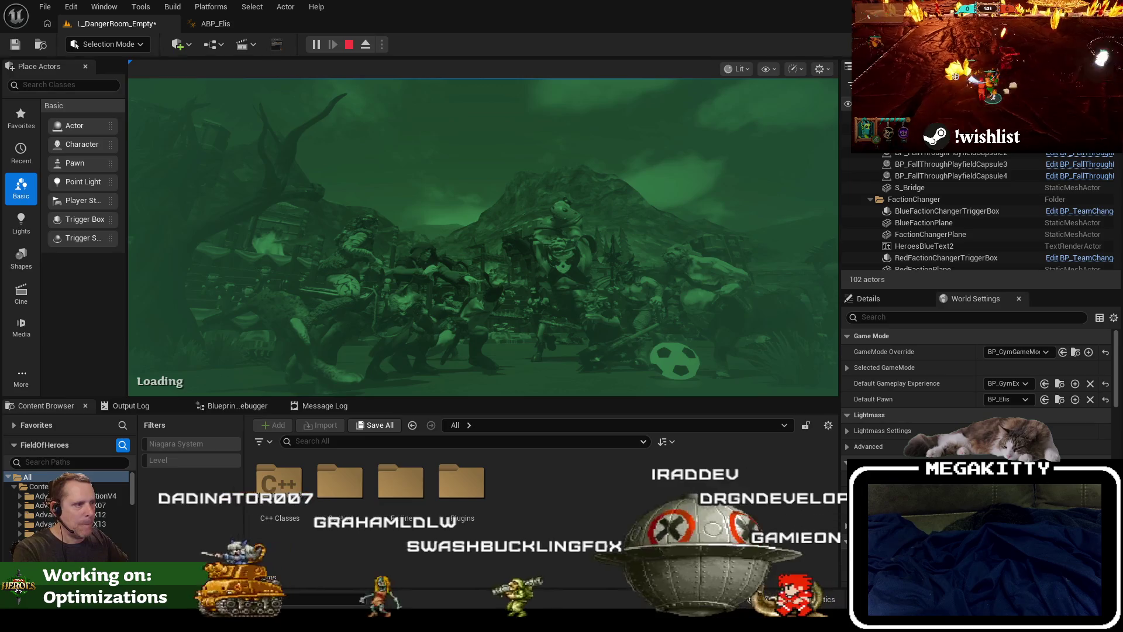
Go fullscreen and walk the hero around the test map, including a dash to the left
{"action": "key", "text": "F11"}
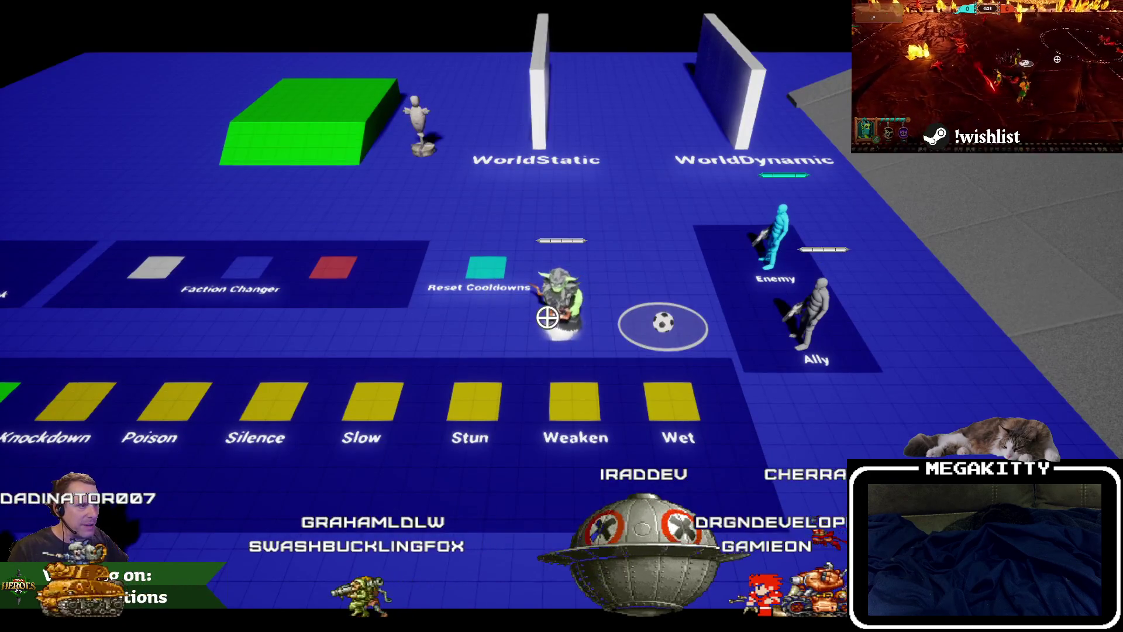
{"action": "key", "text": "w"}
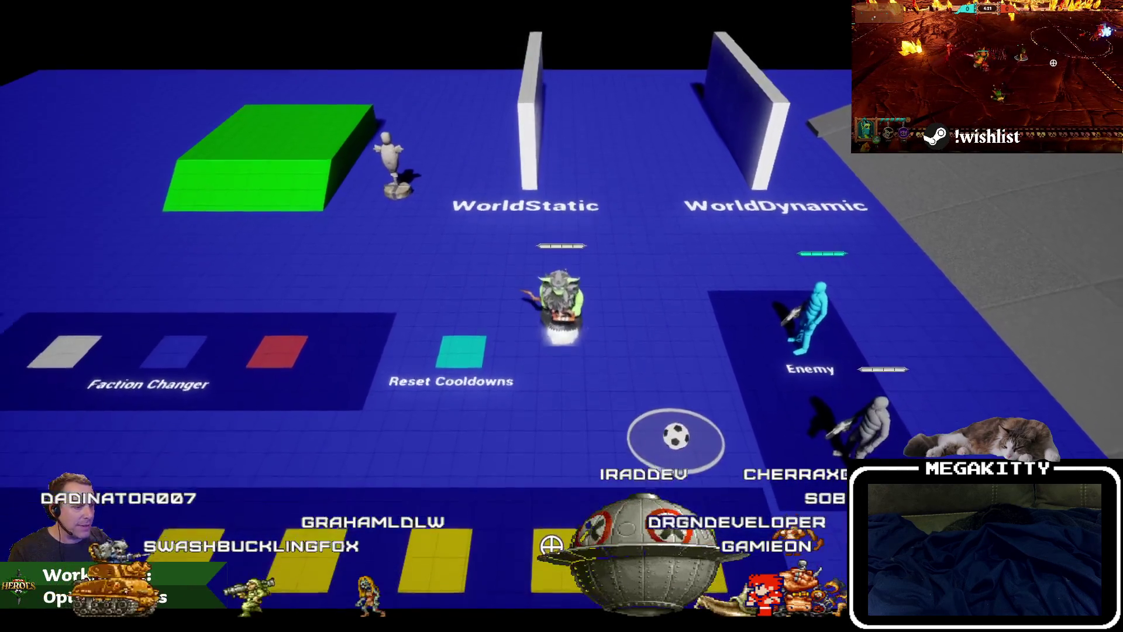
{"action": "key", "text": "s"}
{"action": "key", "text": "a"}
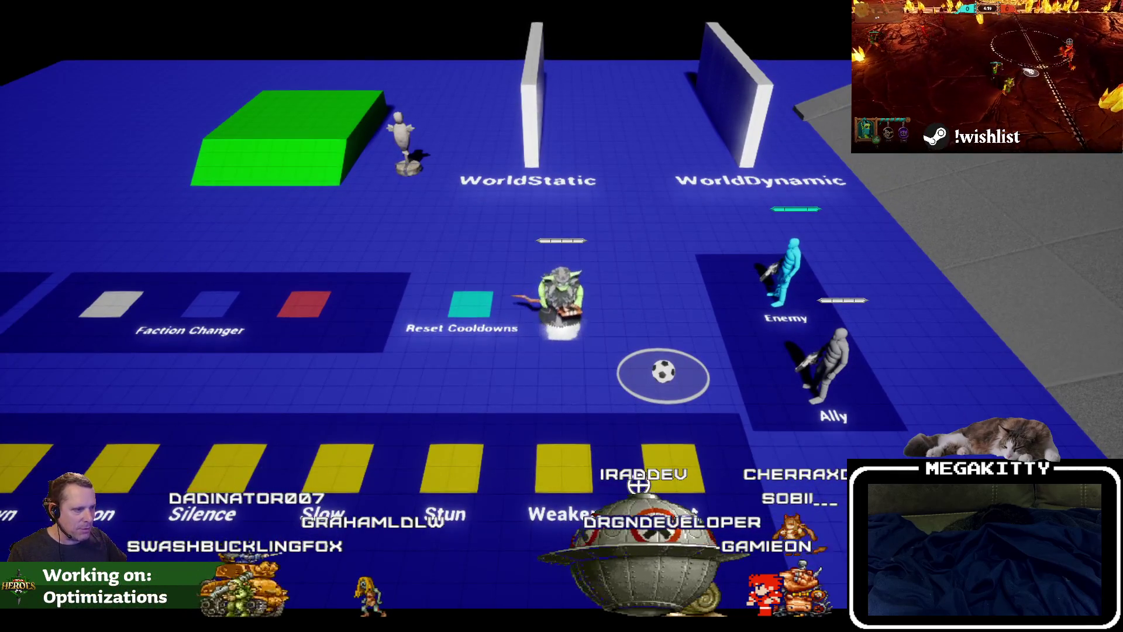
{"action": "key", "text": "w"}
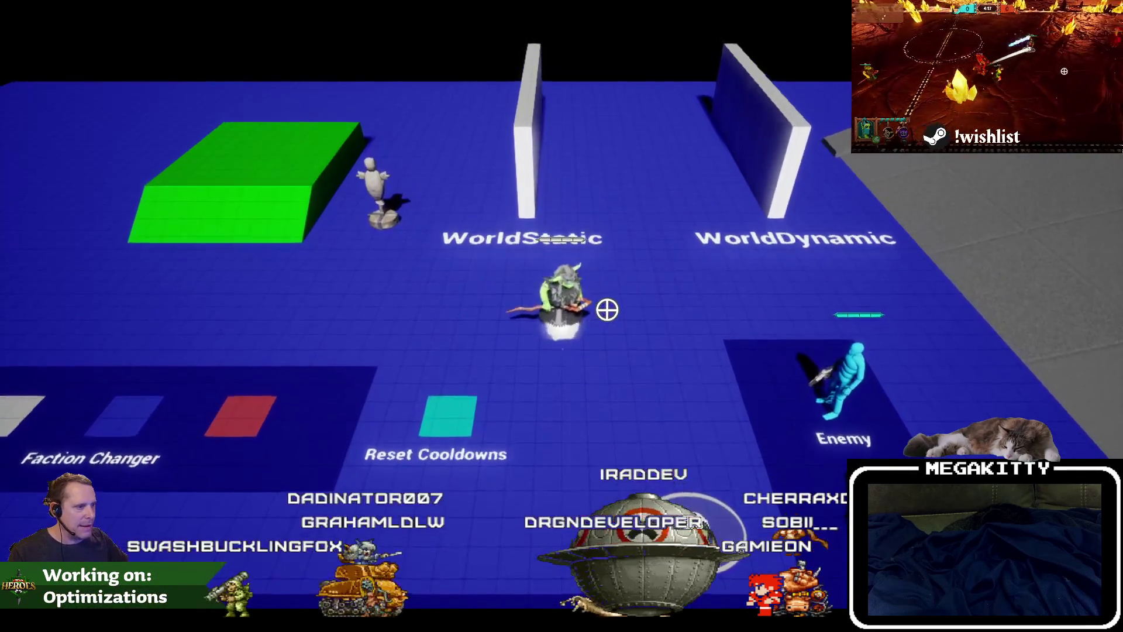
{"action": "key", "text": "shift"}
{"action": "key", "text": "d"}
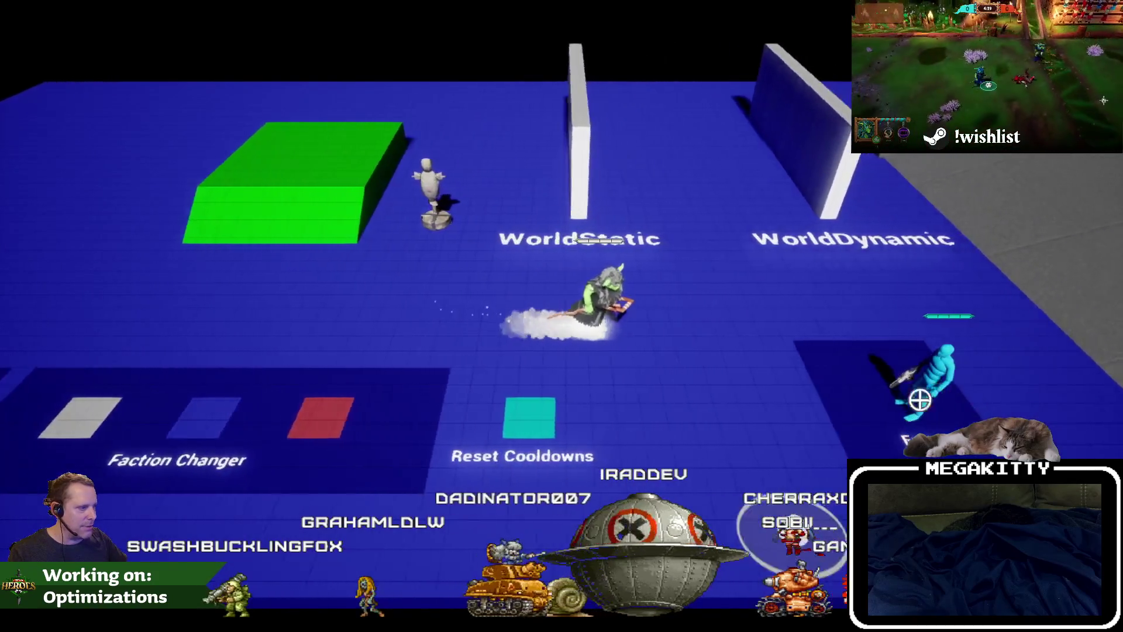
{"action": "key", "text": "d"}
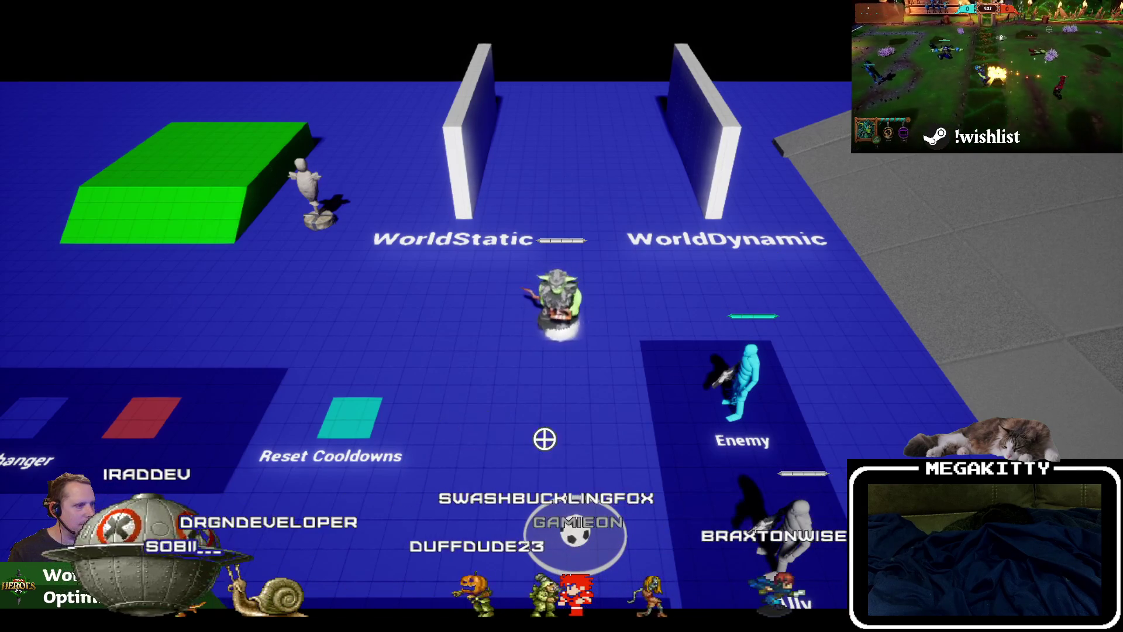
Run the hero back and forth across the arena toward the Faction Changer pads, then stop play and exit fullscreen
{"action": "key", "text": "a"}
{"action": "key", "text": "a"}
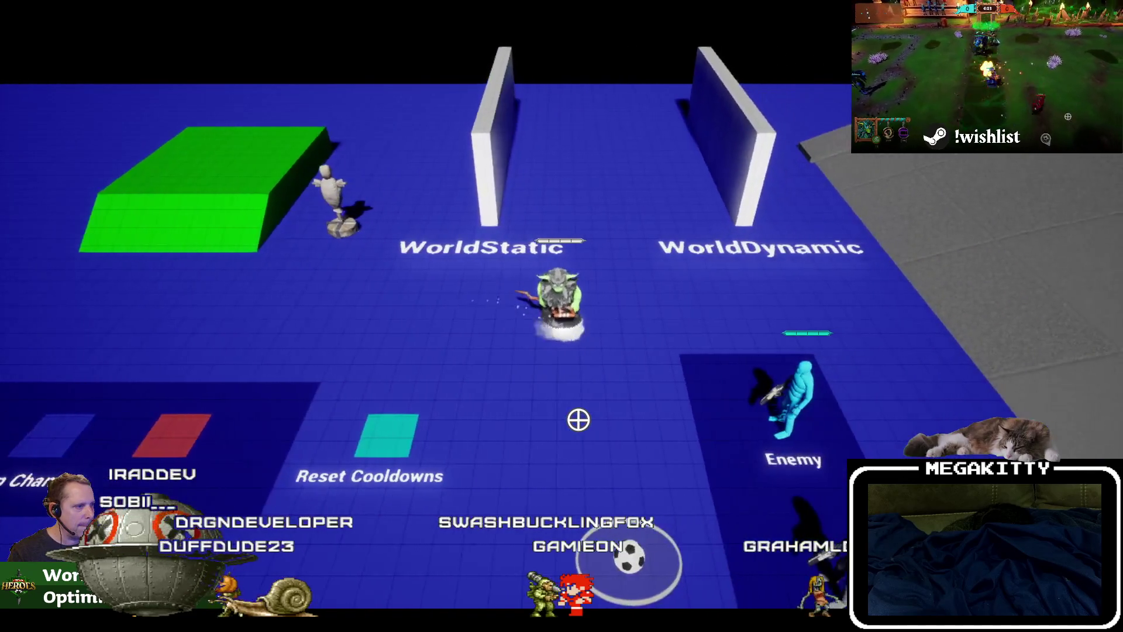
{"action": "key", "text": "w"}
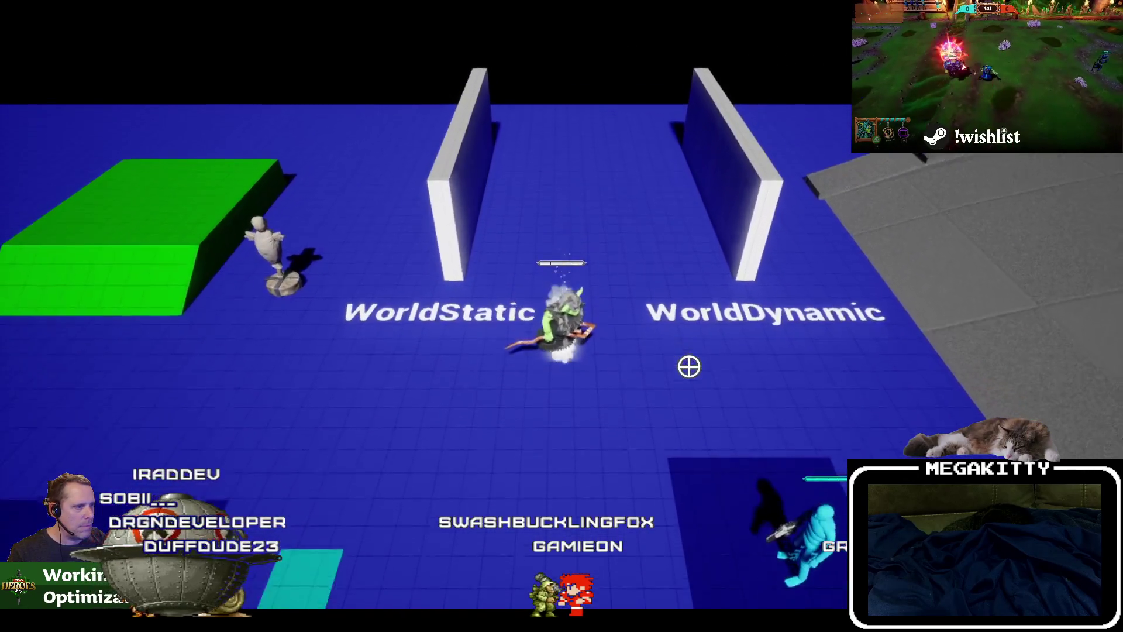
{"action": "key", "text": "w"}
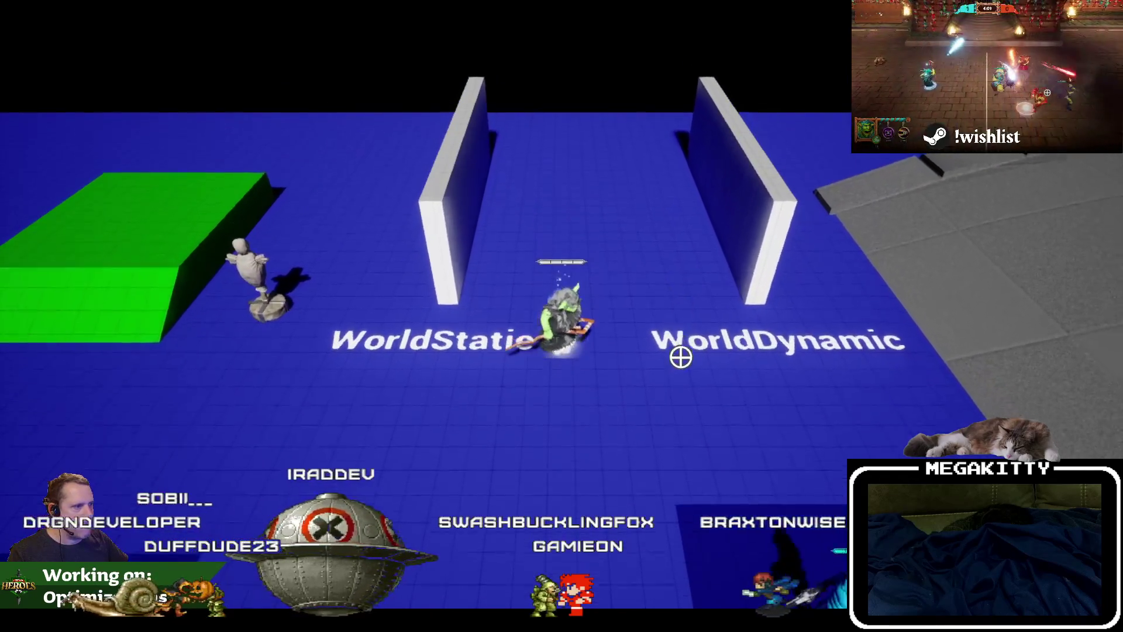
{"action": "key", "text": "s"}
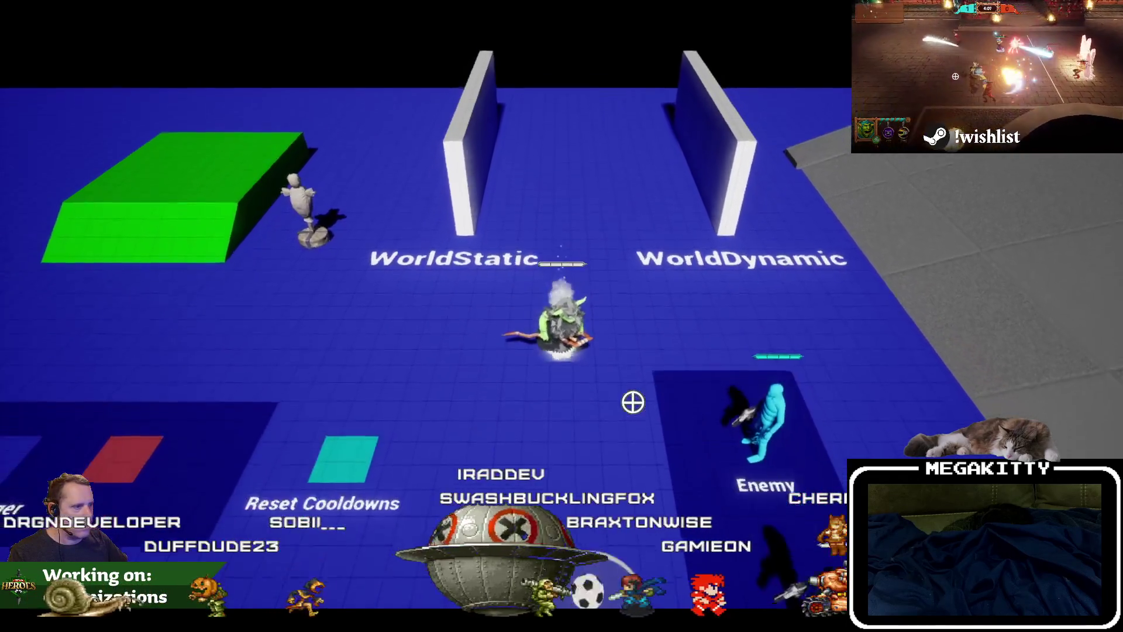
{"action": "key", "text": "s"}
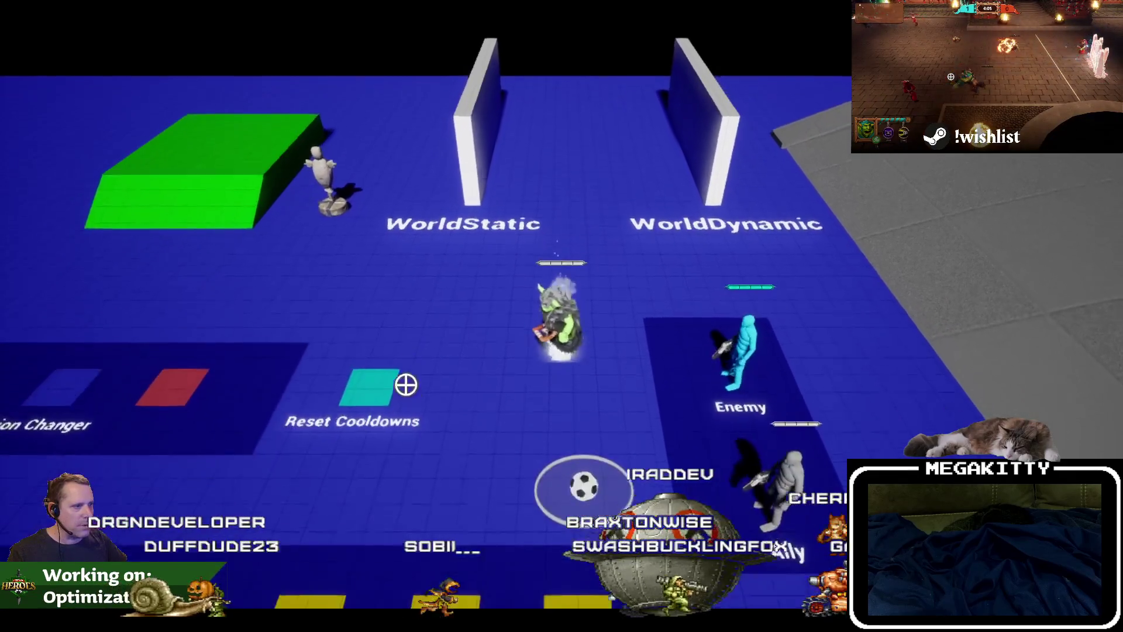
{"action": "key", "text": "w"}
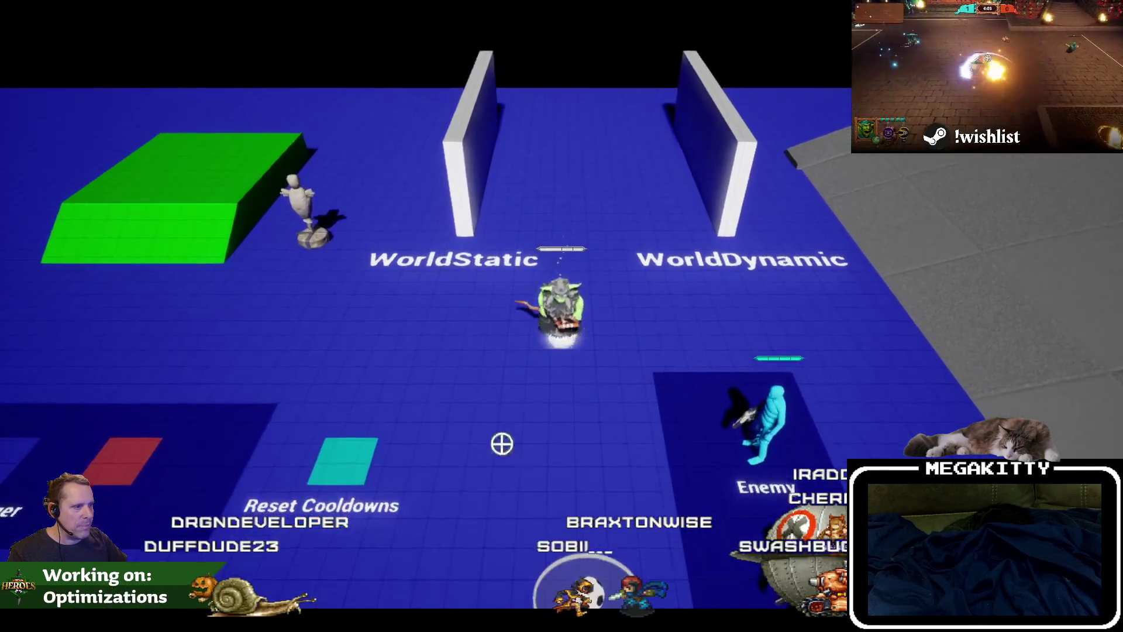
{"action": "key", "text": "a"}
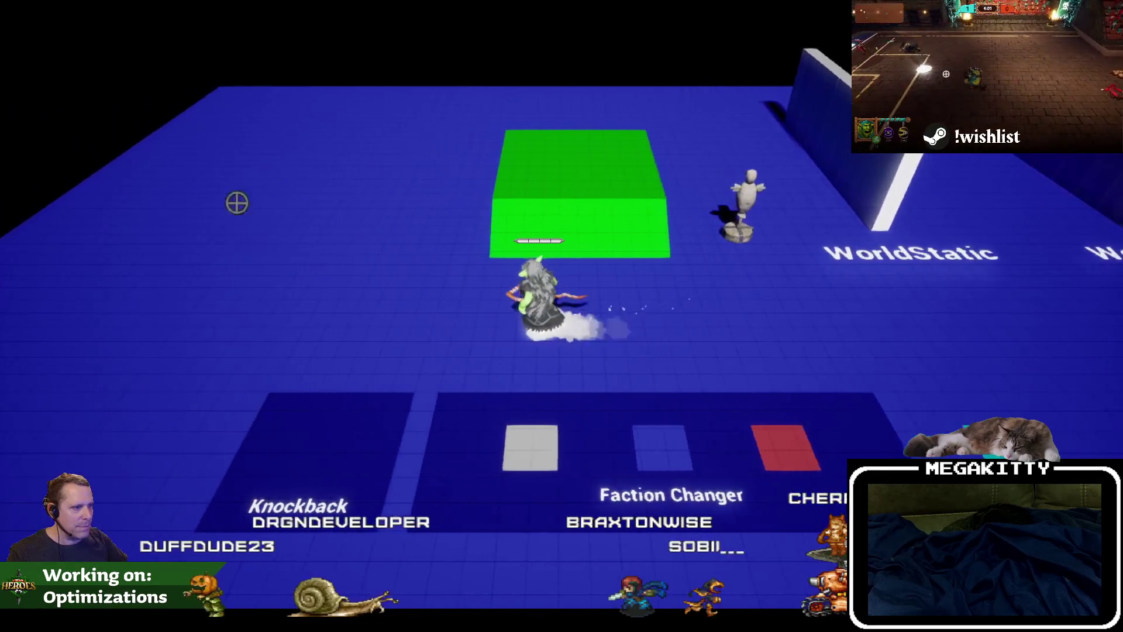
{"action": "key", "text": "d"}
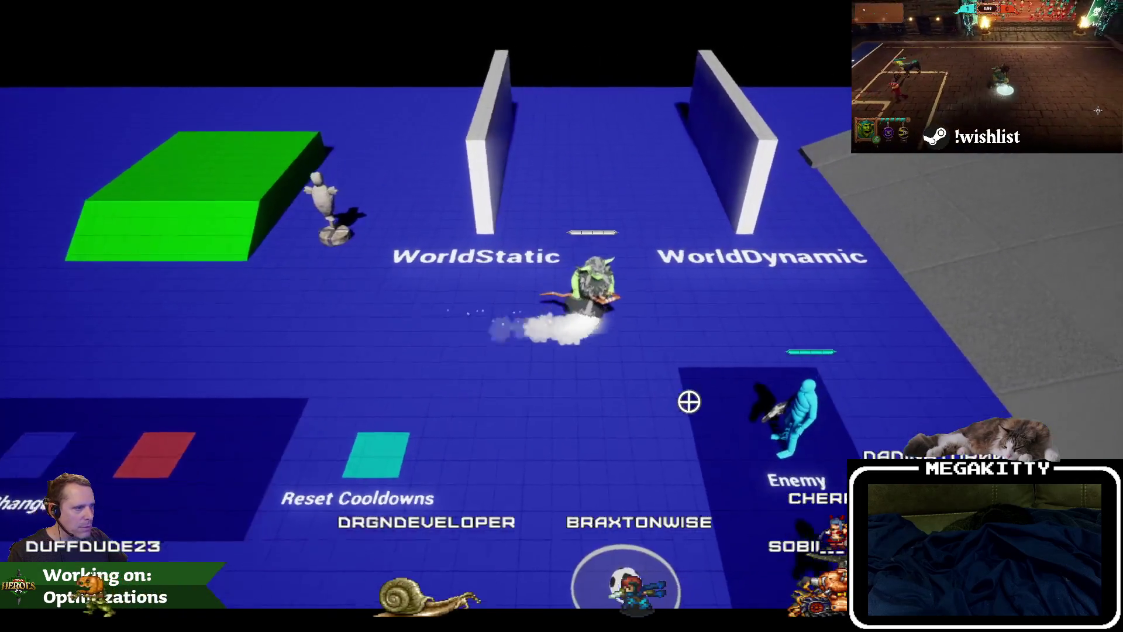
{"action": "key", "text": "w"}
{"action": "key", "text": "a"}
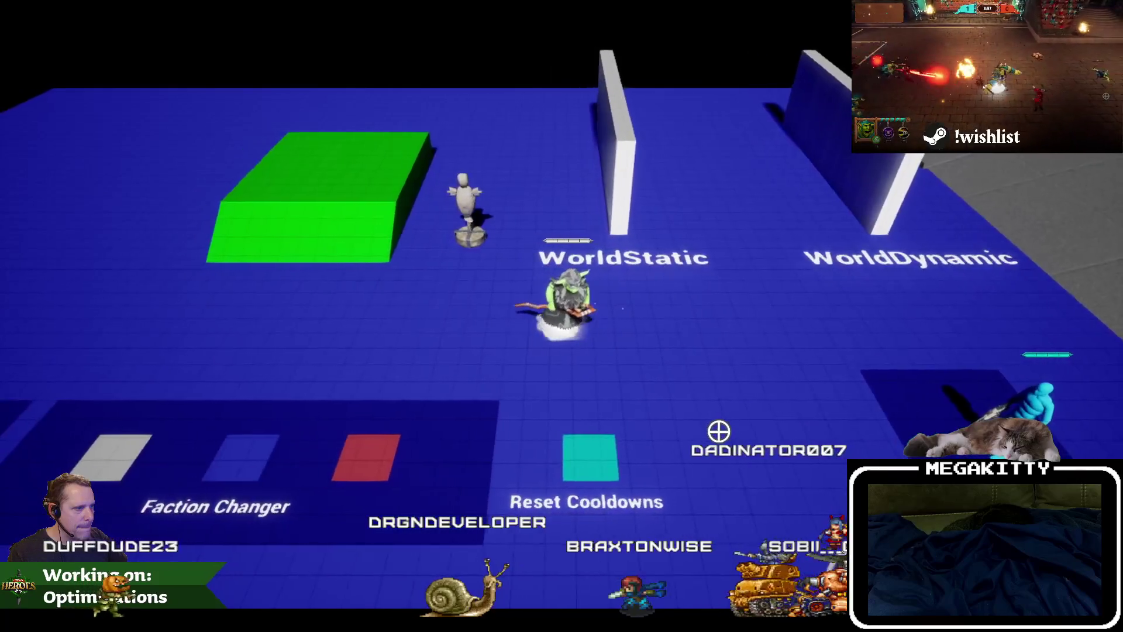
{"action": "key", "text": "d"}
{"action": "key", "text": "a"}
{"action": "key", "text": "d"}
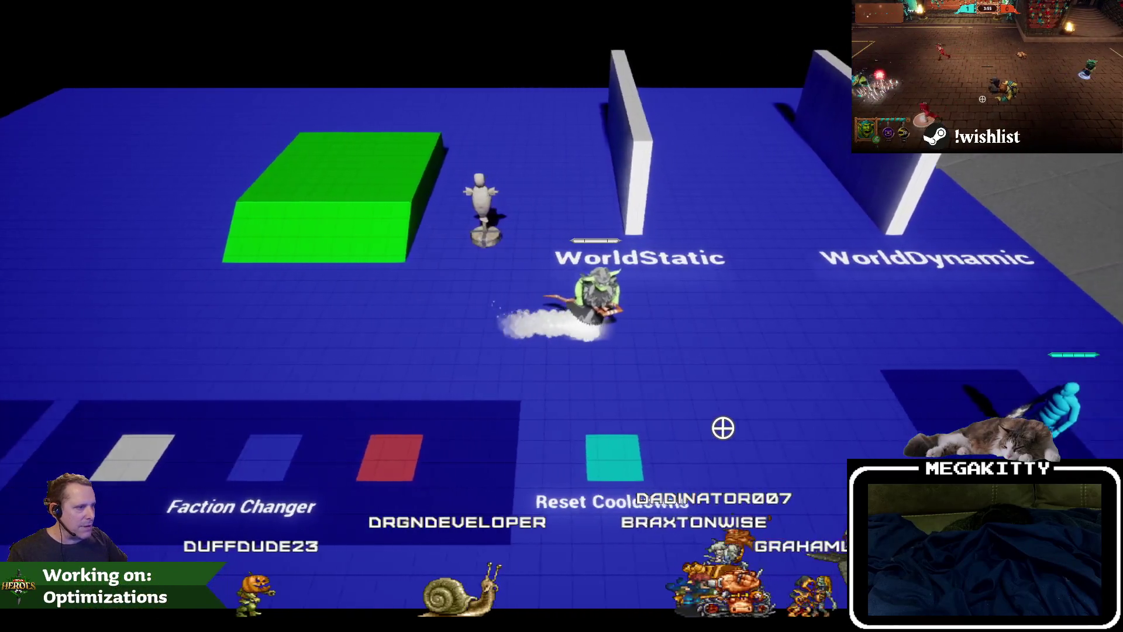
{"action": "key", "text": "d"}
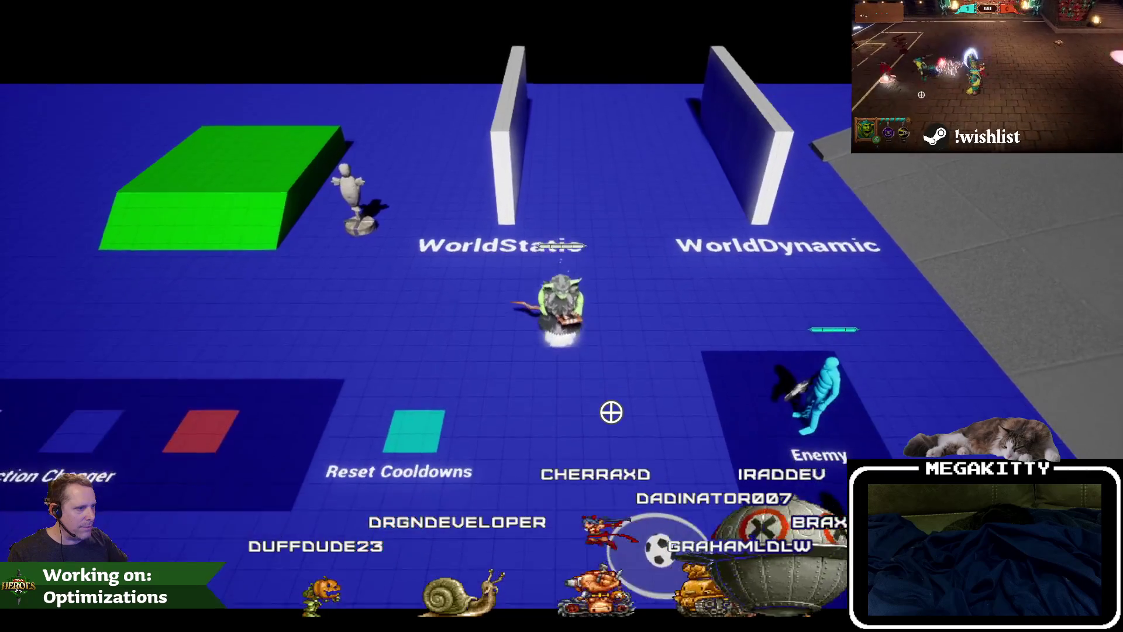
{"action": "key", "text": "a"}
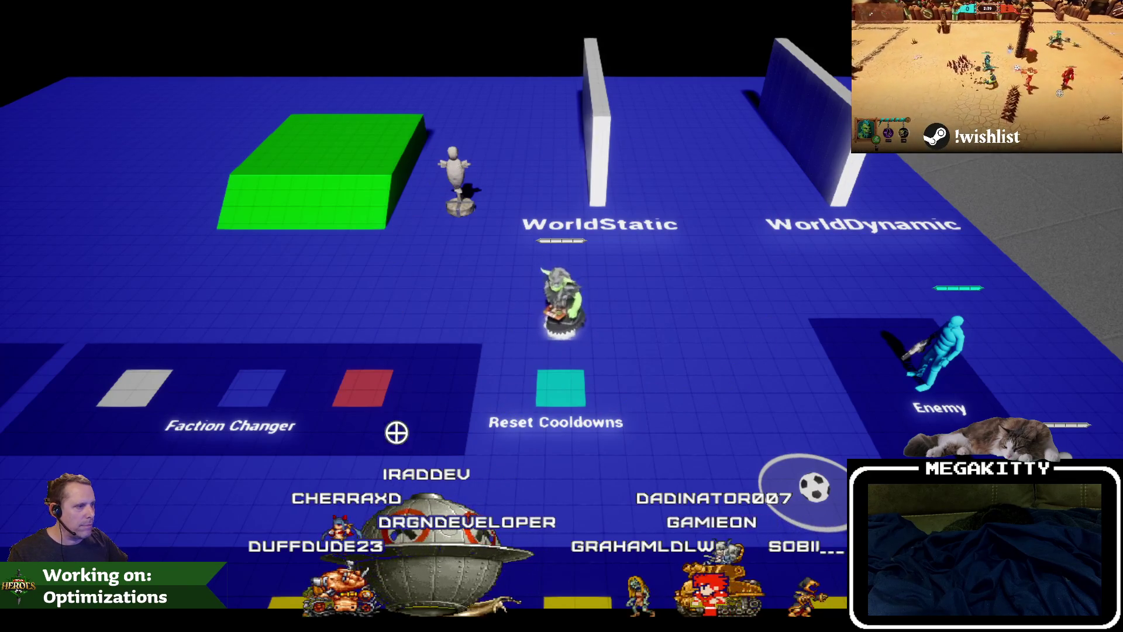
{"action": "key", "text": "d"}
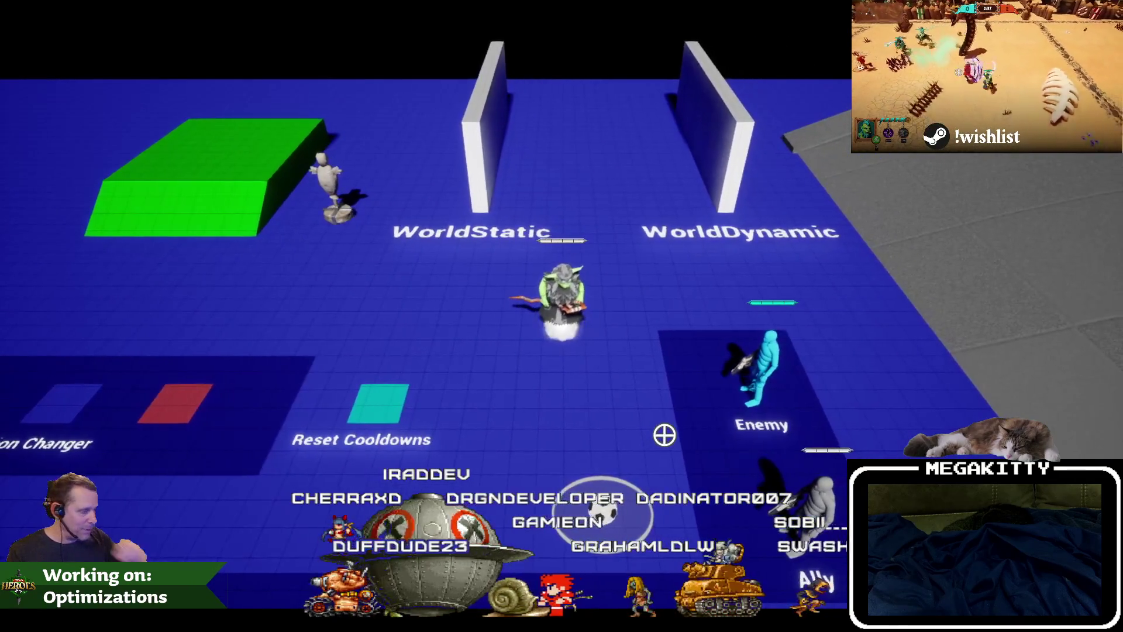
{"action": "key", "text": "Escape"}
{"action": "key", "text": "F11"}
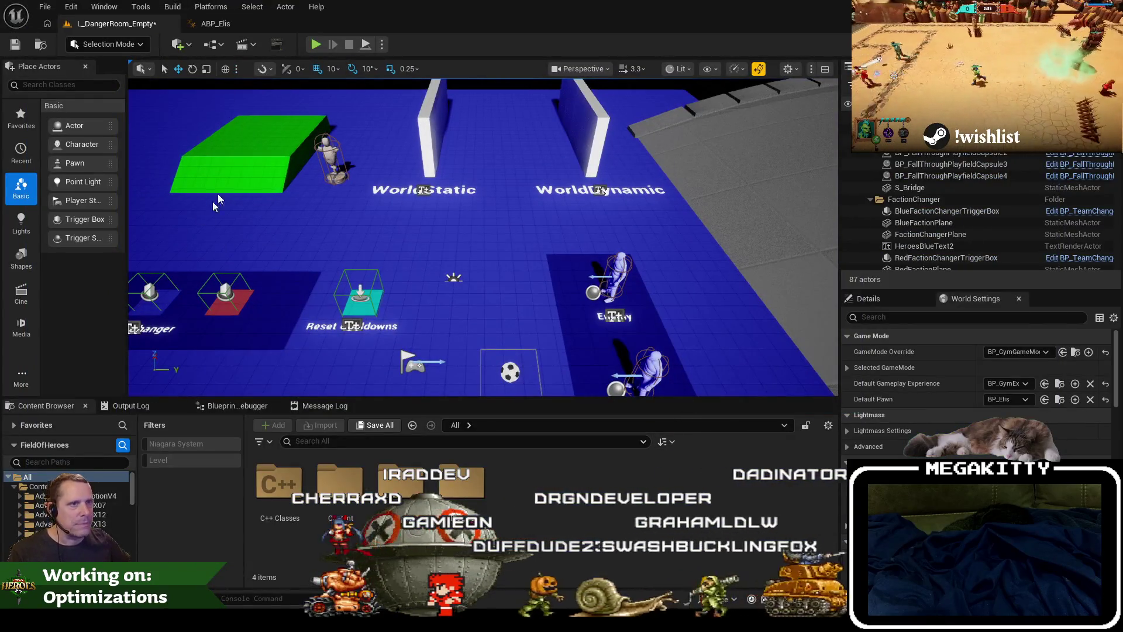
Quit the Unreal editor with Alt+F4, choosing Don't Save for L_DangerRoom_Empty
{"action": "key", "text": "alt+F4"}
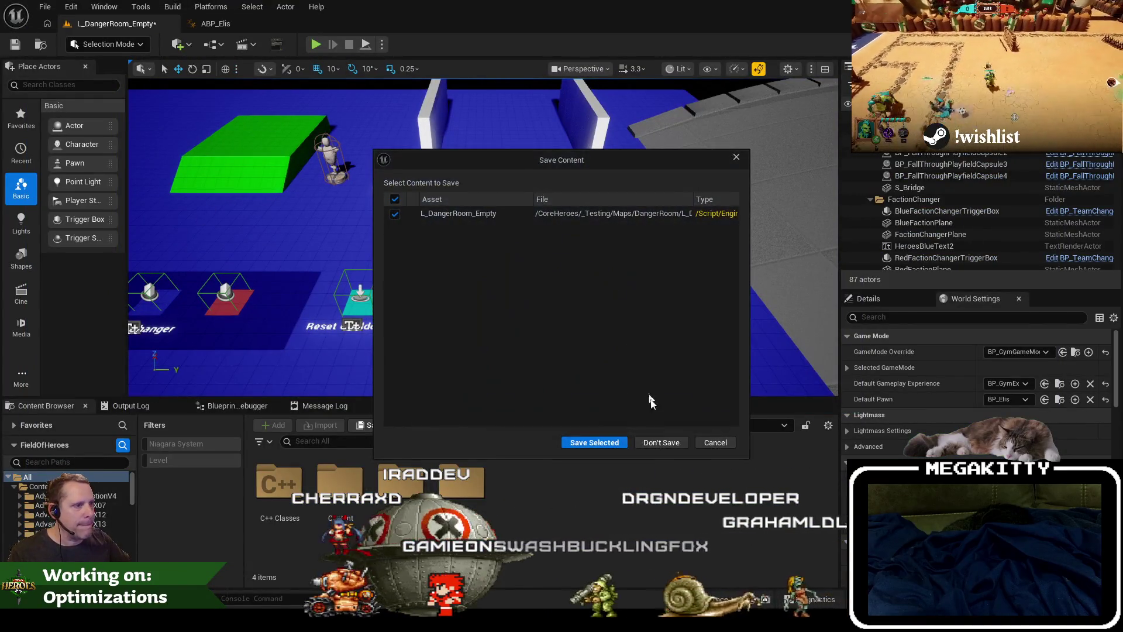
{"action": "left_click", "coordinate": [652, 445]}
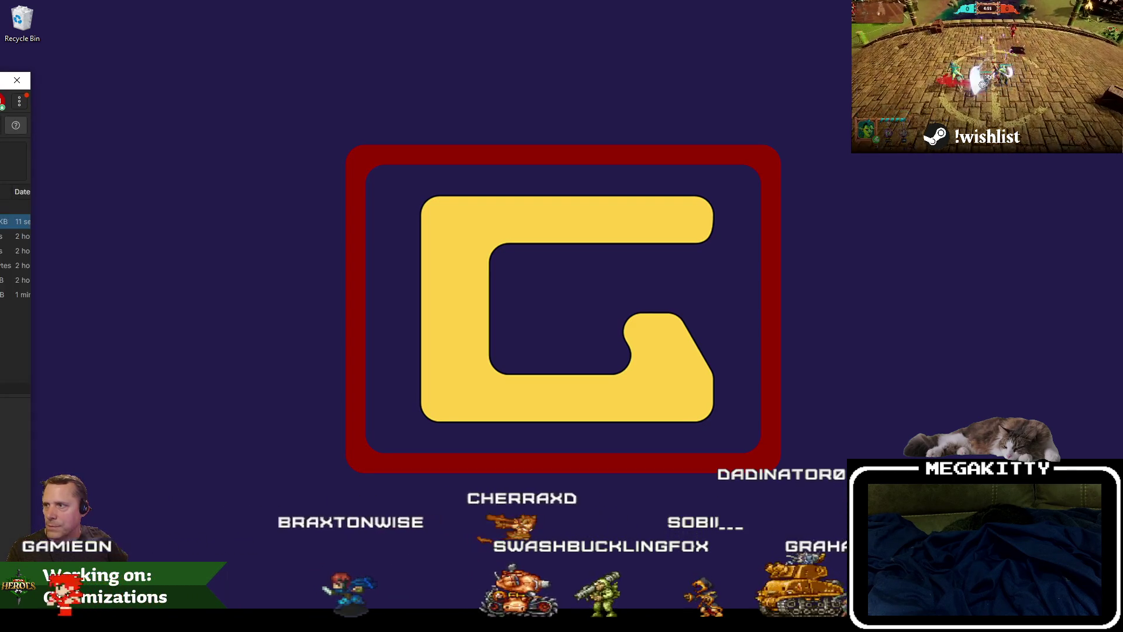
Untick all six changed files and undo the DefaultEditor.ini change
{"action": "key", "text": "super+shift+Right"}
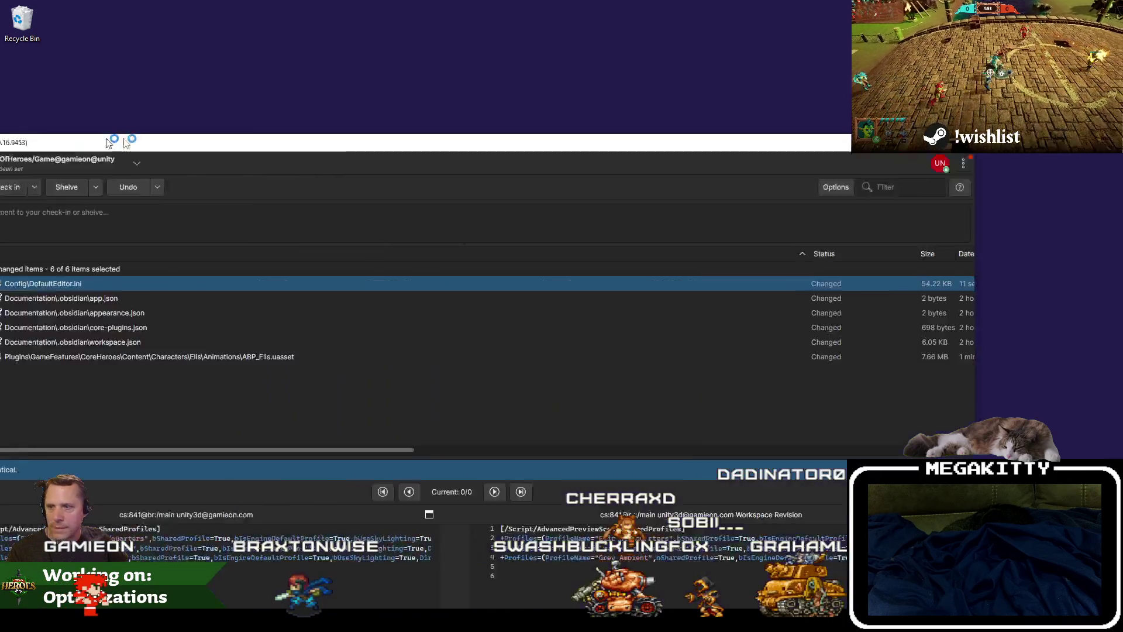
{"action": "left_click", "coordinate": [174, 259]}
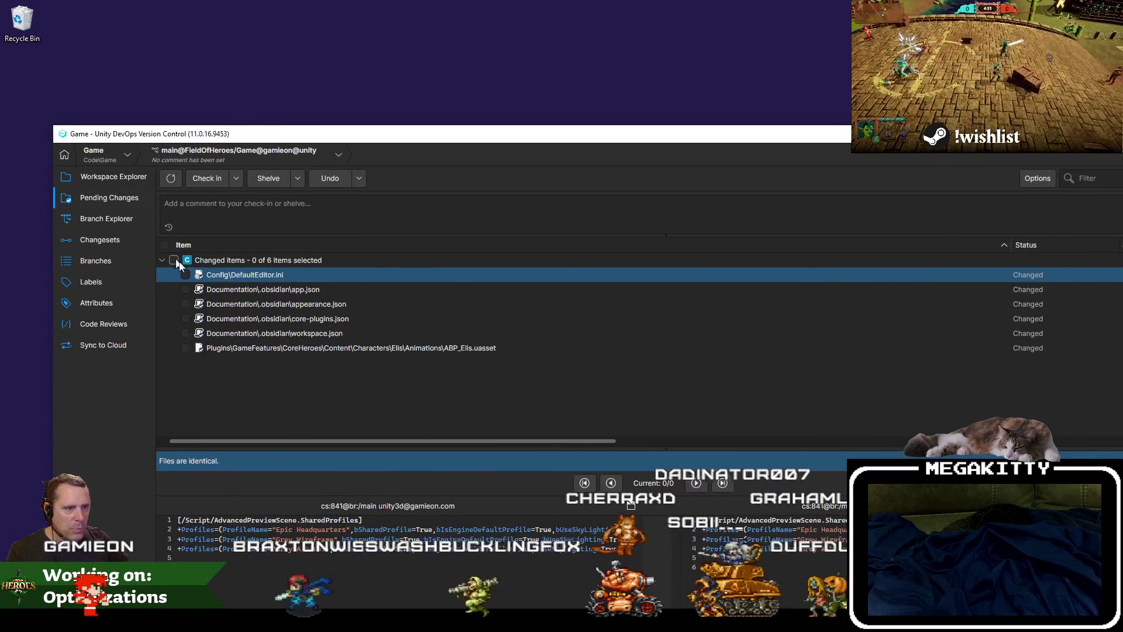
{"action": "right_click", "coordinate": [267, 278]}
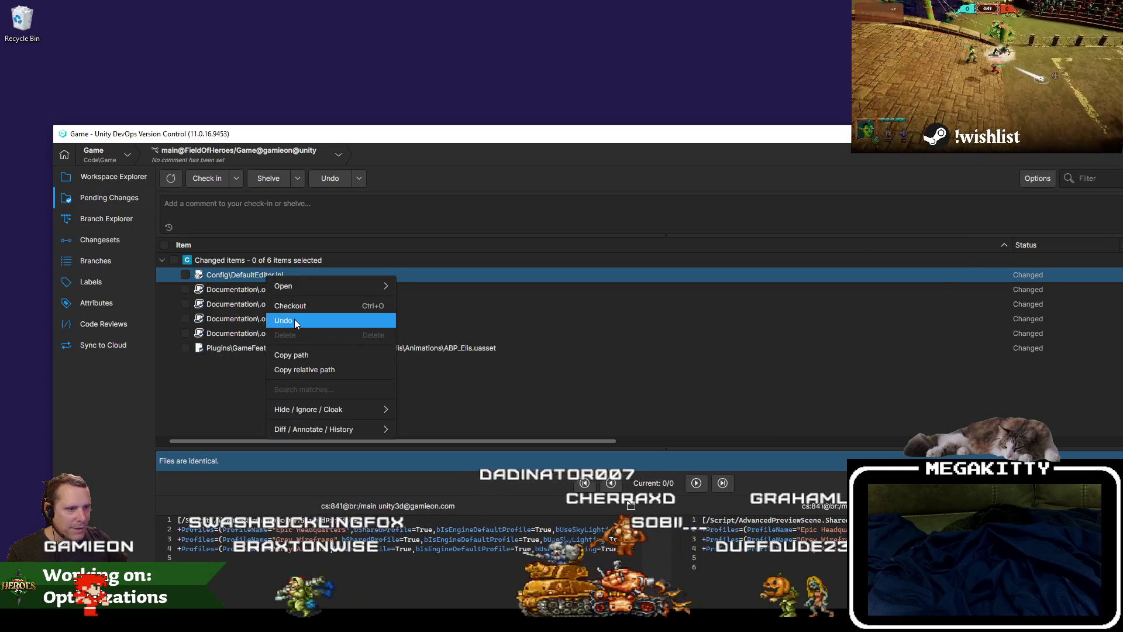
{"action": "left_click", "coordinate": [294, 318]}
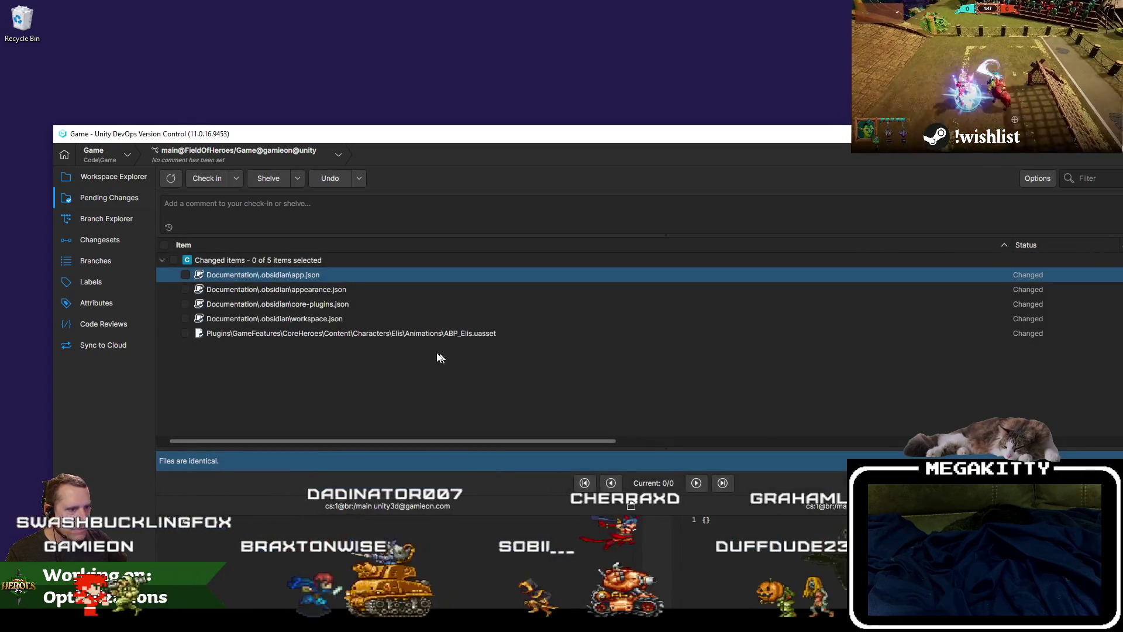
Revert the four .obsidian changes: app, appearance, core-plugins and workspace.json
{"action": "left_click", "coordinate": [353, 318]}
{"action": "left_click", "coordinate": [336, 306]}
{"action": "left_click_drag", "start_coordinate": [462, 133], "coordinate": [463, 2]}
{"action": "left_click", "coordinate": [294, 144]}
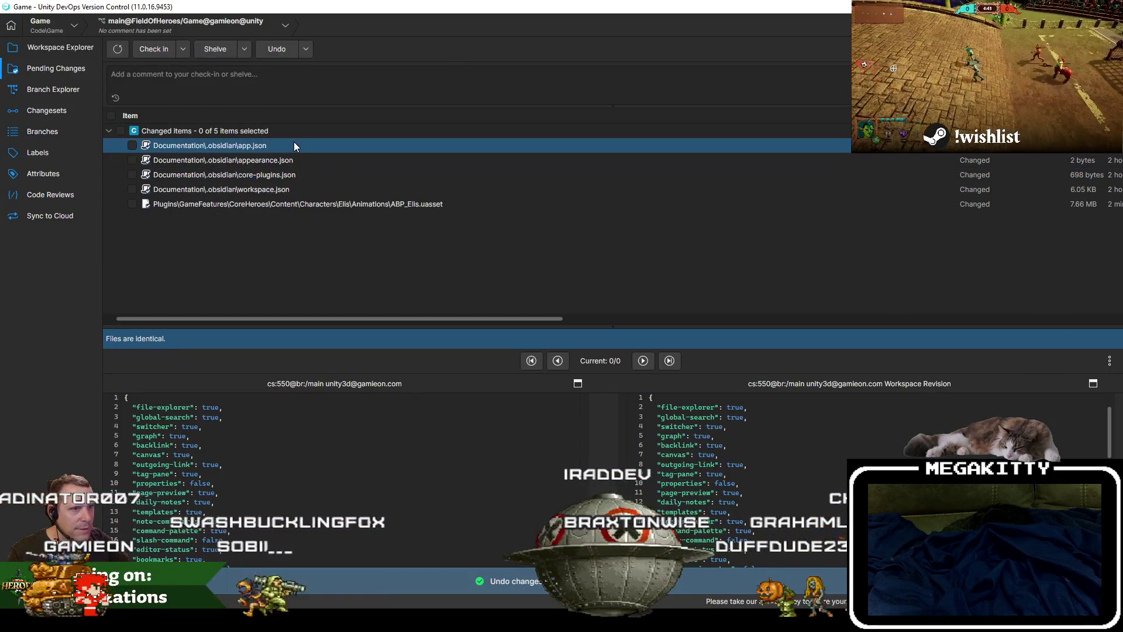
{"action": "left_click", "coordinate": [289, 157]}
{"action": "left_click", "coordinate": [287, 170]}
{"action": "left_click", "coordinate": [286, 185]}
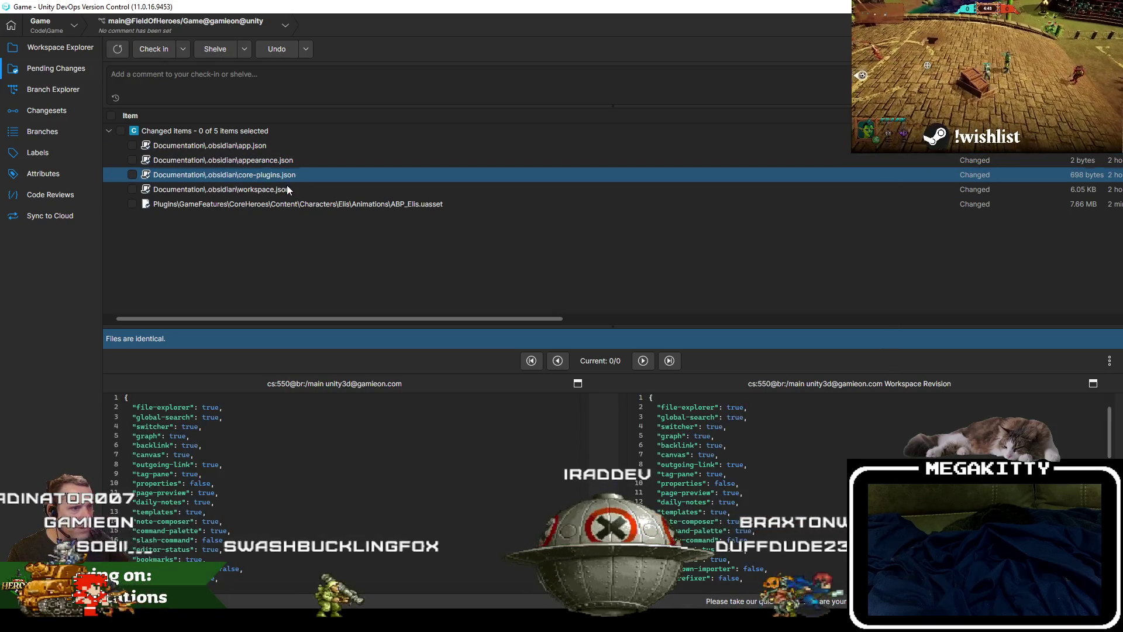
{"action": "left_click", "coordinate": [268, 143], "text": "shift"}
{"action": "right_click", "coordinate": [261, 150]}
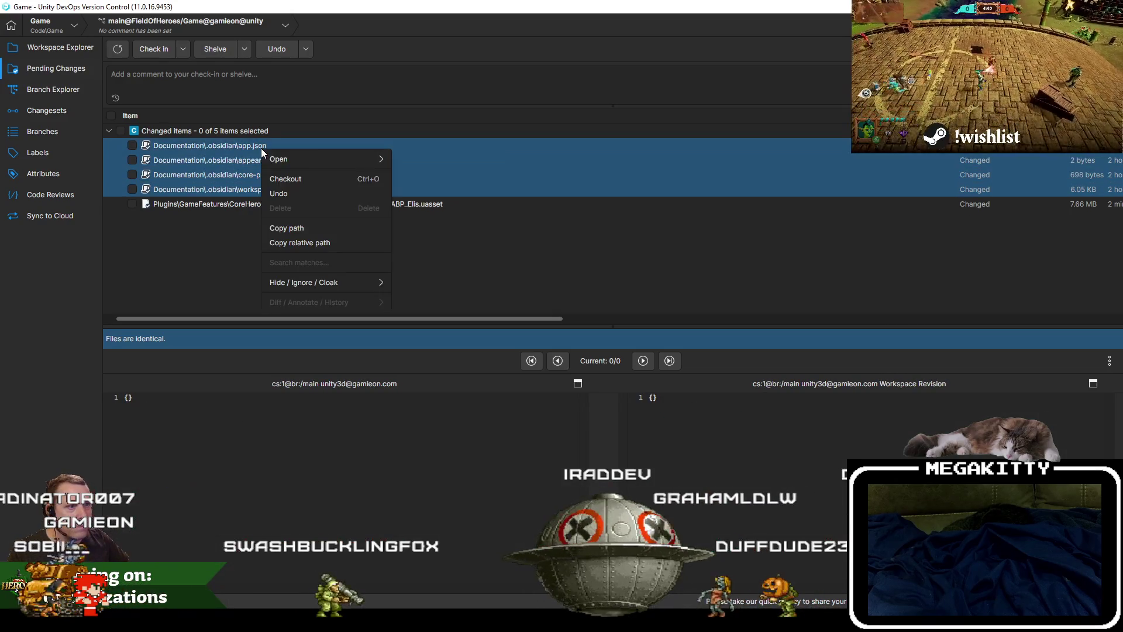
{"action": "left_click", "coordinate": [315, 193]}
{"action": "key", "text": "Return"}
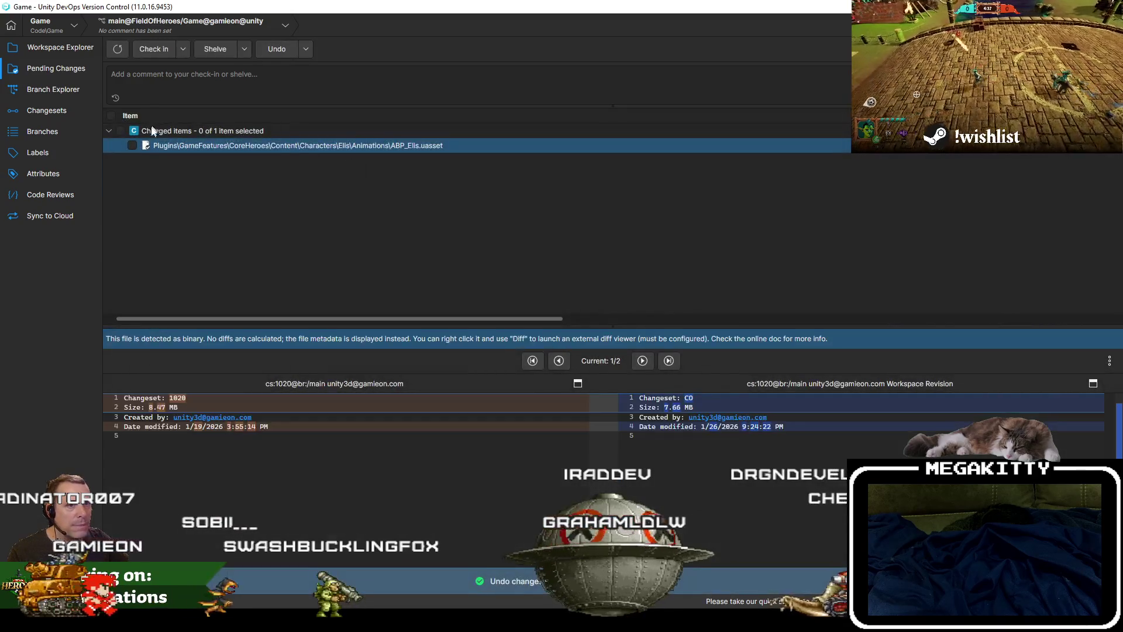
Check in only ABP_Elis.uasset with the comment 'Optimization pass on Elis animation blueprint'
{"action": "left_click", "coordinate": [132, 145]}
{"action": "left_click", "coordinate": [115, 98]}
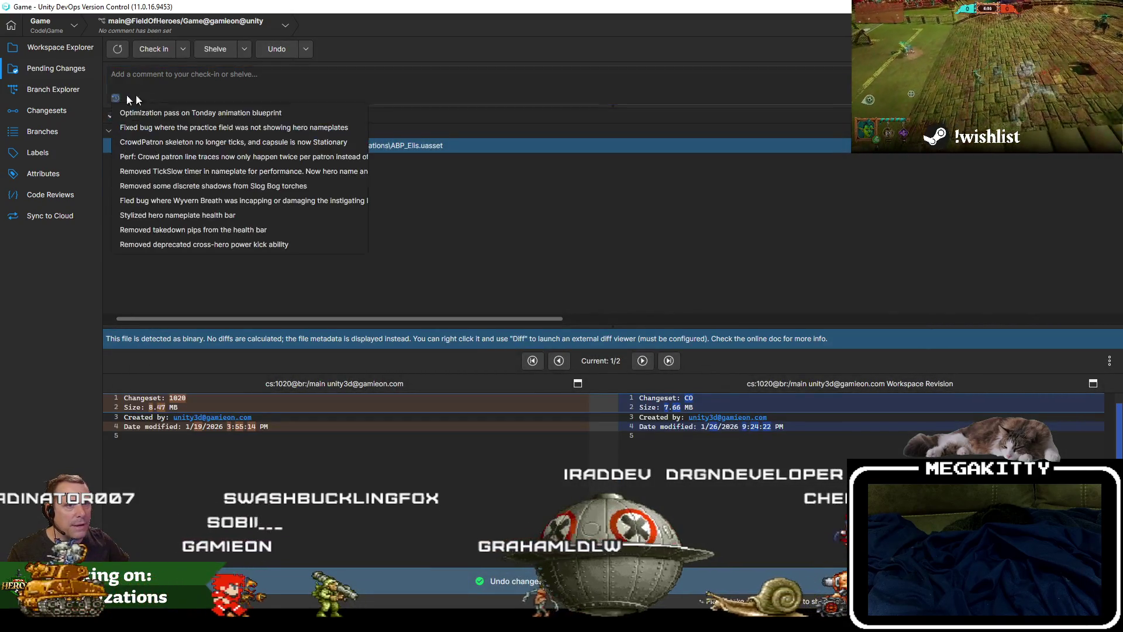
{"action": "left_click", "coordinate": [210, 111]}
{"action": "double_click", "coordinate": [198, 75]}
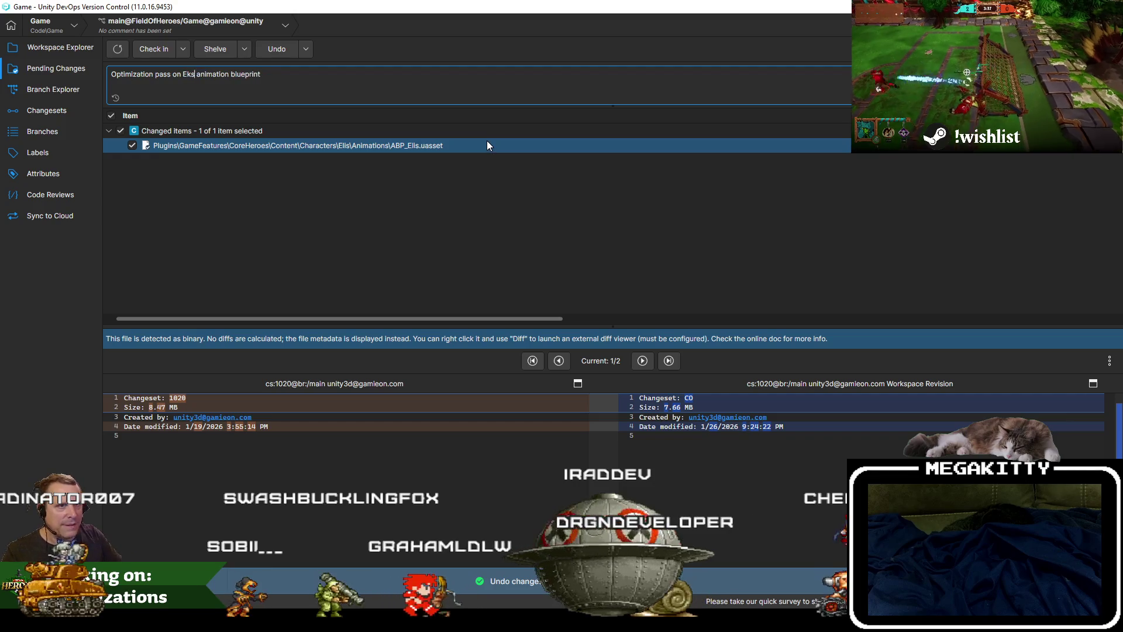
{"action": "key", "text": "BackSpace"}
{"action": "key", "text": "BackSpace"}
{"action": "type", "text": "lis"}
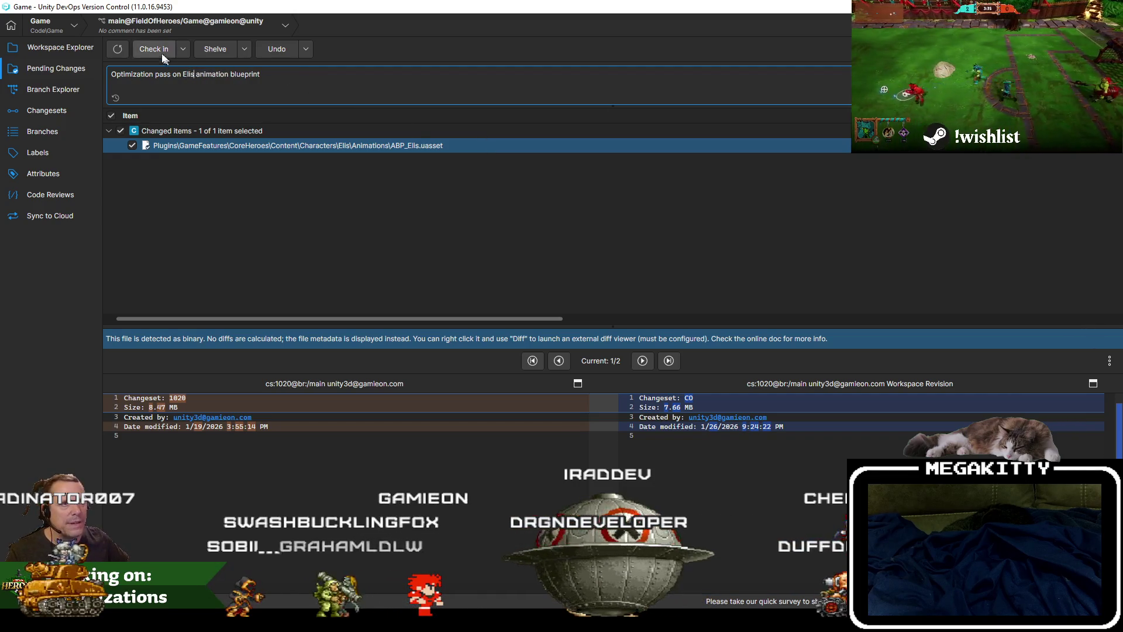
{"action": "left_click", "coordinate": [164, 55]}
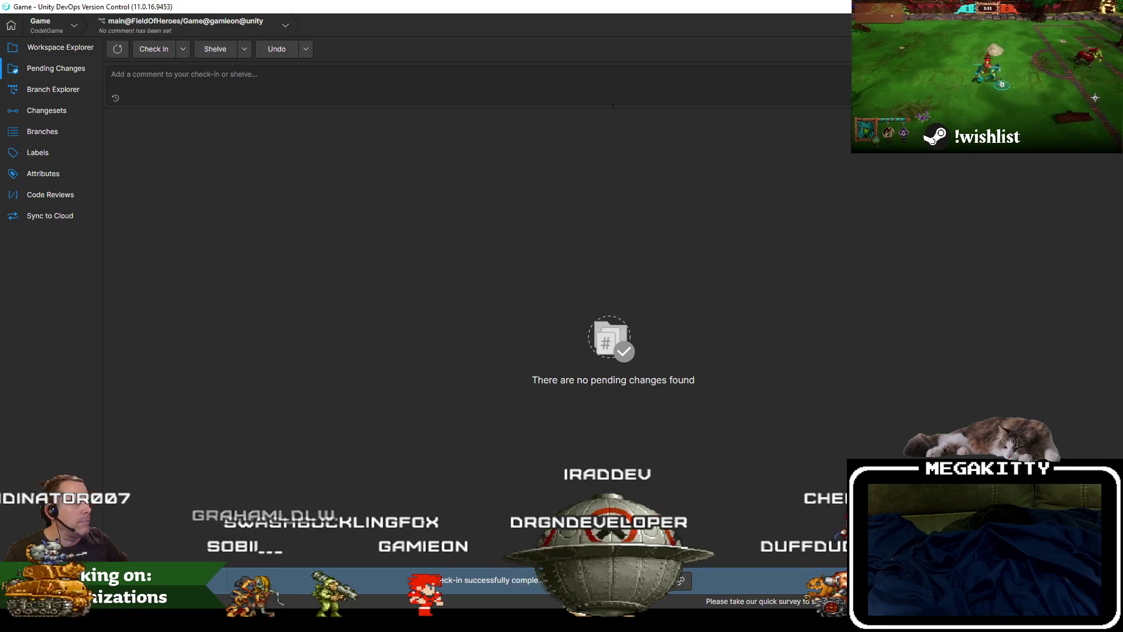
{"action": "key", "text": "alt+F4"}
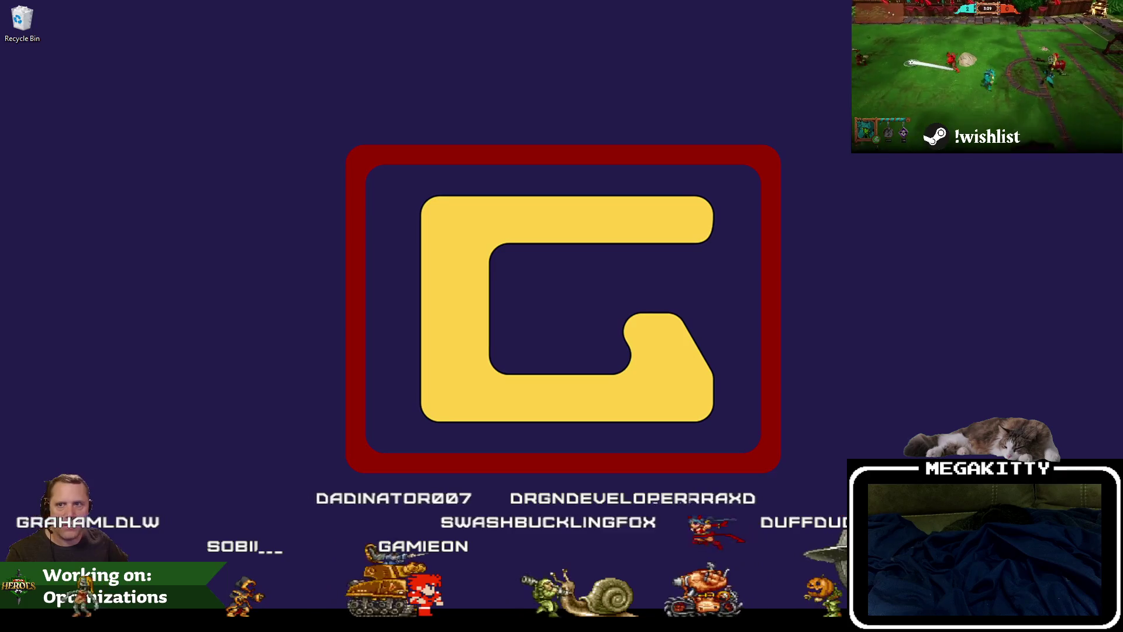
Build FieldOfHeroes in Visual Studio and relaunch the Unreal Editor with the debugger attached
{"action": "key", "text": "alt+Tab"}
{"action": "left_click", "coordinate": [667, 237]}
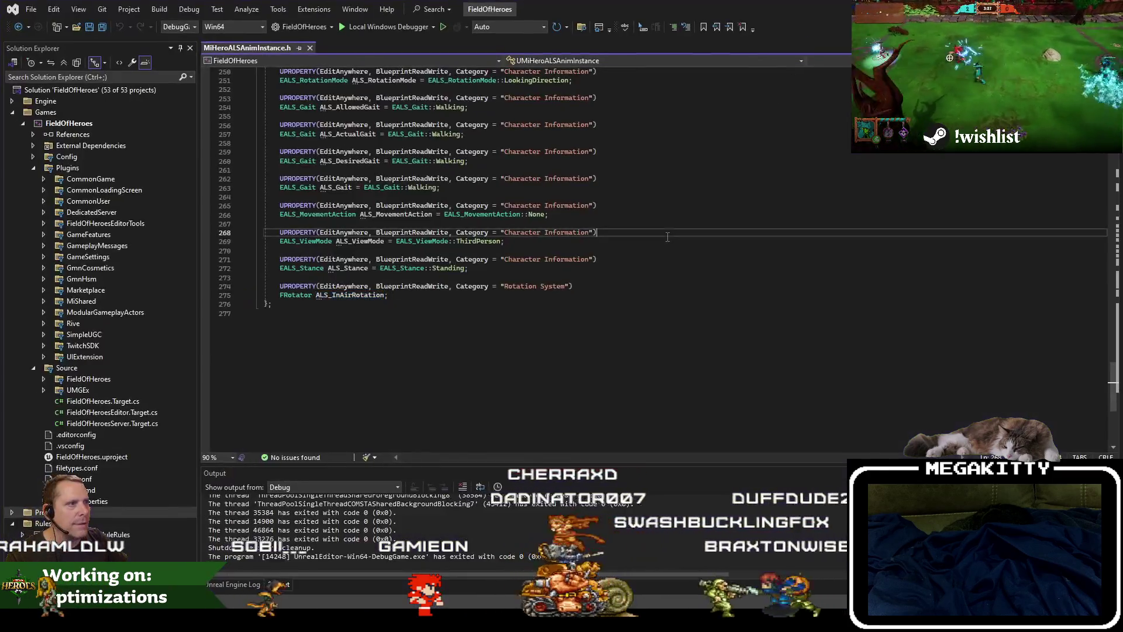
{"action": "key", "text": "ctrl+shift+b"}
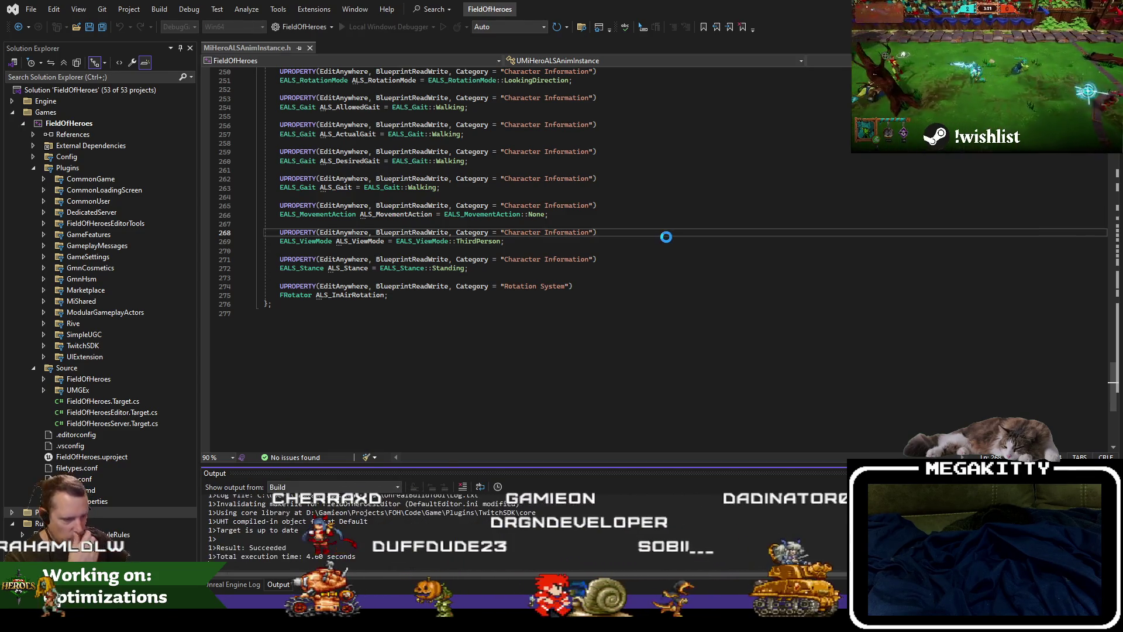
{"action": "key", "text": "super"}
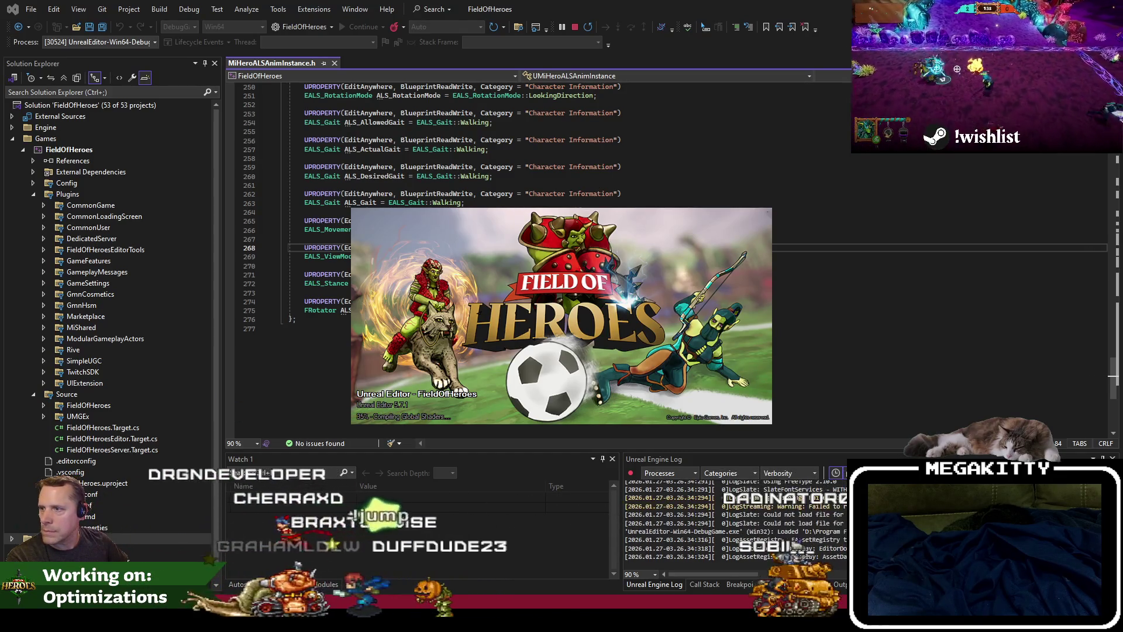
{"action": "key", "text": "alt+Tab"}
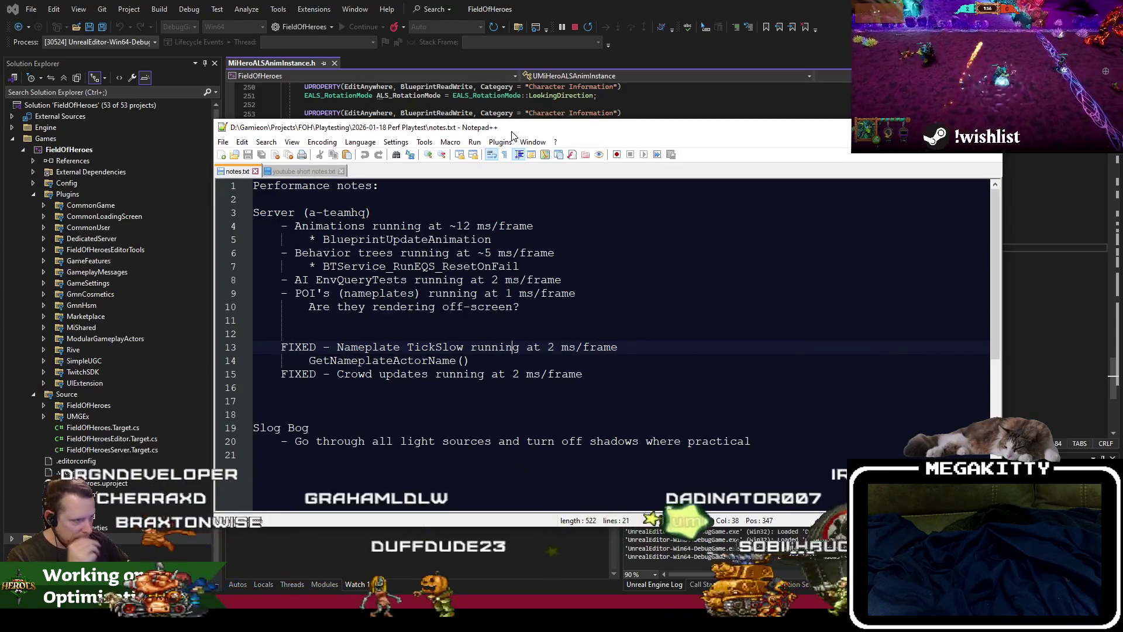
Prefix the Slog Bog light-sources shadow note in notes.txt with FIXED, then review the POI nameplates note
{"action": "double_click", "coordinate": [436, 360]}
{"action": "left_click", "coordinate": [376, 226]}
{"action": "left_click_drag", "start_coordinate": [295, 253], "coordinate": [555, 253]}
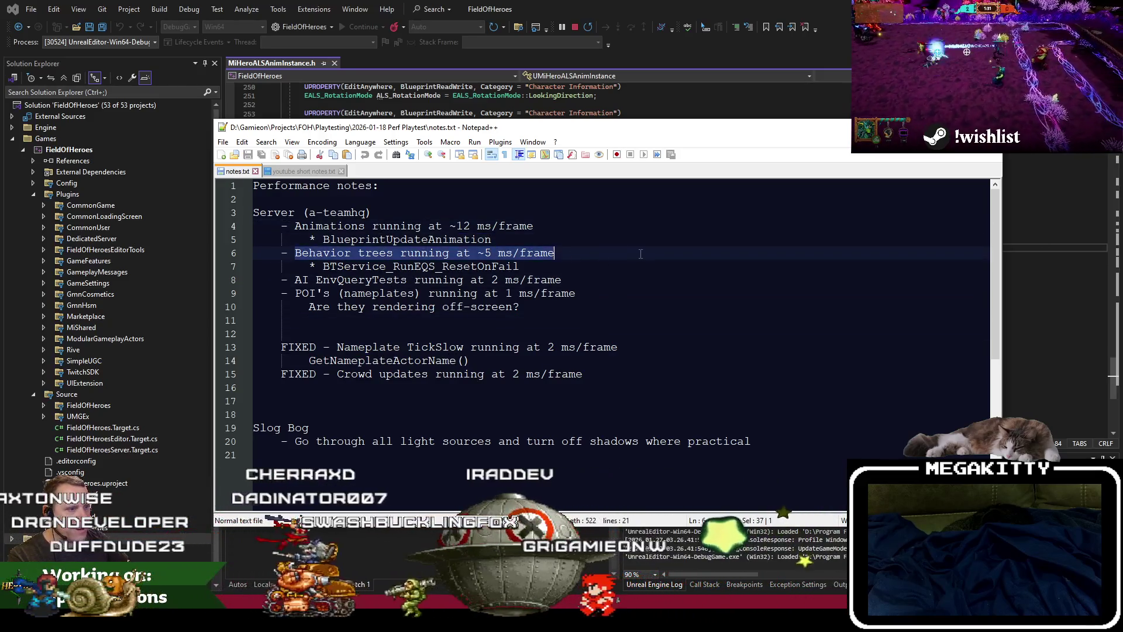
{"action": "left_click", "coordinate": [588, 279]}
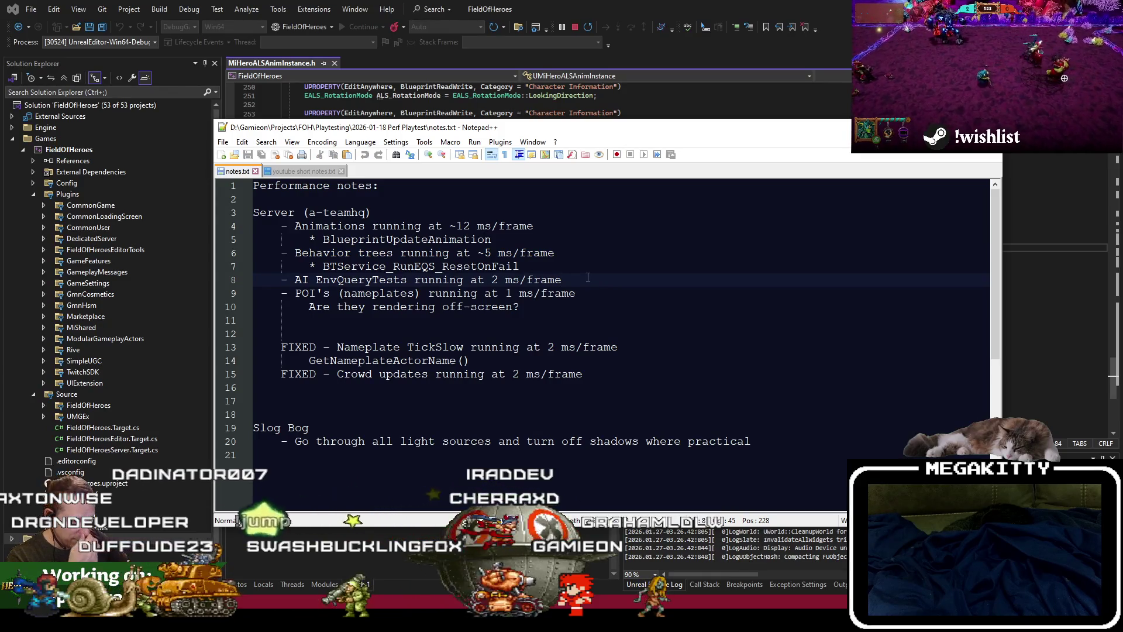
{"action": "key", "text": "alt+Tab"}
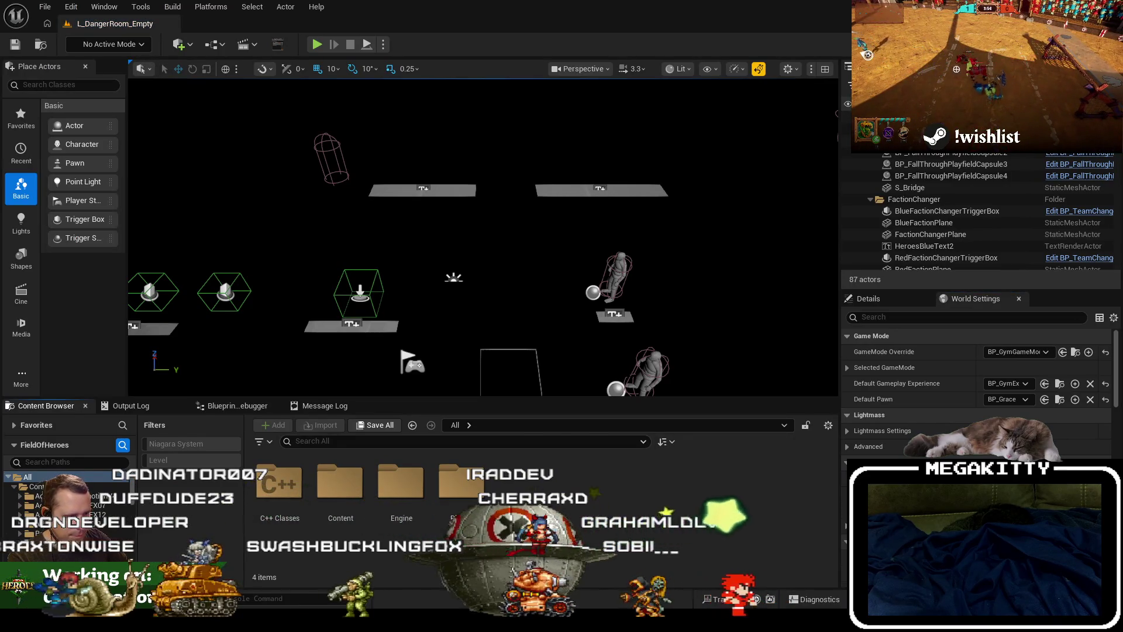
{"action": "key", "text": "alt+Tab"}
{"action": "type", "text": "FIXED"}
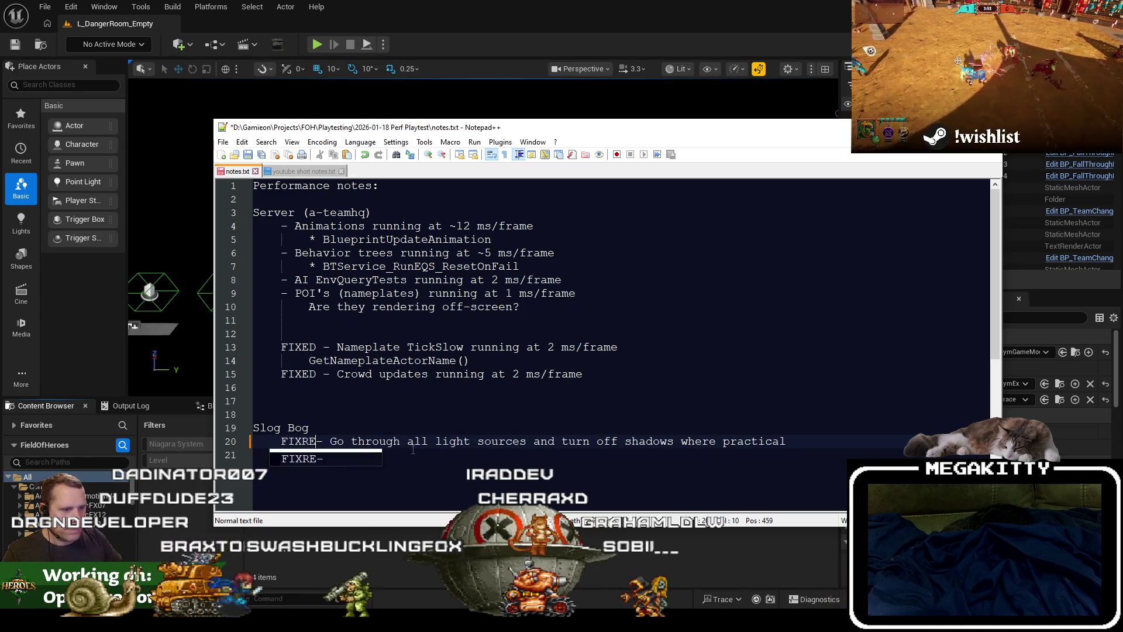
{"action": "left_click", "coordinate": [477, 293]}
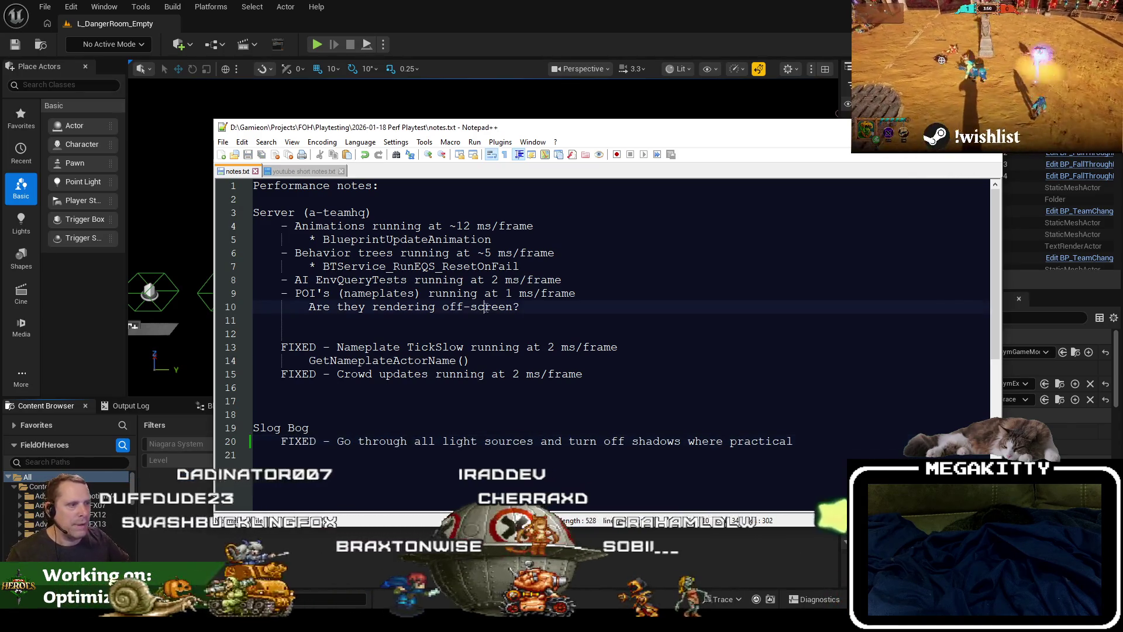
{"action": "left_click_drag", "start_coordinate": [296, 293], "coordinate": [617, 308]}
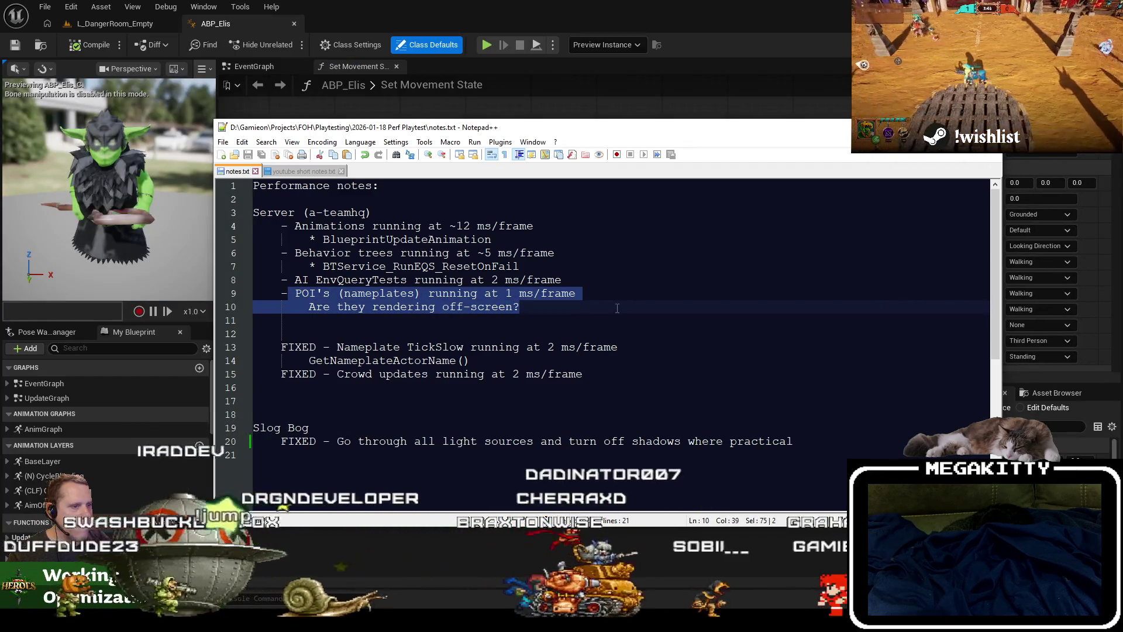
{"action": "left_click", "coordinate": [410, 252]}
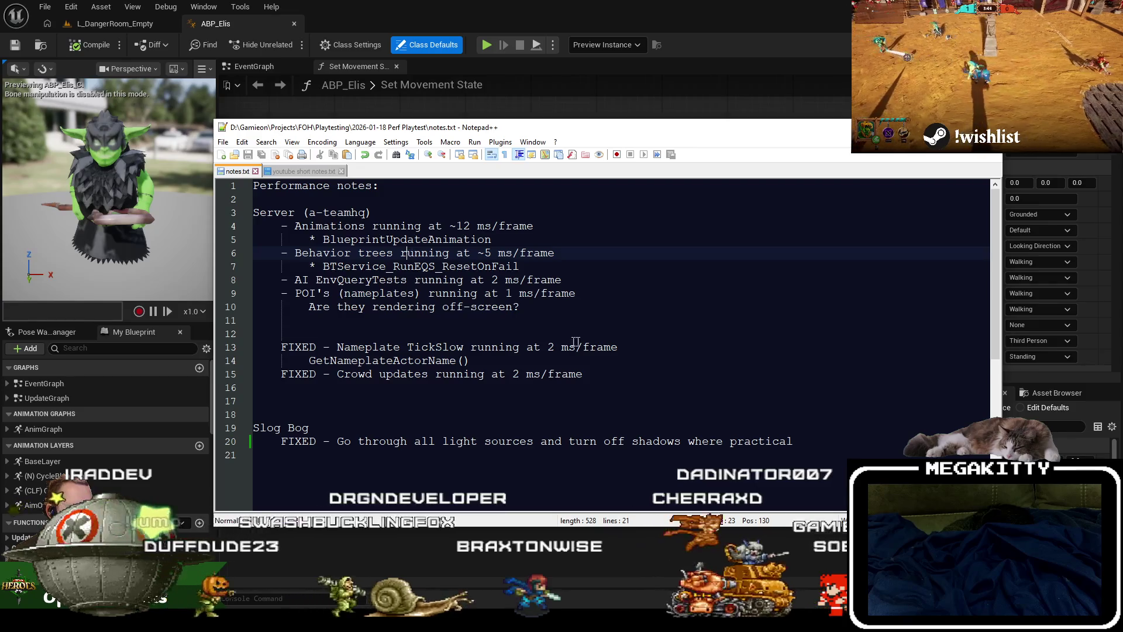
{"action": "key", "text": "alt+Tab"}
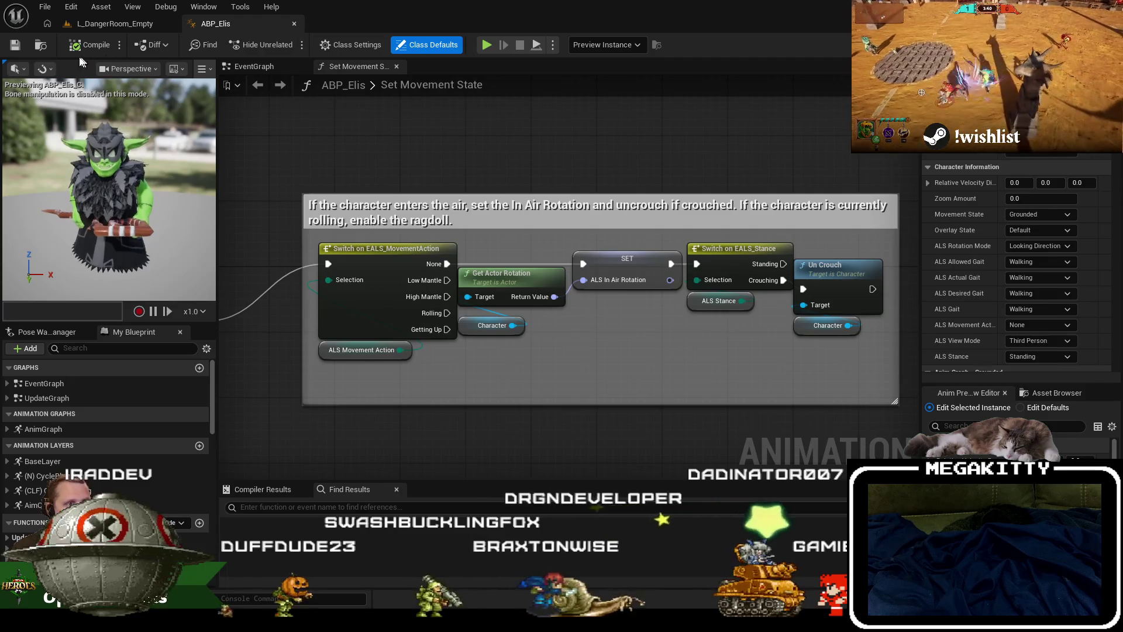
Open ABP_Grace from Grace's Animations folder in the Content Browser
{"action": "left_click", "coordinate": [117, 23]}
{"action": "left_click", "coordinate": [253, 24]}
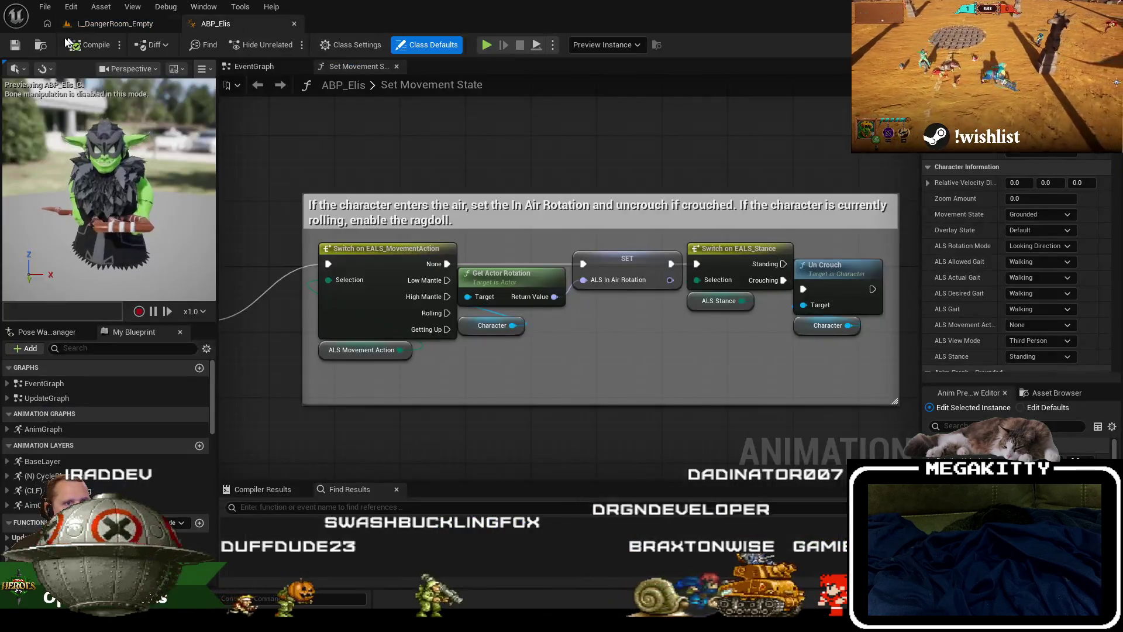
{"action": "key", "text": "ctrl+b"}
{"action": "left_click", "coordinate": [35, 494]}
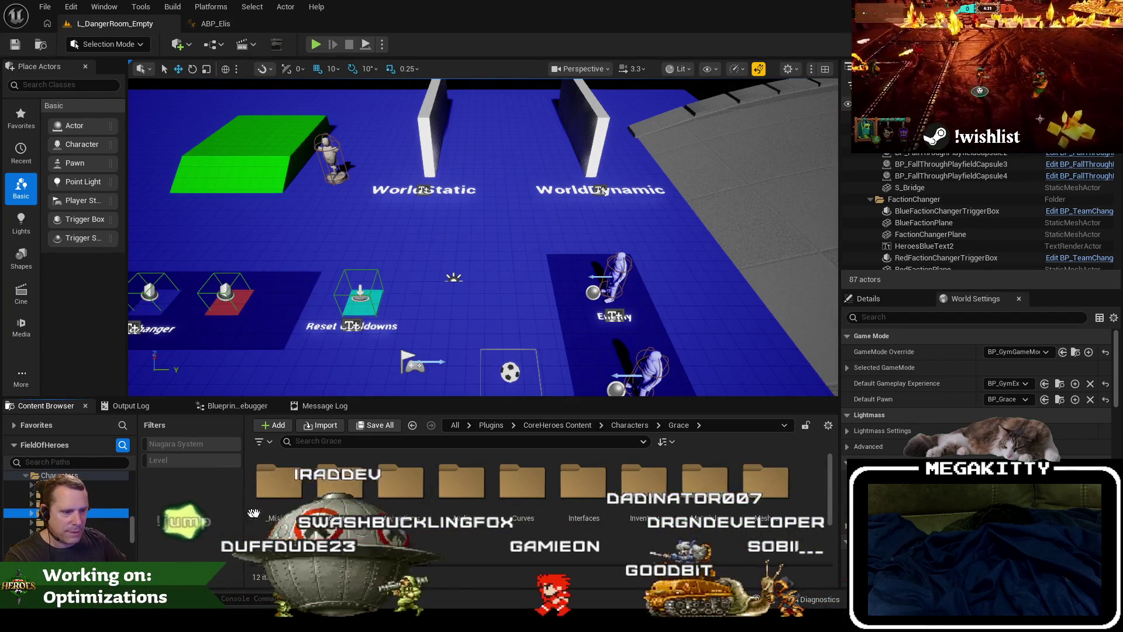
{"action": "double_click", "coordinate": [347, 489]}
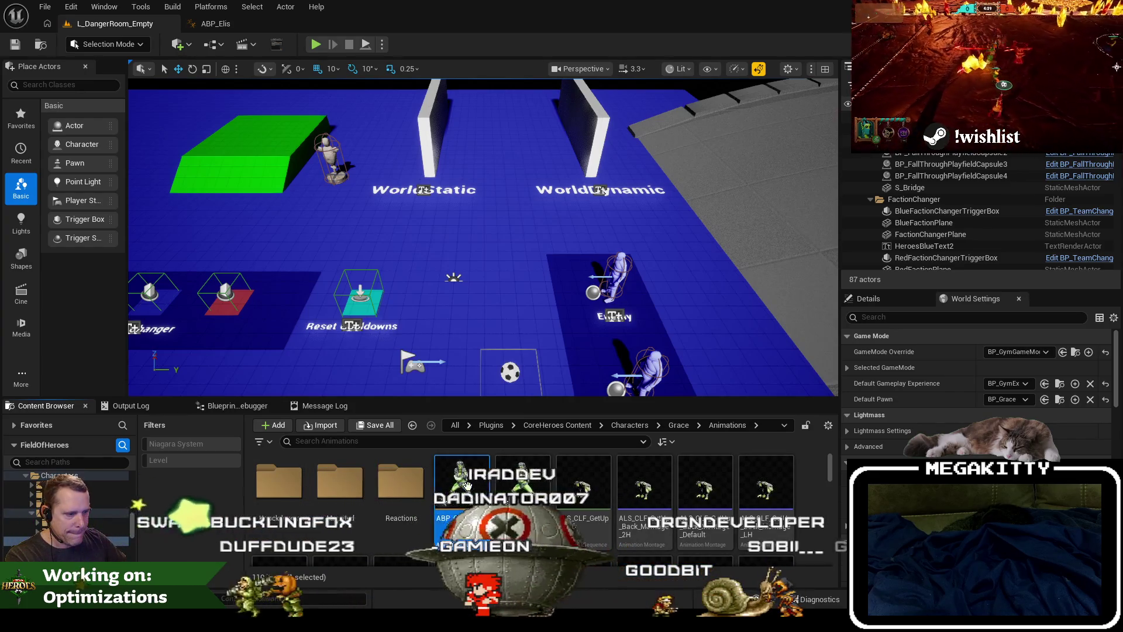
{"action": "double_click", "coordinate": [470, 490]}
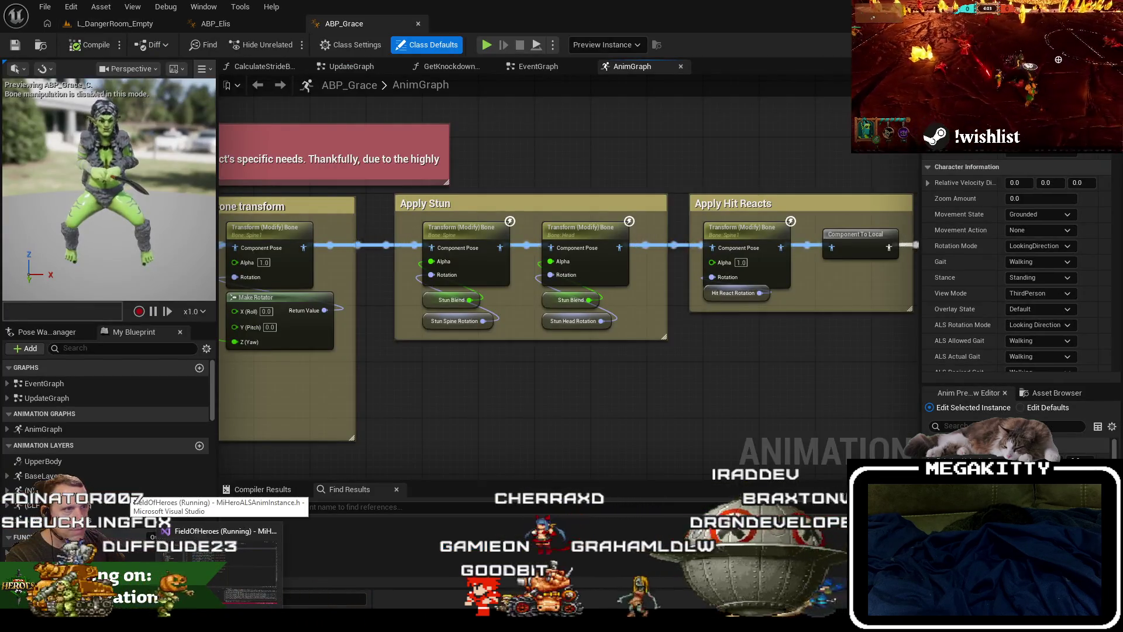
Look over the MiHeroALSAnimInstance.h header in Visual Studio
{"action": "left_click", "coordinate": [219, 547]}
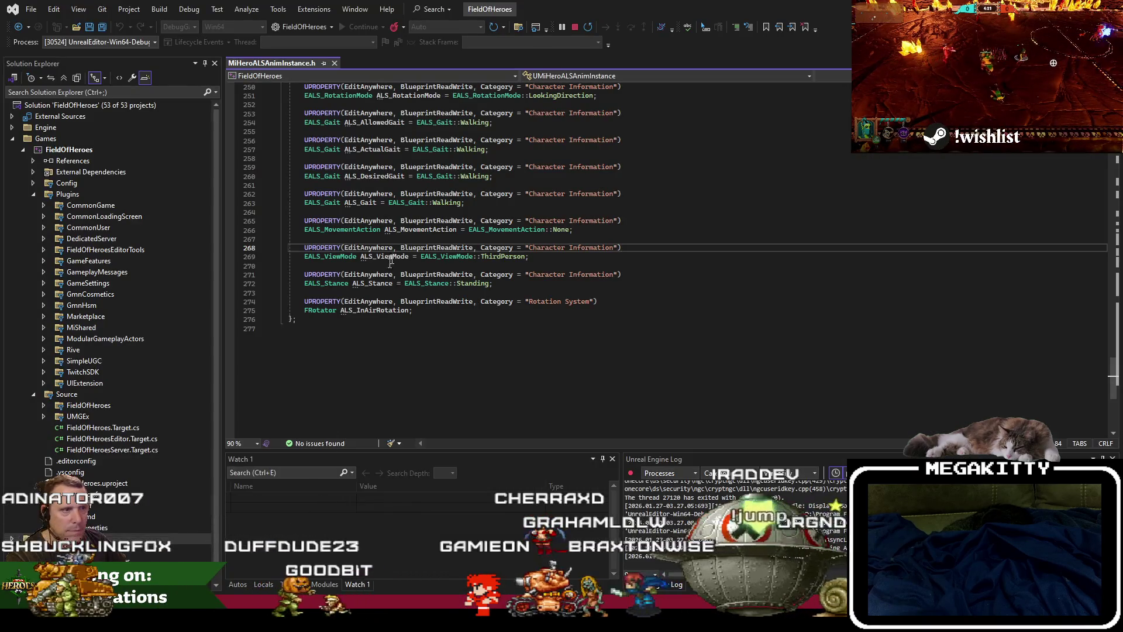
{"action": "scroll", "coordinate": [387, 269], "scroll_direction": "up", "scroll_amount": 20}
{"action": "scroll", "coordinate": [411, 266], "scroll_direction": "down", "scroll_amount": 4}
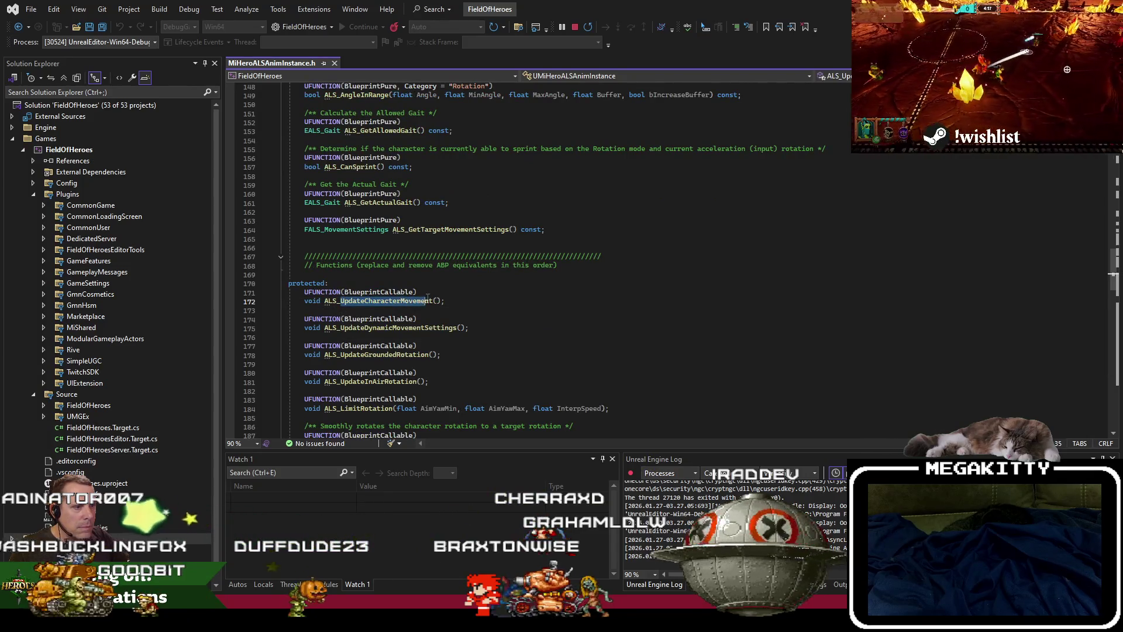
{"action": "key", "text": "alt+Tab"}
Find UpdateCharacterMovement in My Blueprint and open its function graph in a new tab
{"action": "left_click", "coordinate": [103, 348]}
{"action": "type", "text": "UpdateCharacterMoveme"}
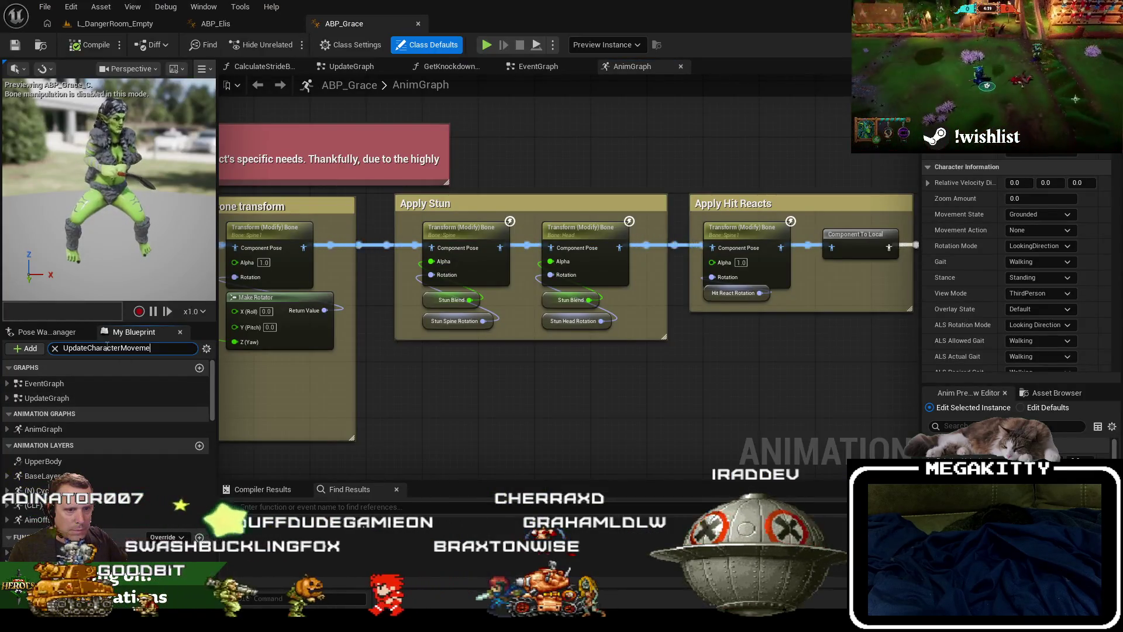
{"action": "right_click", "coordinate": [110, 421]}
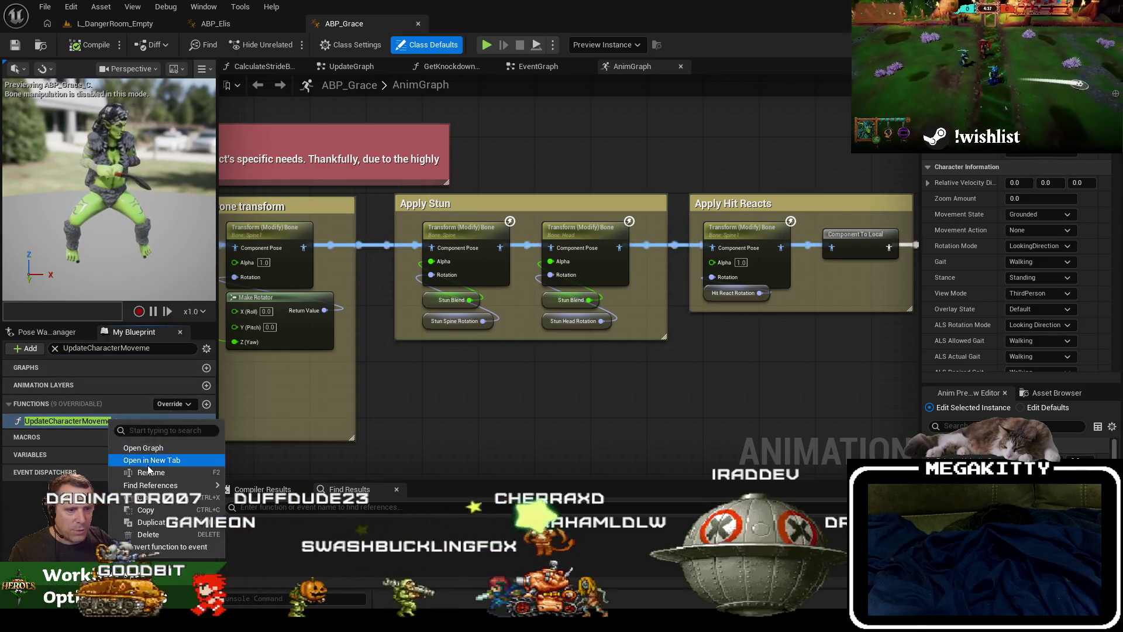
{"action": "mouse_move", "coordinate": [188, 487]}
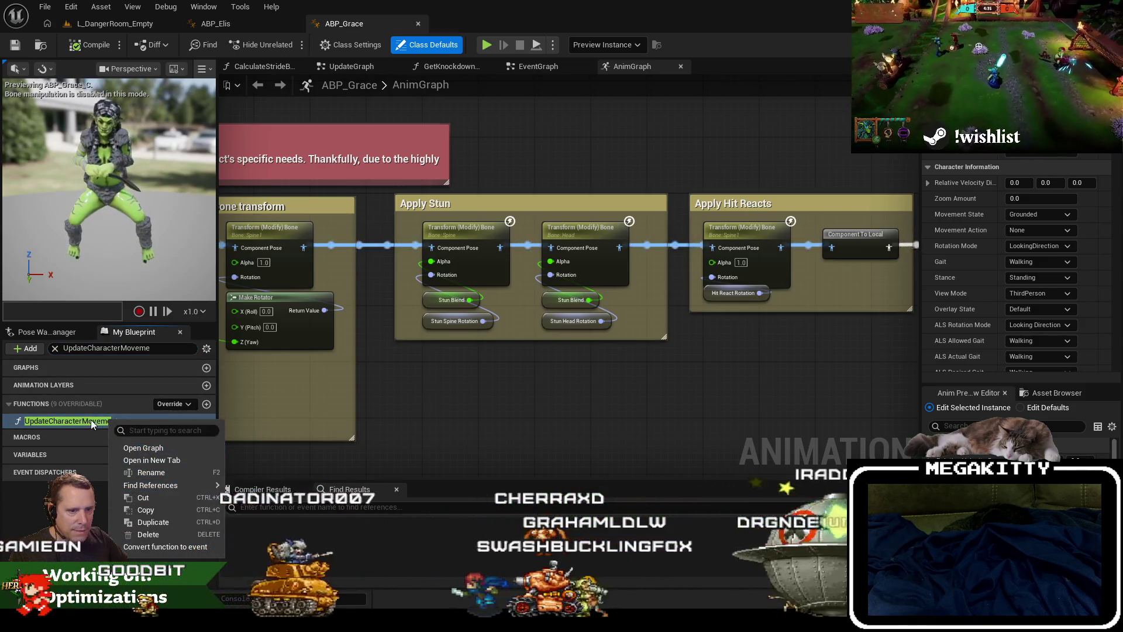
{"action": "double_click", "coordinate": [88, 423]}
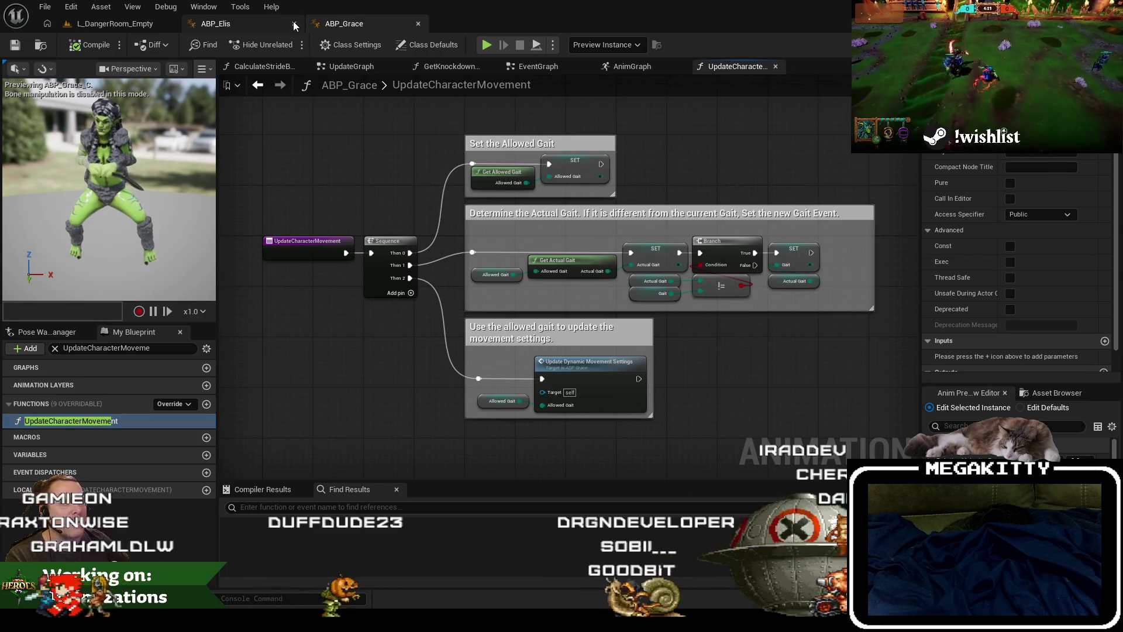
{"action": "left_click", "coordinate": [115, 27]}
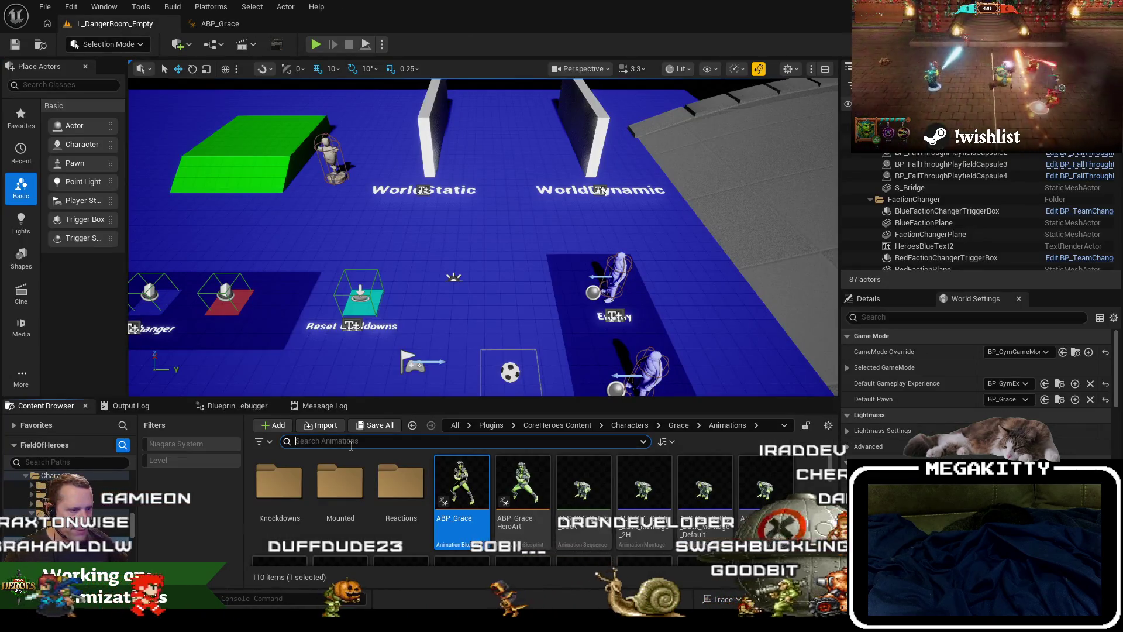
Search all folders for abp_dodger and open the ABP_Dodger animation blueprint
{"action": "type", "text": "abp_"}
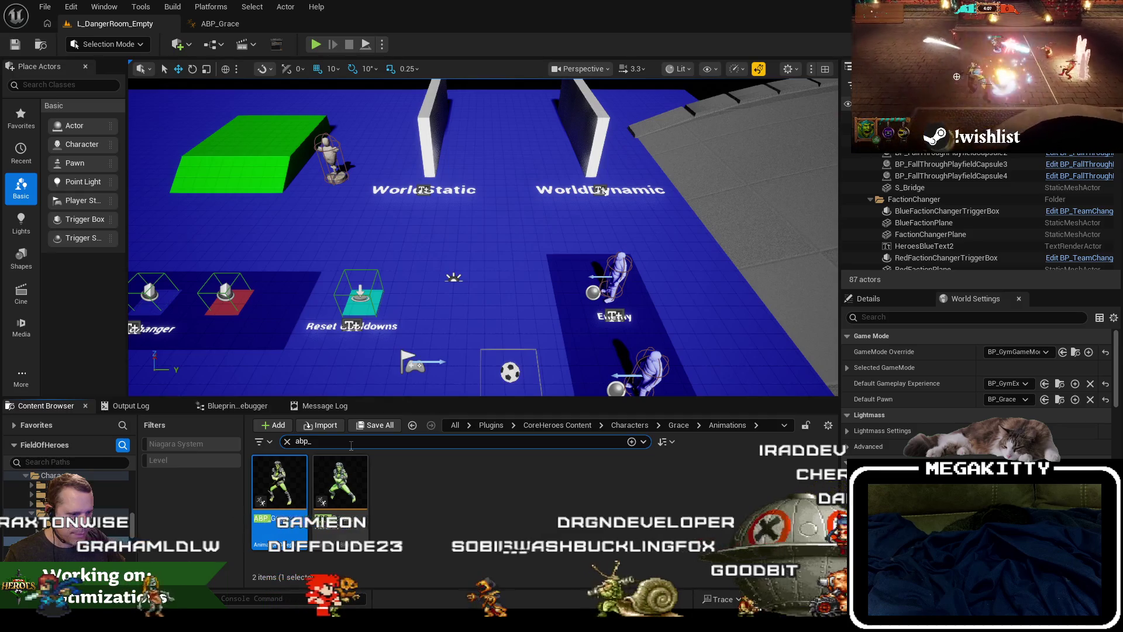
{"action": "type", "text": "dodger"}
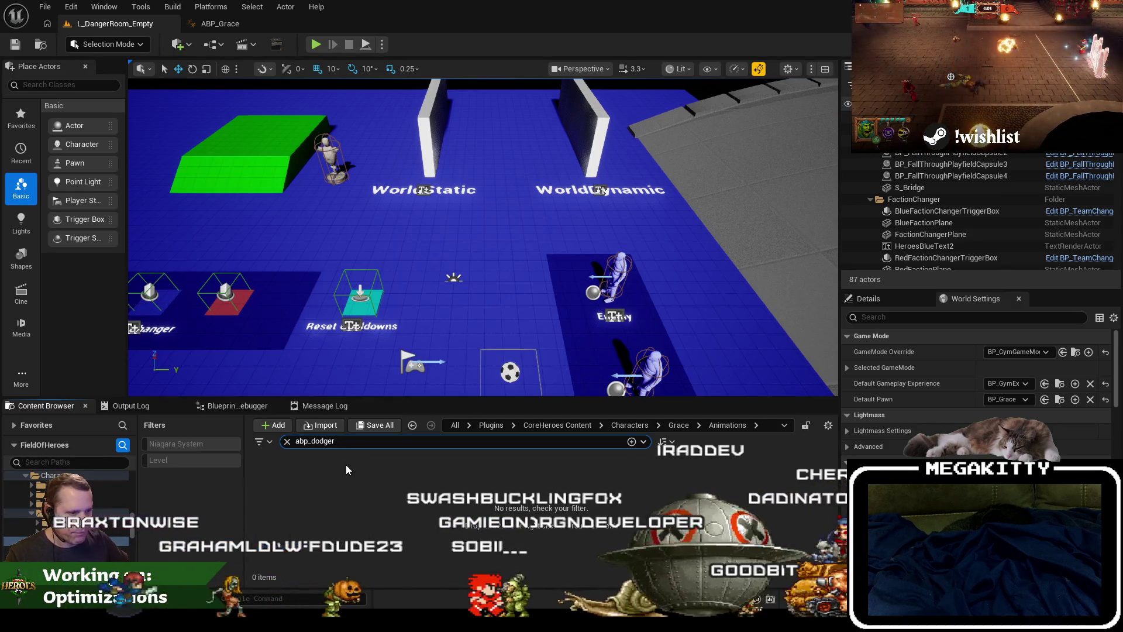
{"action": "left_click", "coordinate": [456, 425]}
{"action": "double_click", "coordinate": [280, 492]}
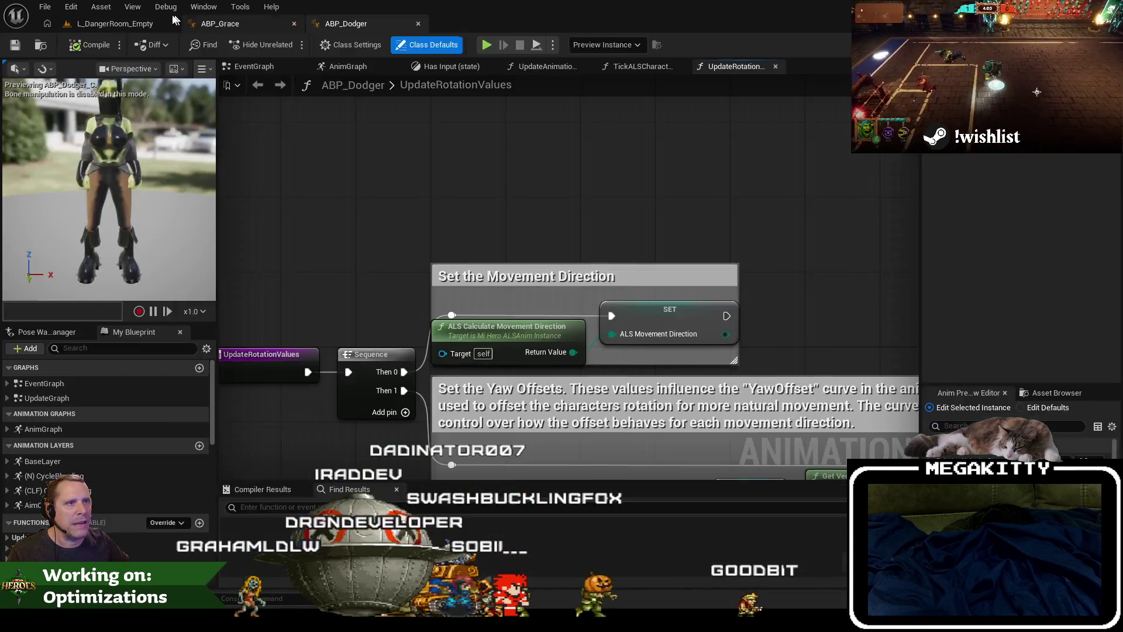
Start a full-screen play-test of L_DangerRoom_Empty
{"action": "left_click", "coordinate": [173, 21]}
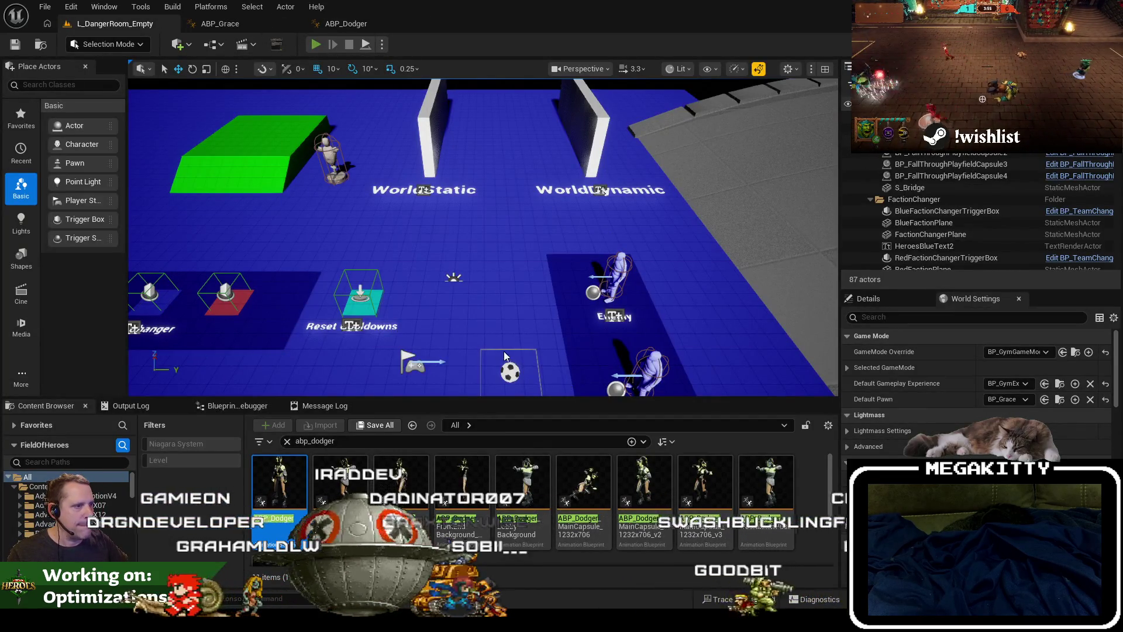
{"action": "key", "text": "alt+p"}
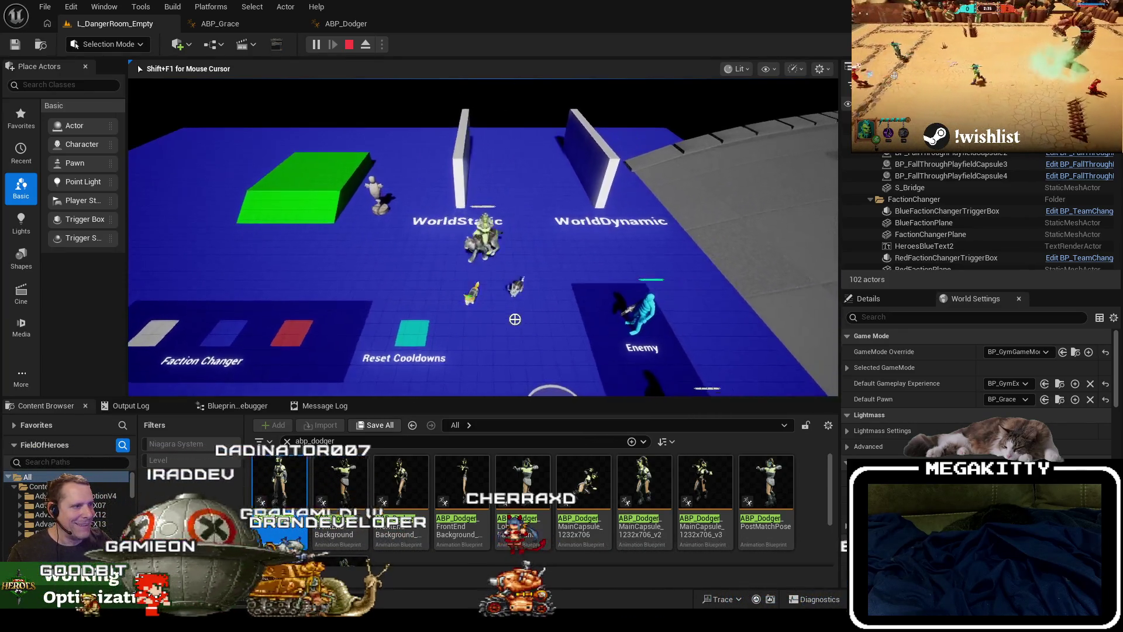
{"action": "key", "text": "F11"}
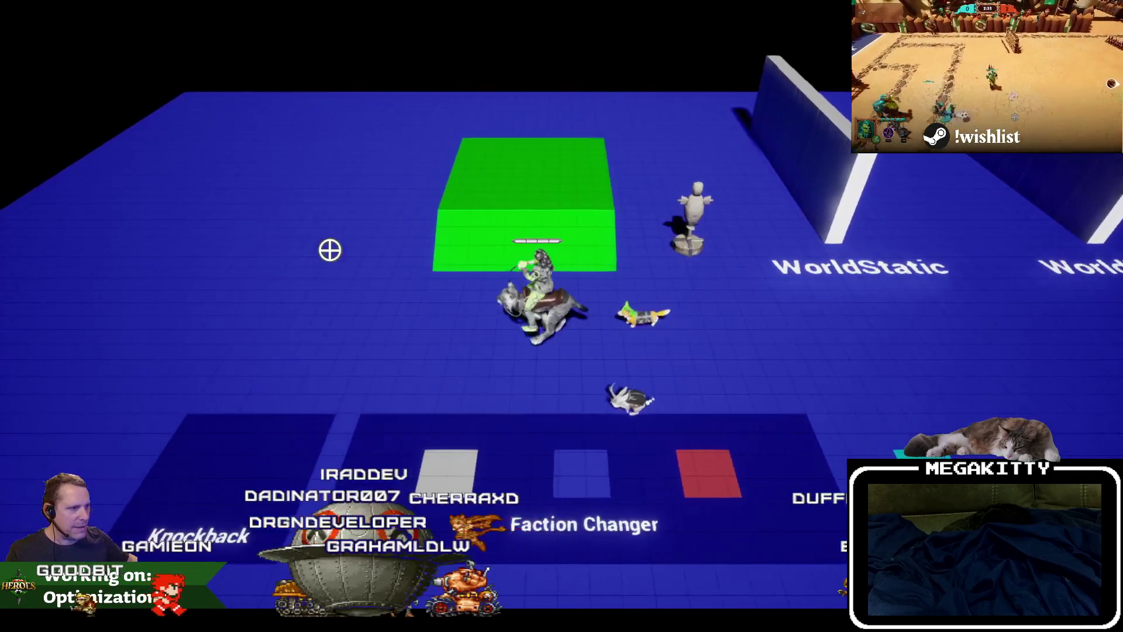
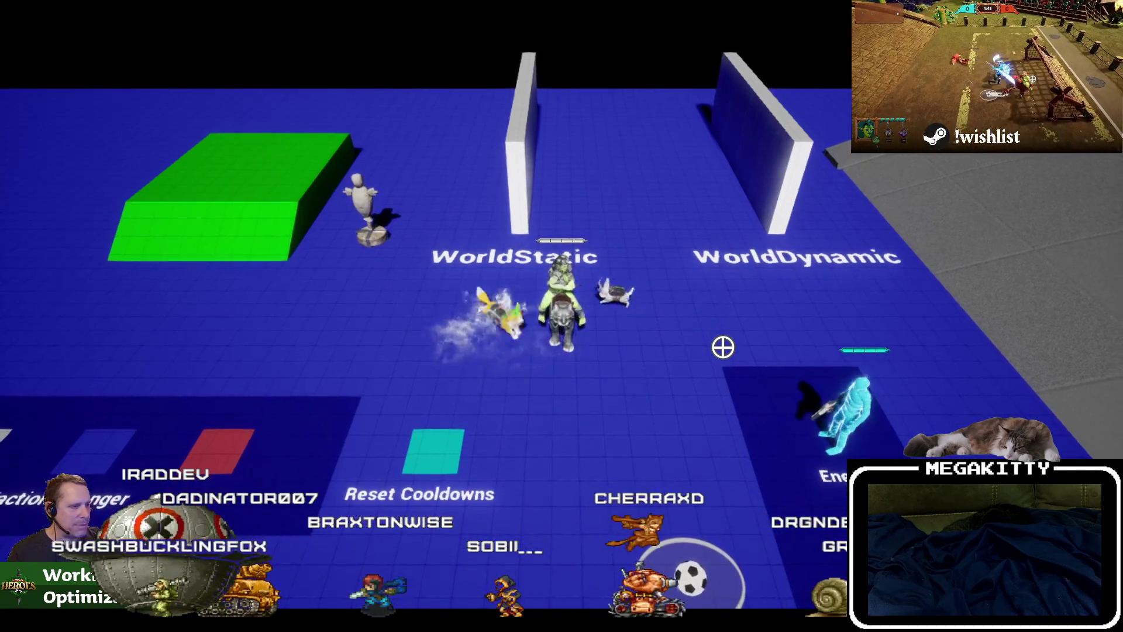
End Play-In-Editor, restore the full editor layout, and open the ABP_Grace animation blueprint
{"action": "key", "text": "Escape"}
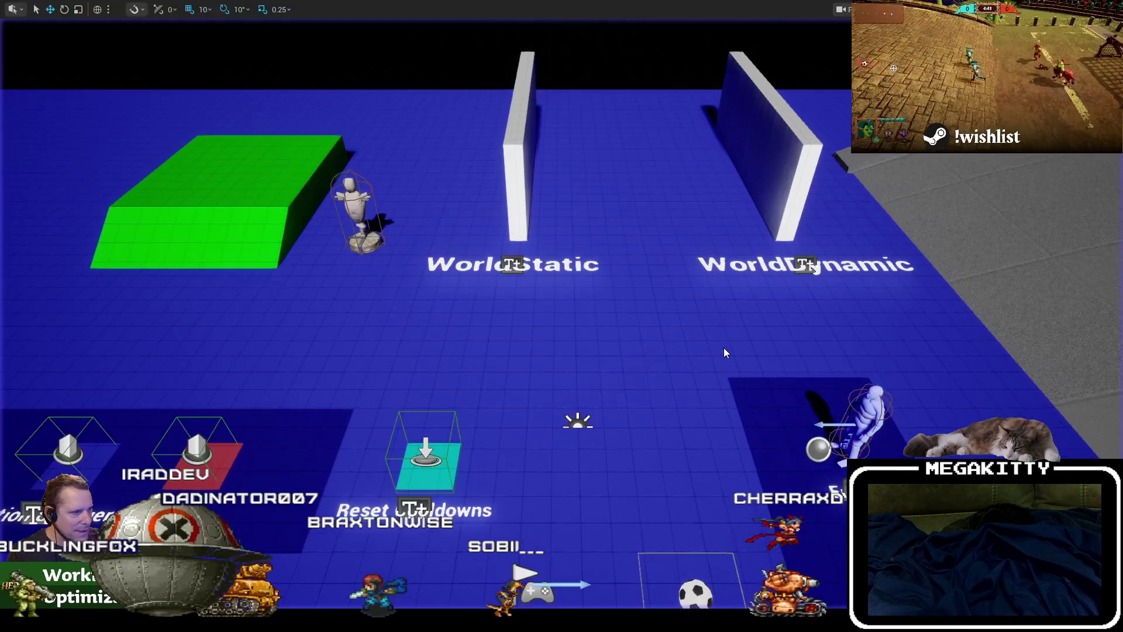
{"action": "key", "text": "F11"}
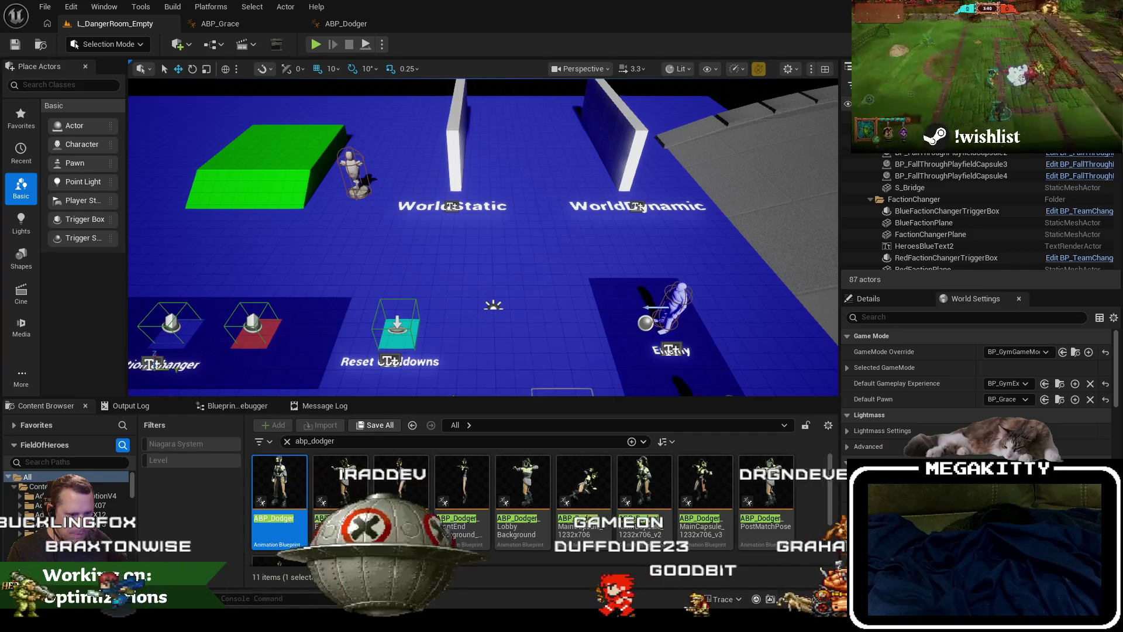
{"action": "key", "text": "alt+Tab"}
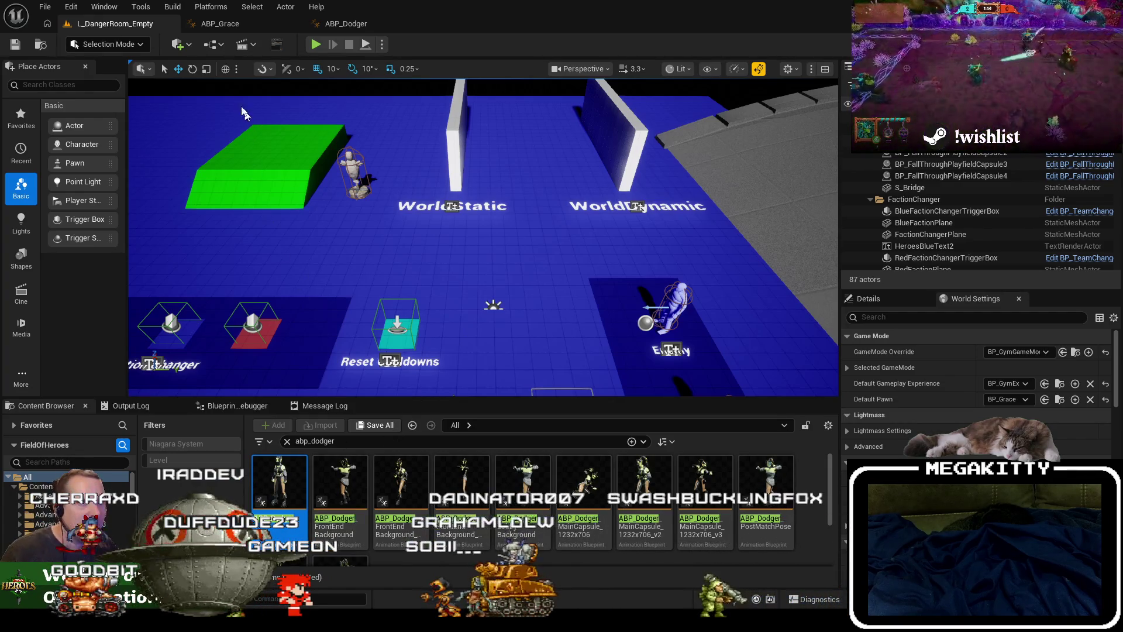
{"action": "left_click", "coordinate": [237, 30]}
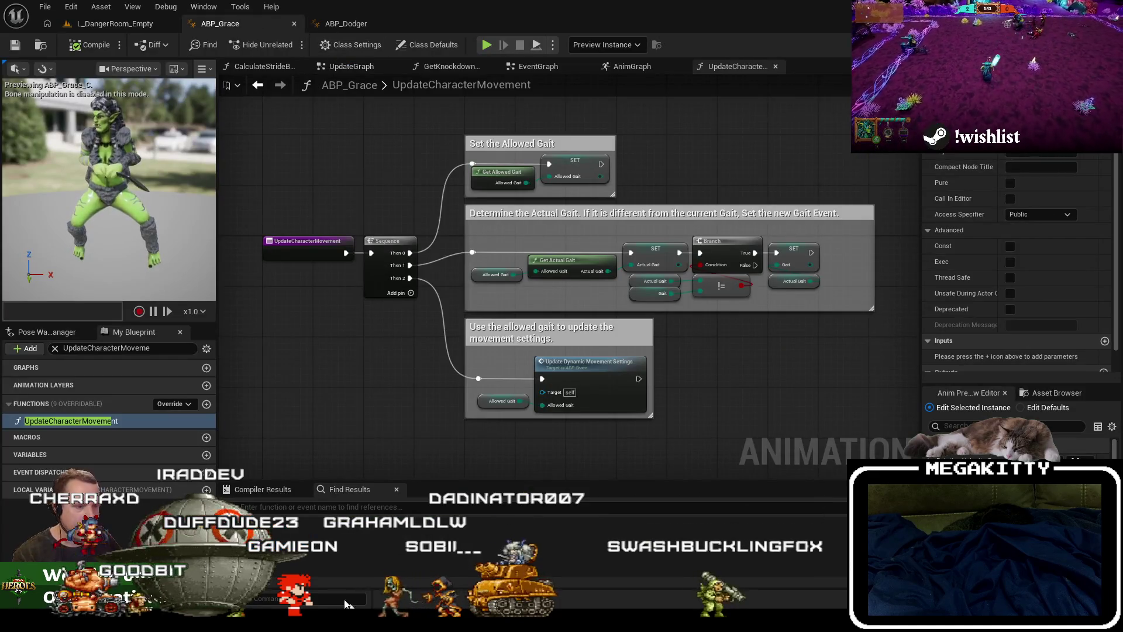
Find references to UpdateCharacterMovement by name and jump to its TickALSCharacterUpdates call
{"action": "key", "text": "alt+Tab"}
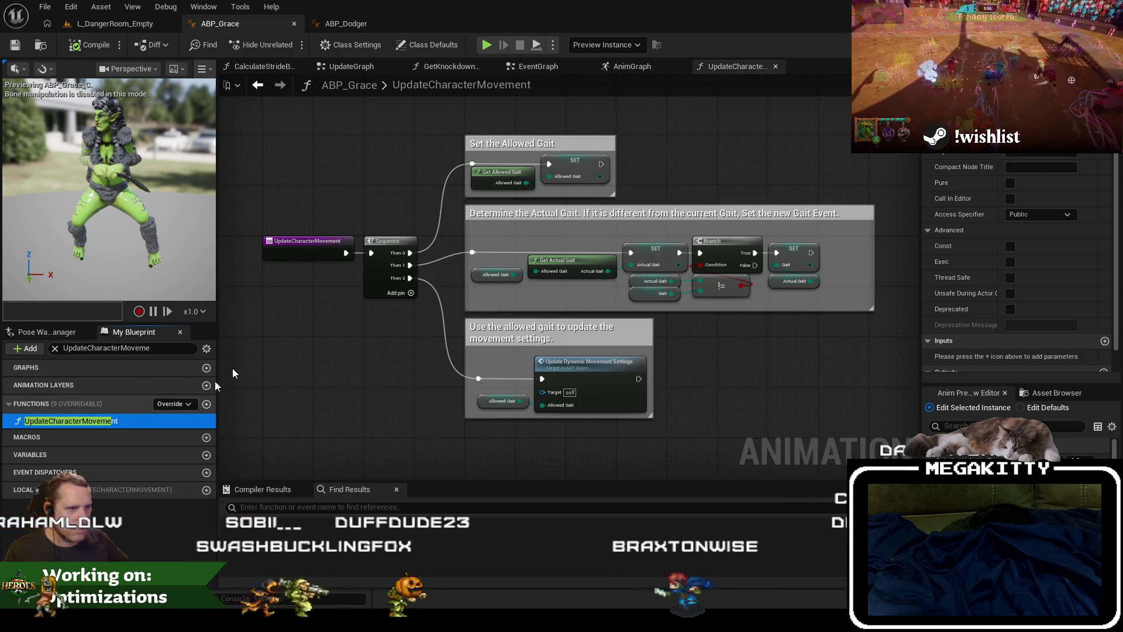
{"action": "right_click", "coordinate": [106, 420]}
{"action": "mouse_move", "coordinate": [170, 487]}
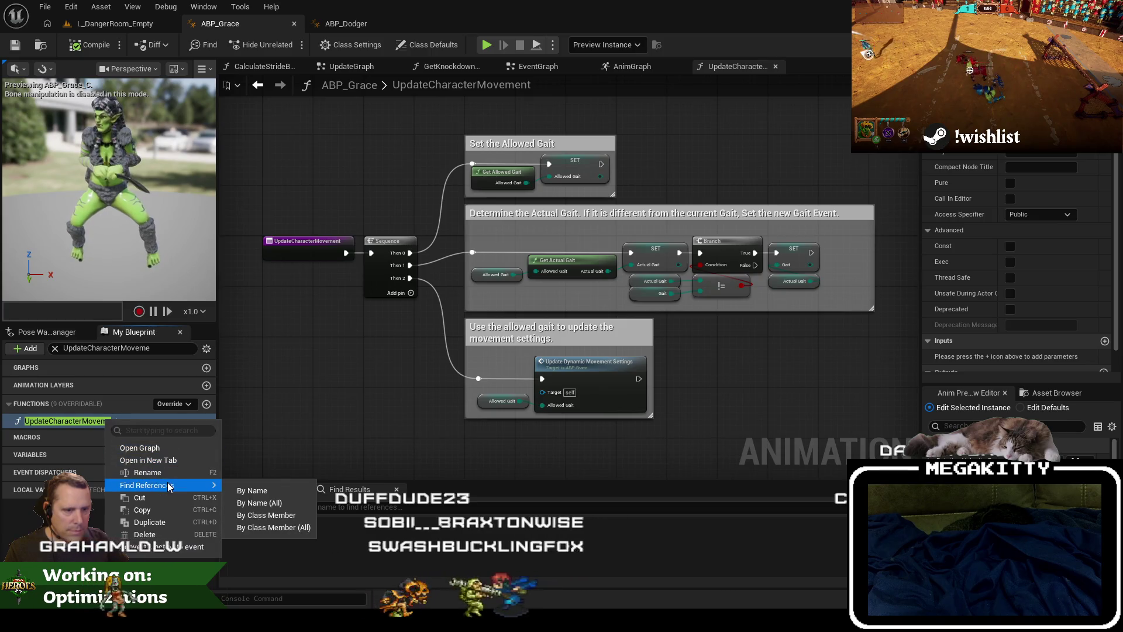
{"action": "left_click", "coordinate": [257, 492]}
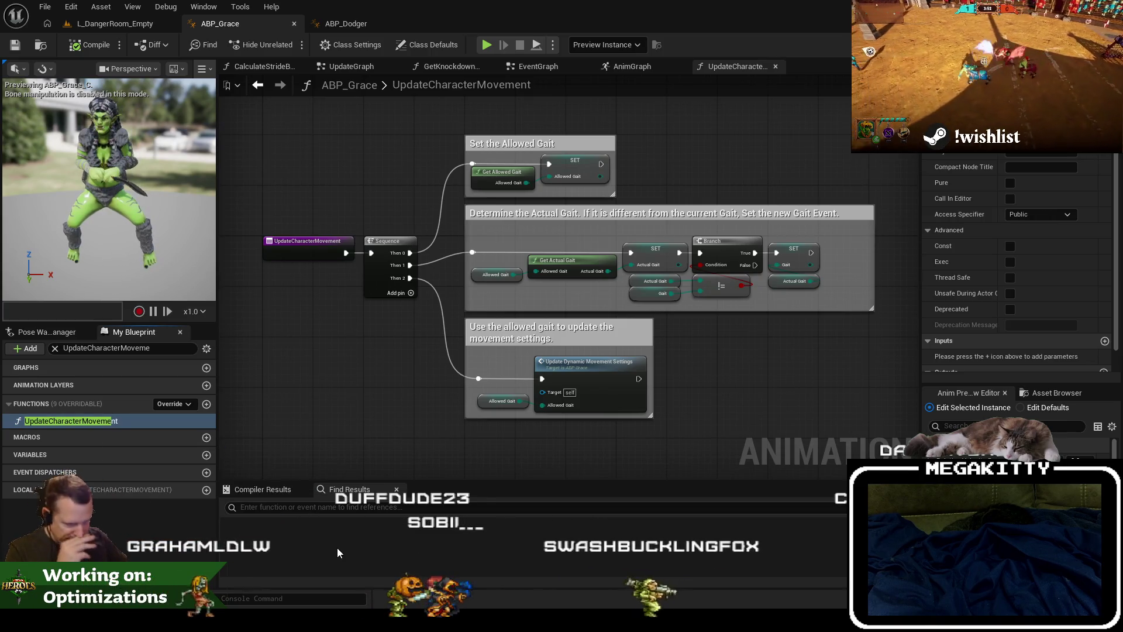
{"action": "left_click", "coordinate": [297, 571]}
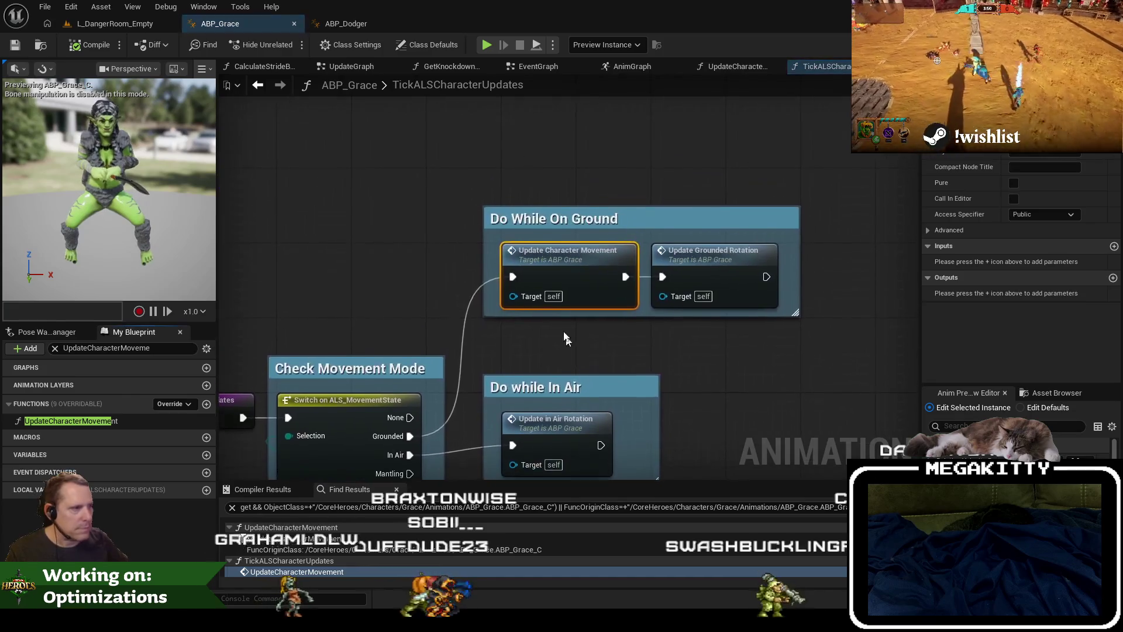
Replace the Grounded update nodes with ALS Update Character Movement and ALS Update Grounded Rotation
{"action": "left_click_drag", "start_coordinate": [408, 436], "coordinate": [415, 142]}
{"action": "type", "text": "als update char"}
{"action": "key", "text": "Return"}
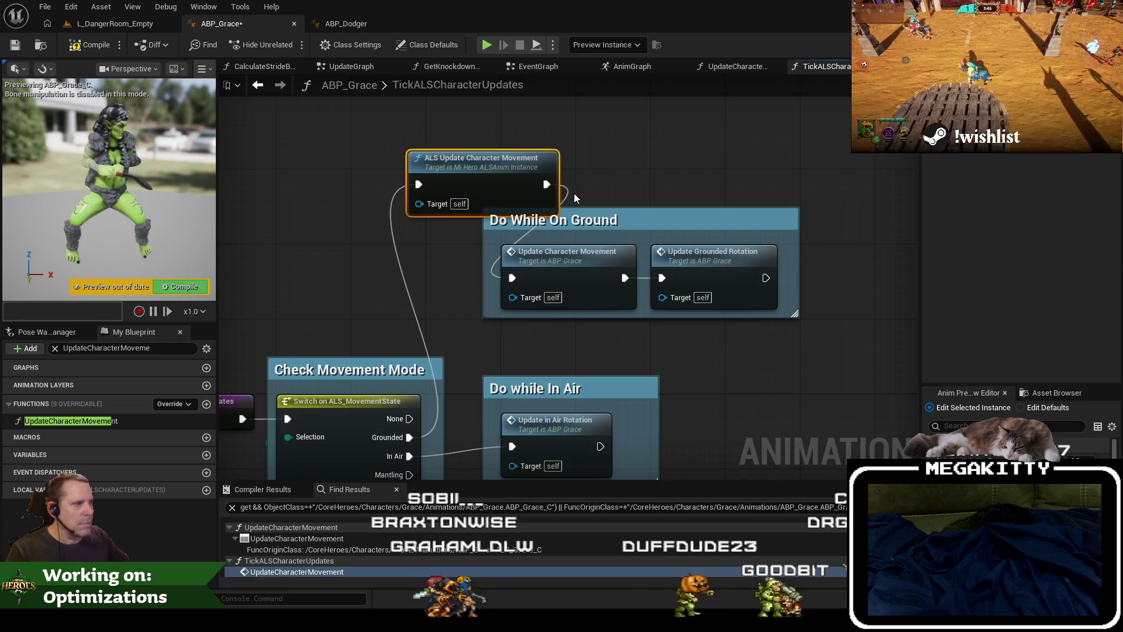
{"action": "left_click_drag", "start_coordinate": [545, 185], "coordinate": [652, 134]}
{"action": "type", "text": "als update gr"}
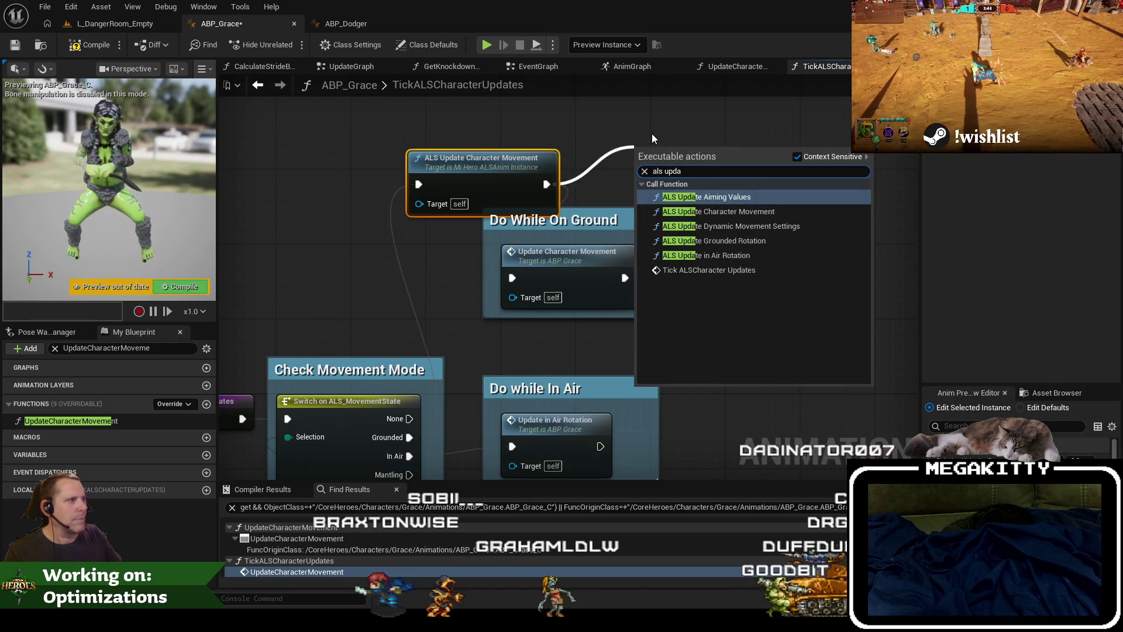
{"action": "key", "text": "Return"}
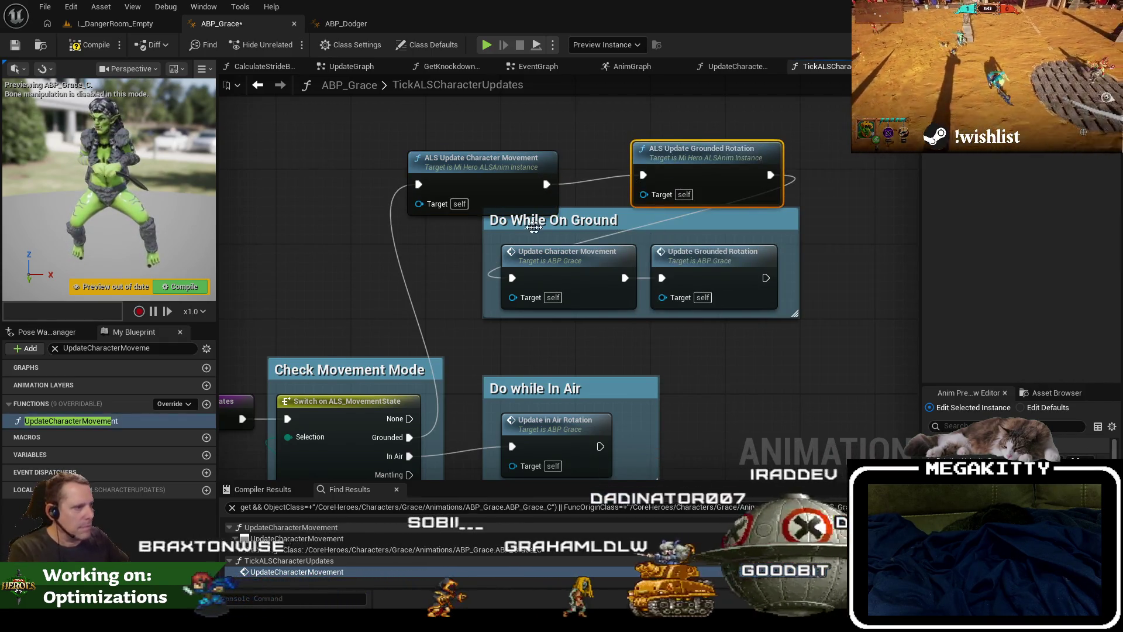
{"action": "left_click", "coordinate": [735, 293], "text": "shift"}
{"action": "key", "text": "Delete"}
{"action": "left_click_drag", "start_coordinate": [493, 162], "coordinate": [585, 255]}
{"action": "mouse_move", "coordinate": [701, 196]}
{"action": "left_mouse_down"}
{"action": "mouse_move", "coordinate": [739, 271]}
{"action": "mouse_move", "coordinate": [729, 298]}
{"action": "left_mouse_up"}
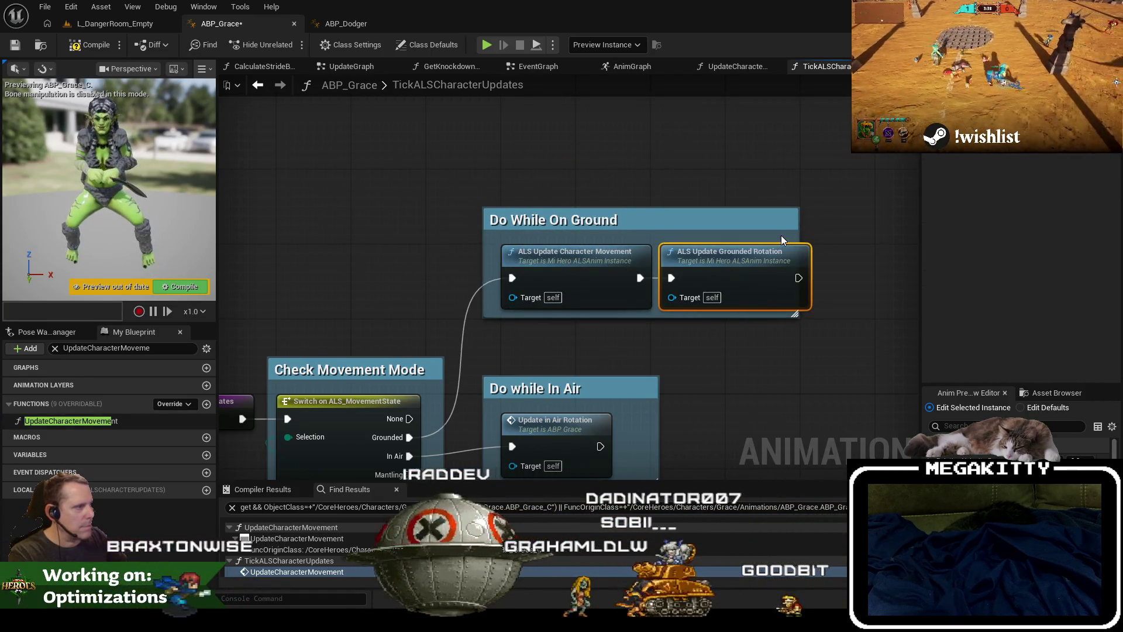
Swap In Air's rotation update for ALS Update in Air Rotation and delete UpdateCharacterMovement
{"action": "left_click_drag", "start_coordinate": [419, 459], "coordinate": [372, 337]}
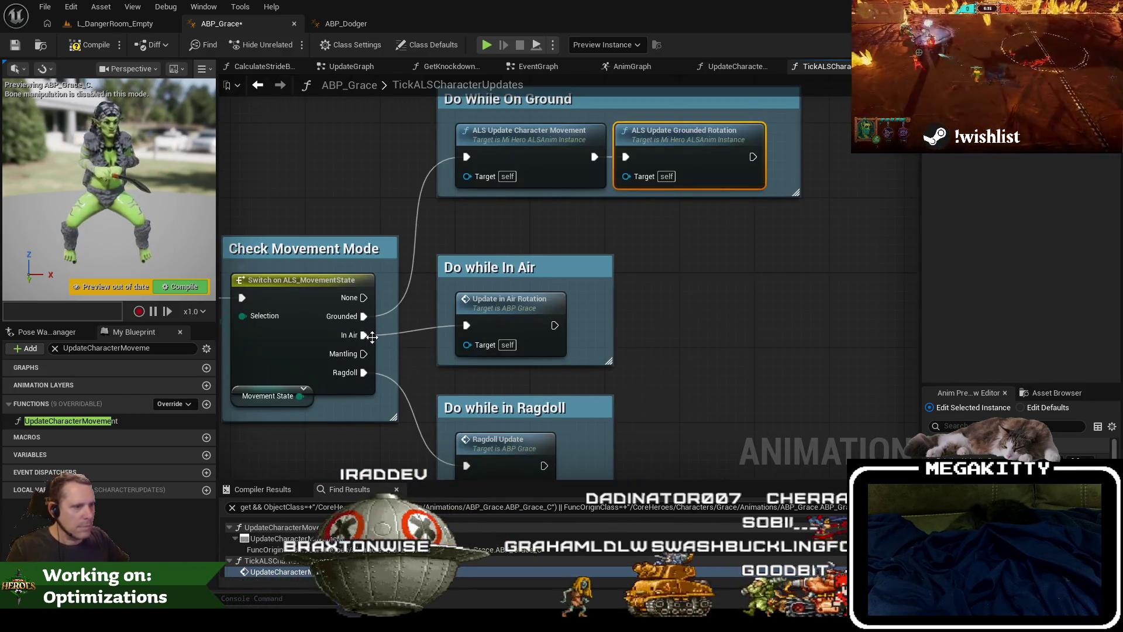
{"action": "left_click_drag", "start_coordinate": [481, 236], "coordinate": [479, 219]}
{"action": "type", "text": "update"}
{"action": "key", "text": "Escape"}
{"action": "left_click", "coordinate": [509, 234]}
{"action": "left_click", "coordinate": [518, 311]}
{"action": "key", "text": "Delete"}
{"action": "left_click_drag", "start_coordinate": [563, 234], "coordinate": [542, 312]}
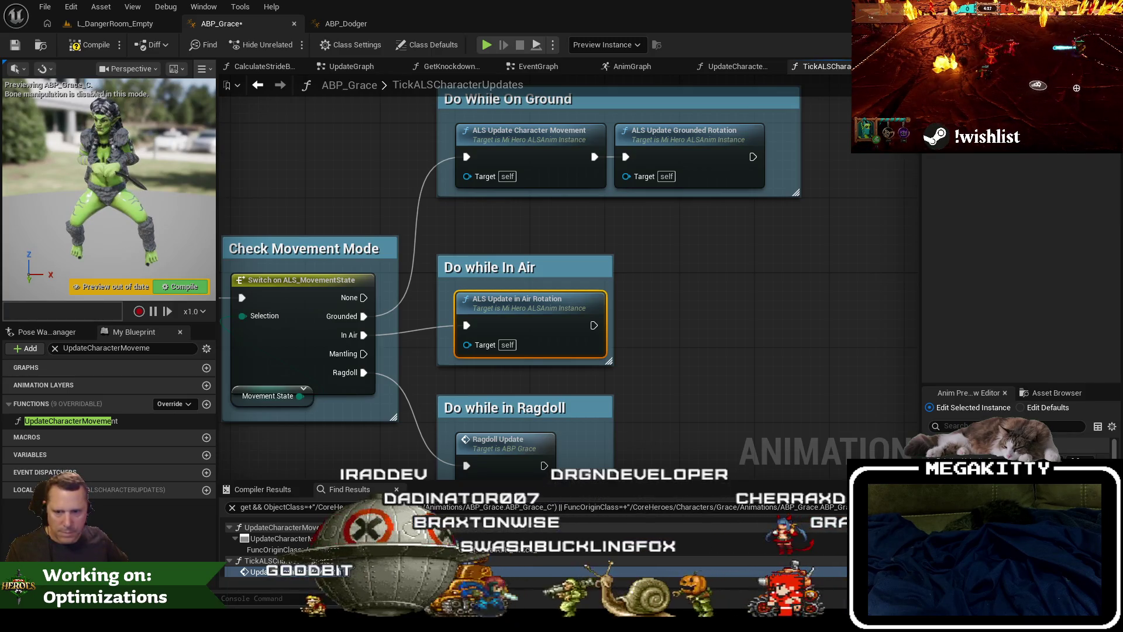
{"action": "left_click", "coordinate": [121, 421]}
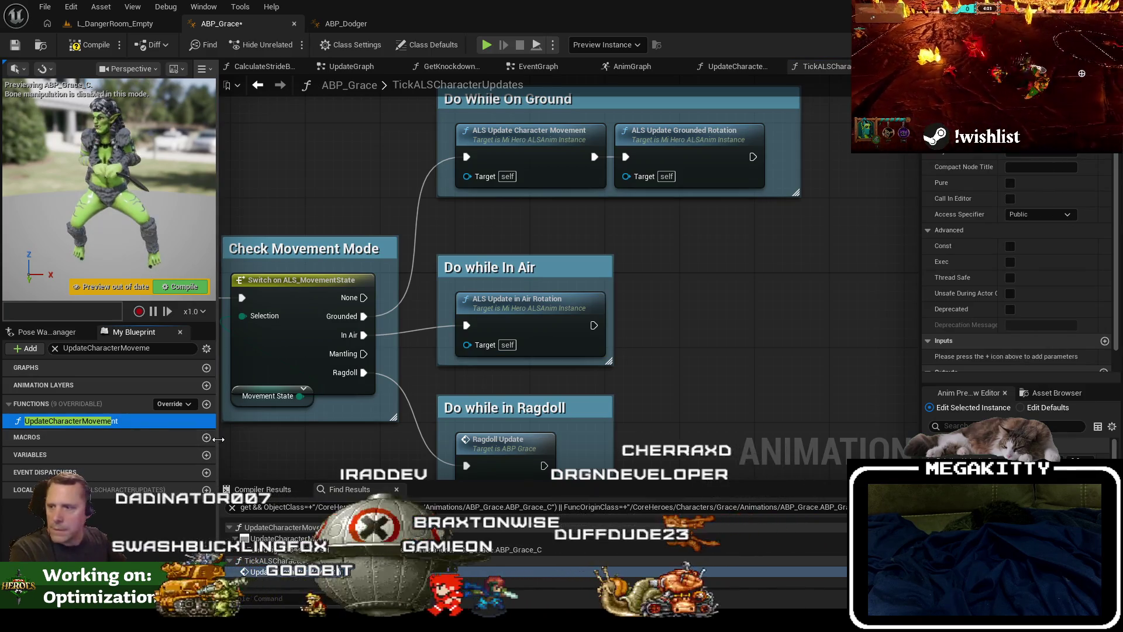
{"action": "key", "text": "Delete"}
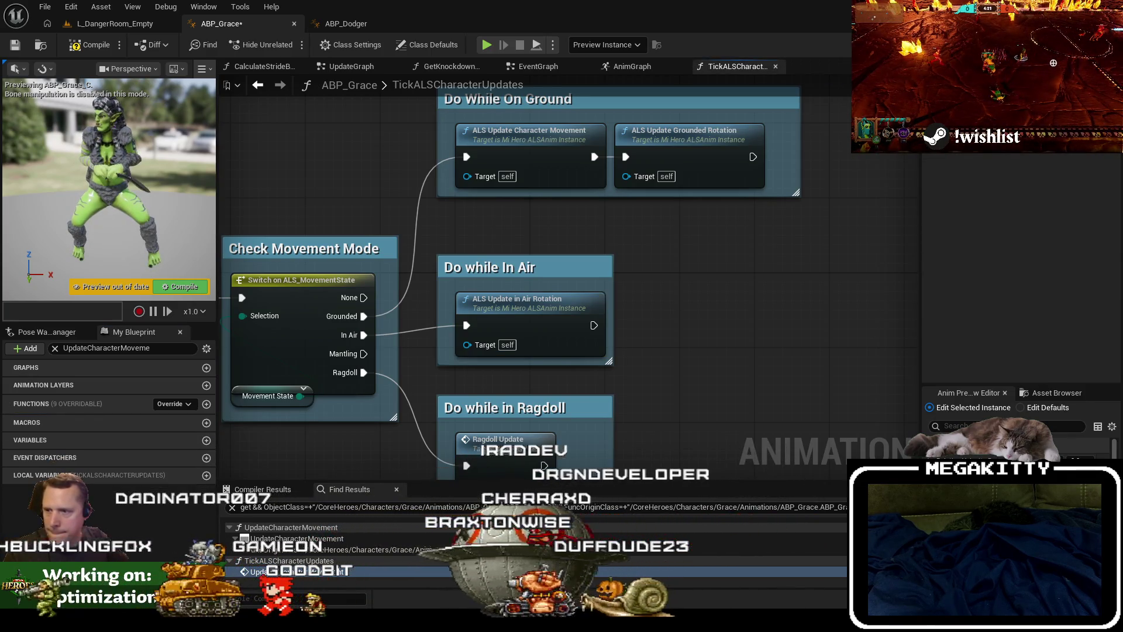
Delete the UpdateGroundedRotation and UpdateInAirRotation functions from My Blueprint
{"action": "left_click", "coordinate": [120, 349]}
{"action": "type", "text": "UpdateDynamicMovementSettin"}
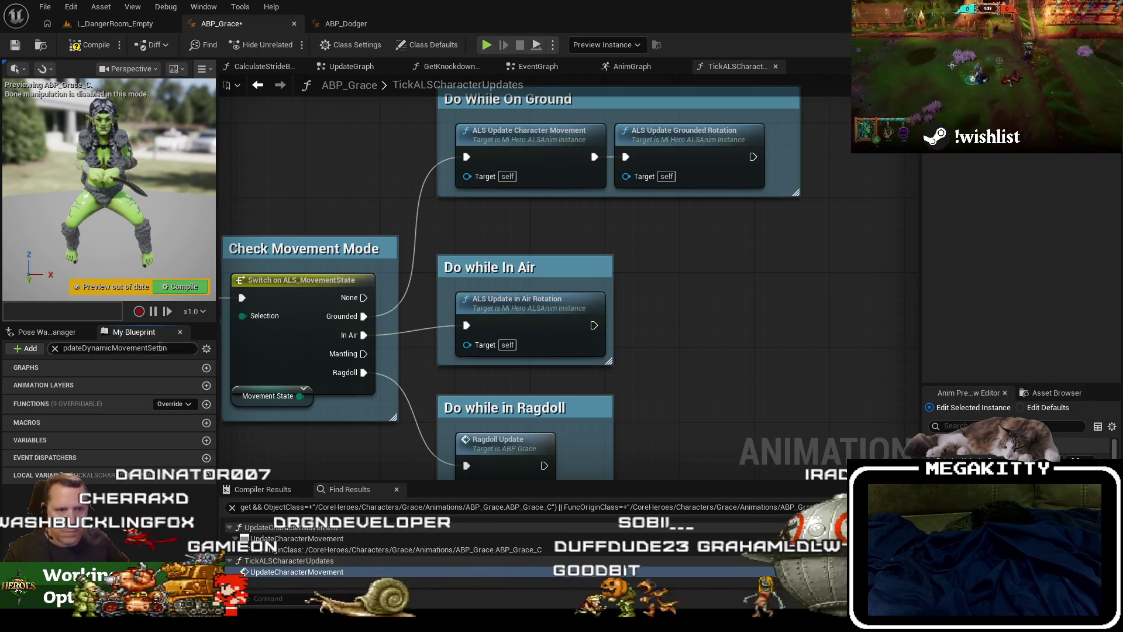
{"action": "key", "text": "ctrl+a"}
{"action": "type", "text": "pdateGroundedRotat"}
{"action": "left_click", "coordinate": [115, 420]}
{"action": "key", "text": "Delete"}
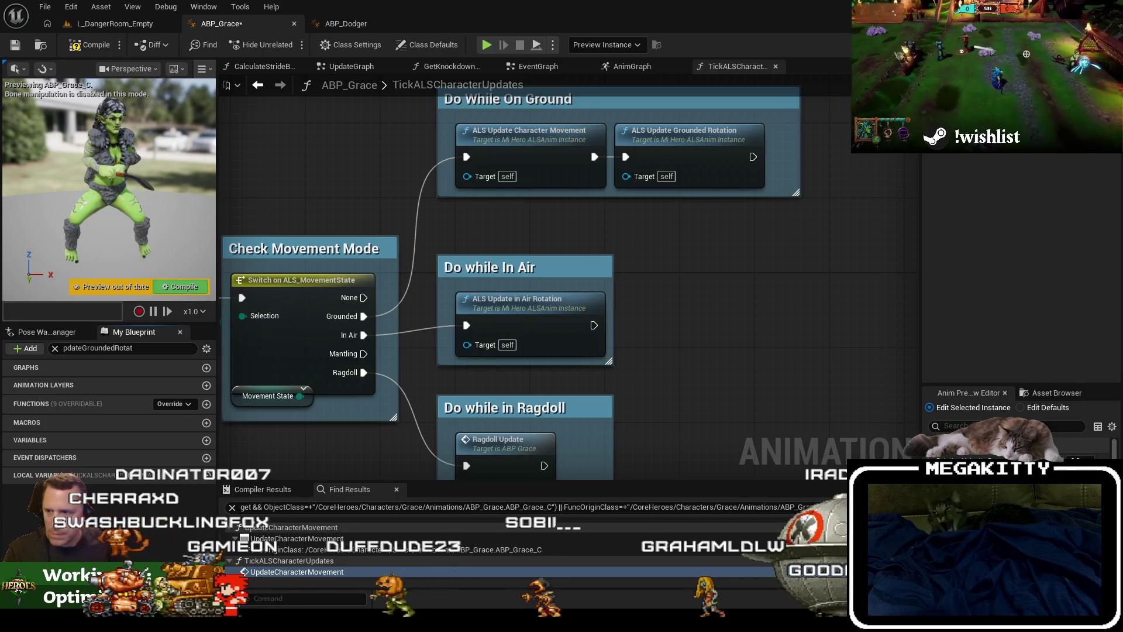
{"action": "left_click", "coordinate": [101, 352]}
{"action": "key", "text": "ctrl+a"}
{"action": "type", "text": "pdateInAirRotat"}
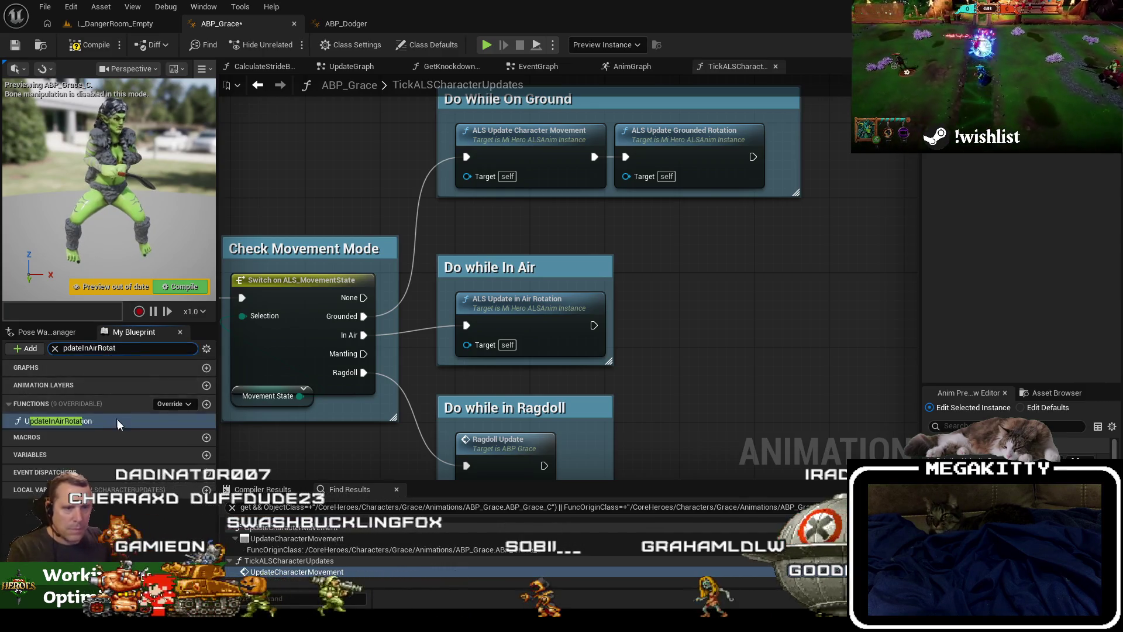
{"action": "left_click", "coordinate": [118, 421]}
{"action": "key", "text": "Delete"}
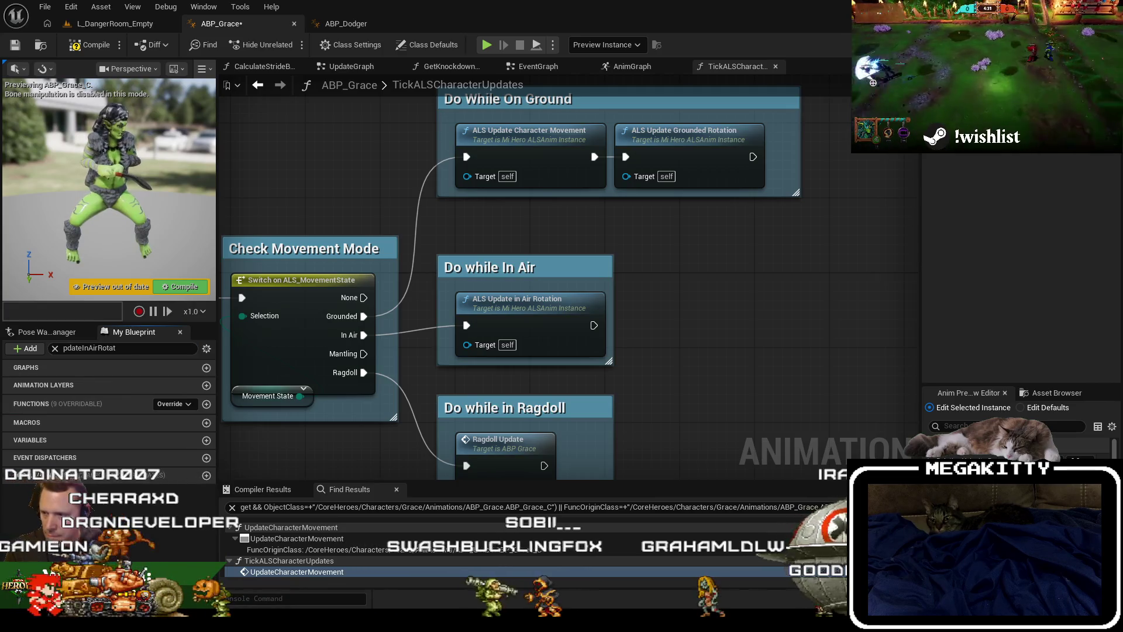
Delete the LimitRotation and SmoothCharacterRotation functions
{"action": "left_click", "coordinate": [117, 348]}
{"action": "key", "text": "ctrl+a"}
{"action": "type", "text": "LimitRotatio"}
{"action": "left_click", "coordinate": [104, 422]}
{"action": "key", "text": "Delete"}
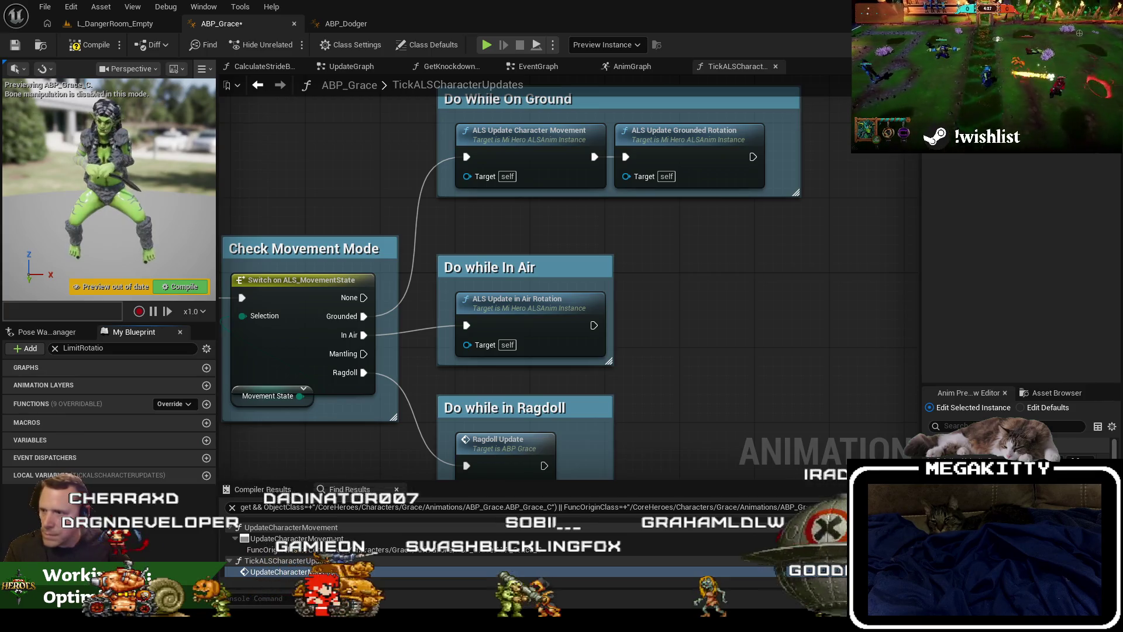
{"action": "left_click", "coordinate": [150, 348]}
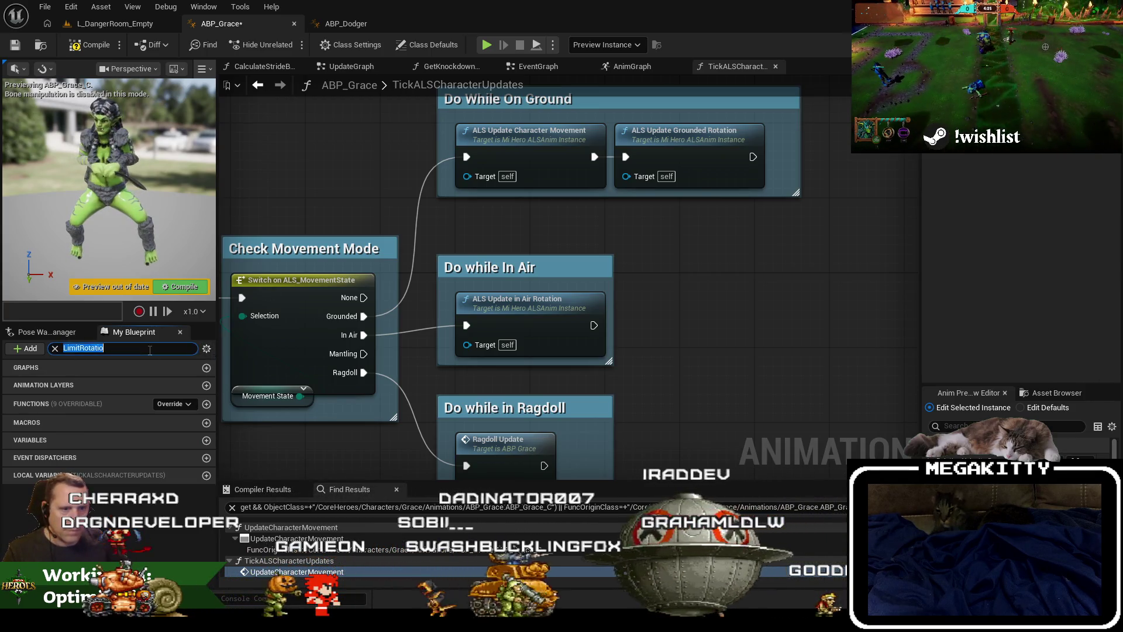
{"action": "type", "text": "SmoothCharacterRotati"}
{"action": "left_click", "coordinate": [107, 425]}
{"action": "key", "text": "Delete"}
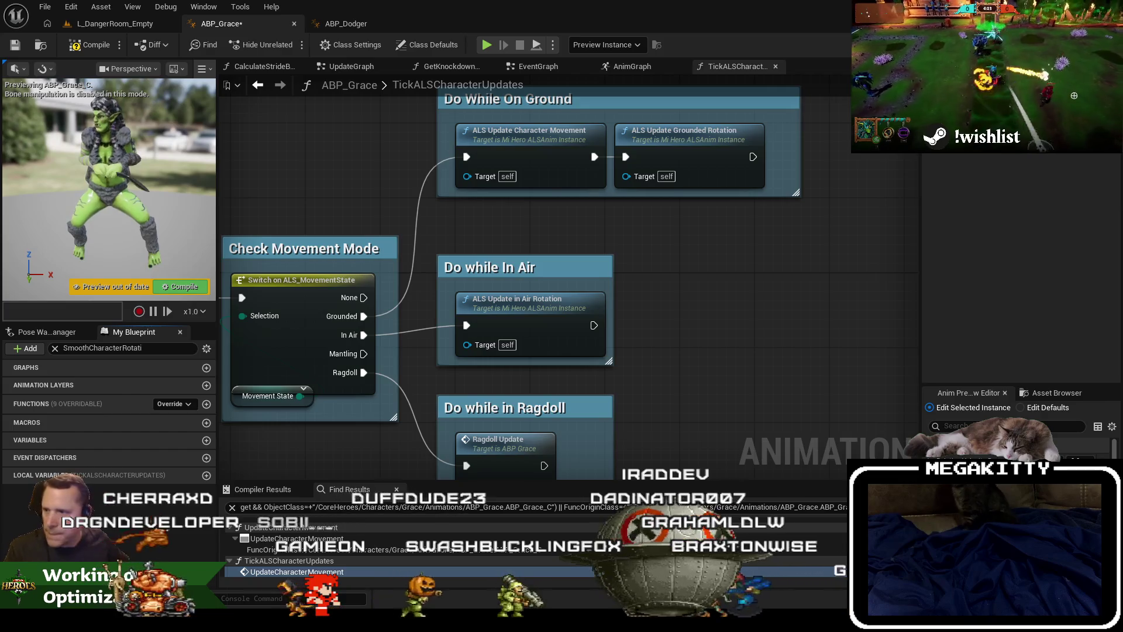
Keep the in-use UpdateAimingValues function and list its references instead
{"action": "left_click", "coordinate": [111, 348]}
{"action": "type", "text": "UpdateAimingValue"}
{"action": "left_click", "coordinate": [116, 434]}
{"action": "key", "text": "Delete"}
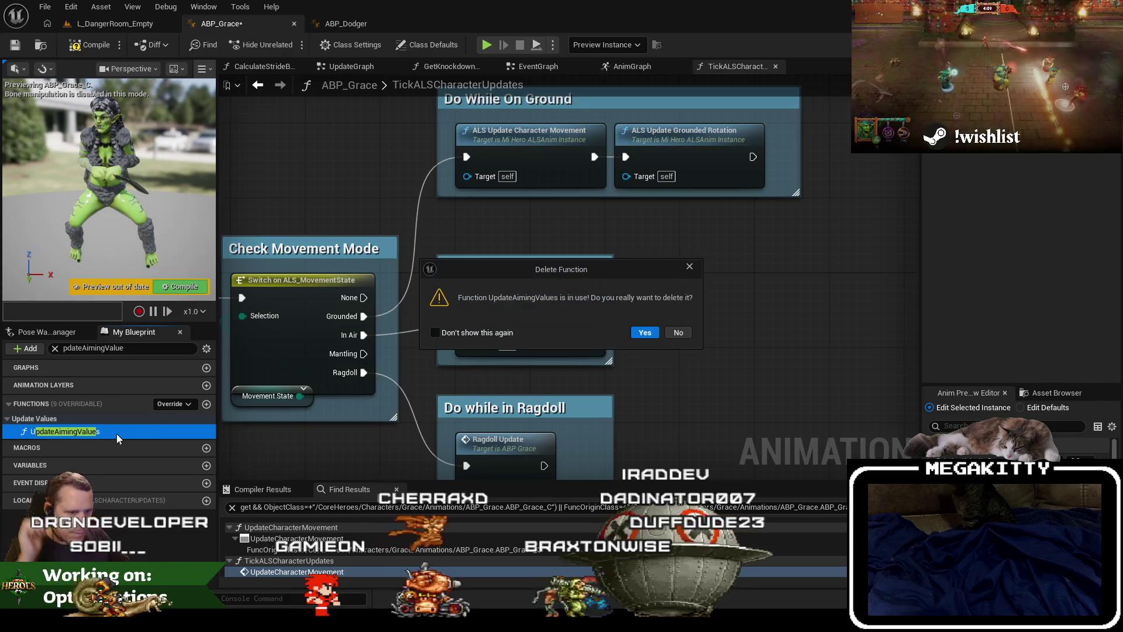
{"action": "left_click", "coordinate": [678, 332]}
{"action": "right_click", "coordinate": [59, 432]}
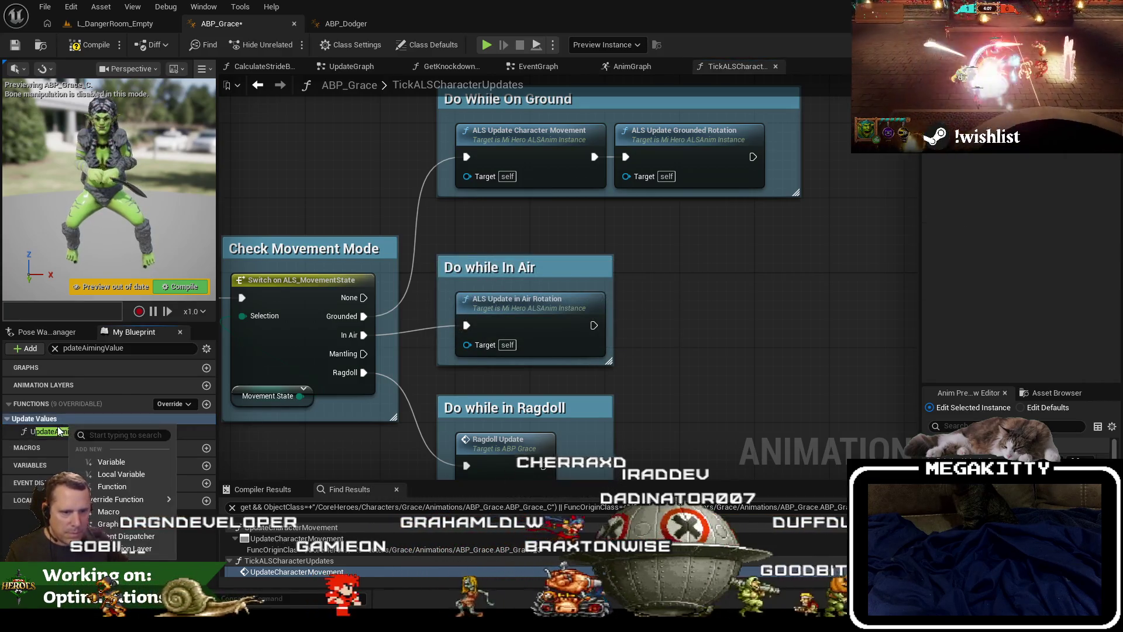
{"action": "left_click", "coordinate": [59, 431]}
{"action": "right_click", "coordinate": [58, 431]}
{"action": "mouse_move", "coordinate": [128, 493]}
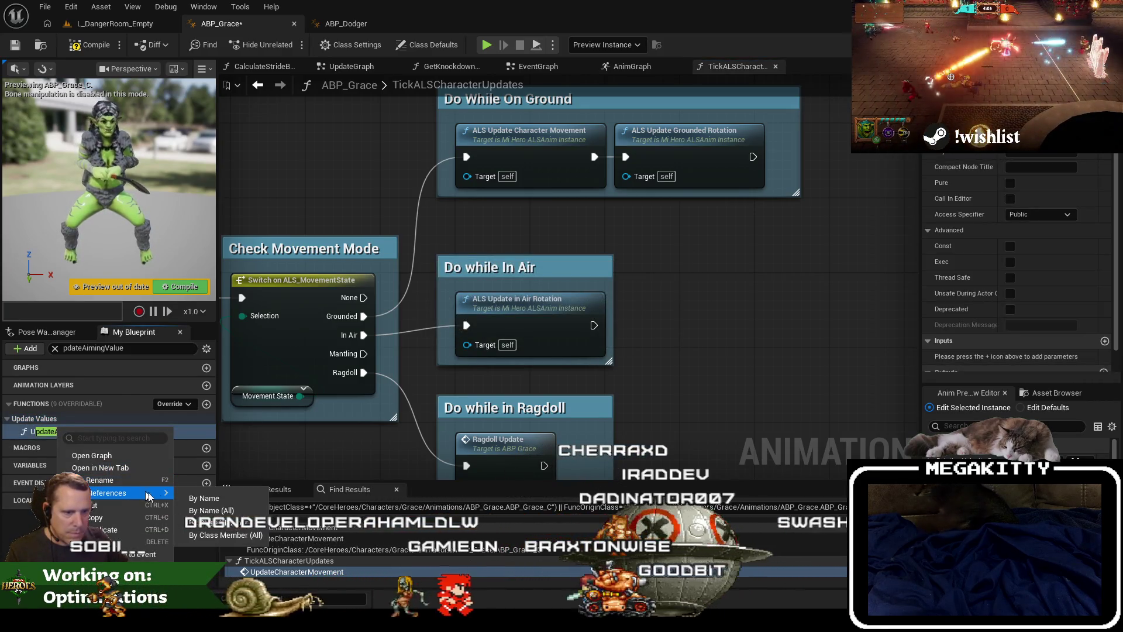
{"action": "left_click", "coordinate": [212, 523]}
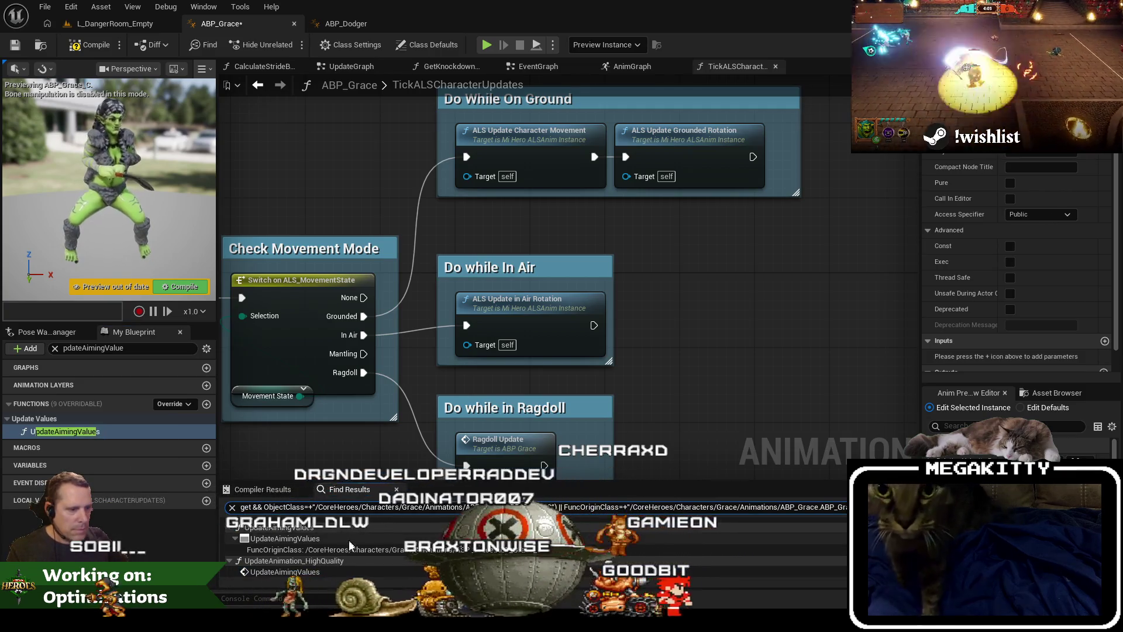
In UpdateAnimation_HighQuality, replace Update Aiming Values with ALS Update Aiming Values, wired to Update Layer Values
{"action": "double_click", "coordinate": [351, 571]}
{"action": "left_click_drag", "start_coordinate": [319, 302], "coordinate": [510, 301]}
{"action": "type", "text": "Upda"}
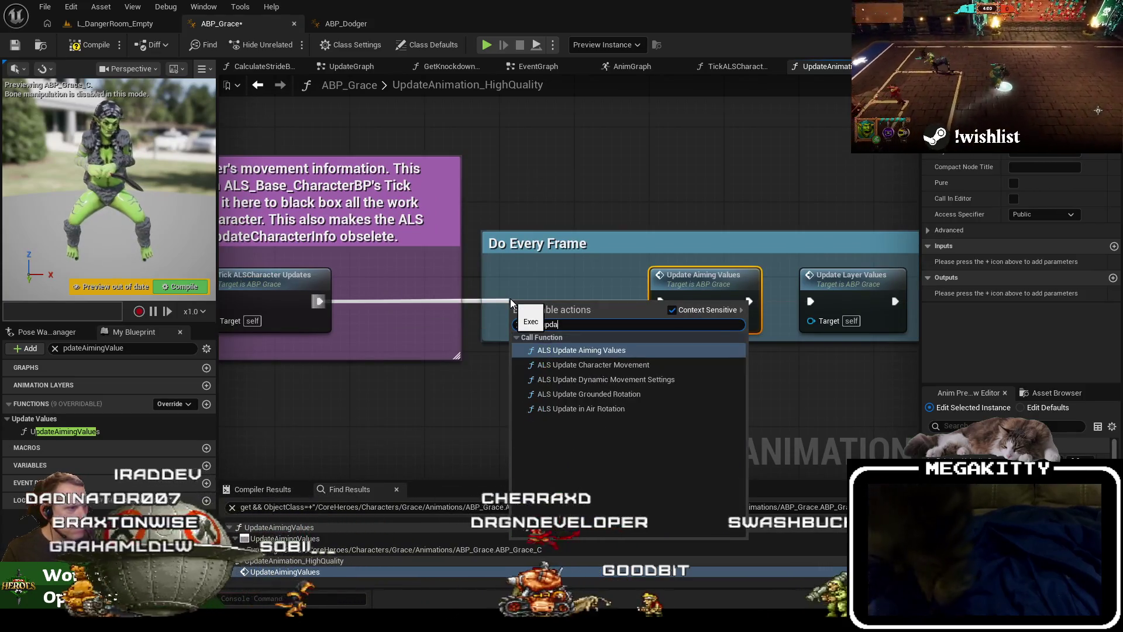
{"action": "key", "text": "Return"}
{"action": "key", "text": "Delete"}
{"action": "left_click_drag", "start_coordinate": [638, 329], "coordinate": [842, 301]}
{"action": "left_click_drag", "start_coordinate": [594, 303], "coordinate": [673, 276]}
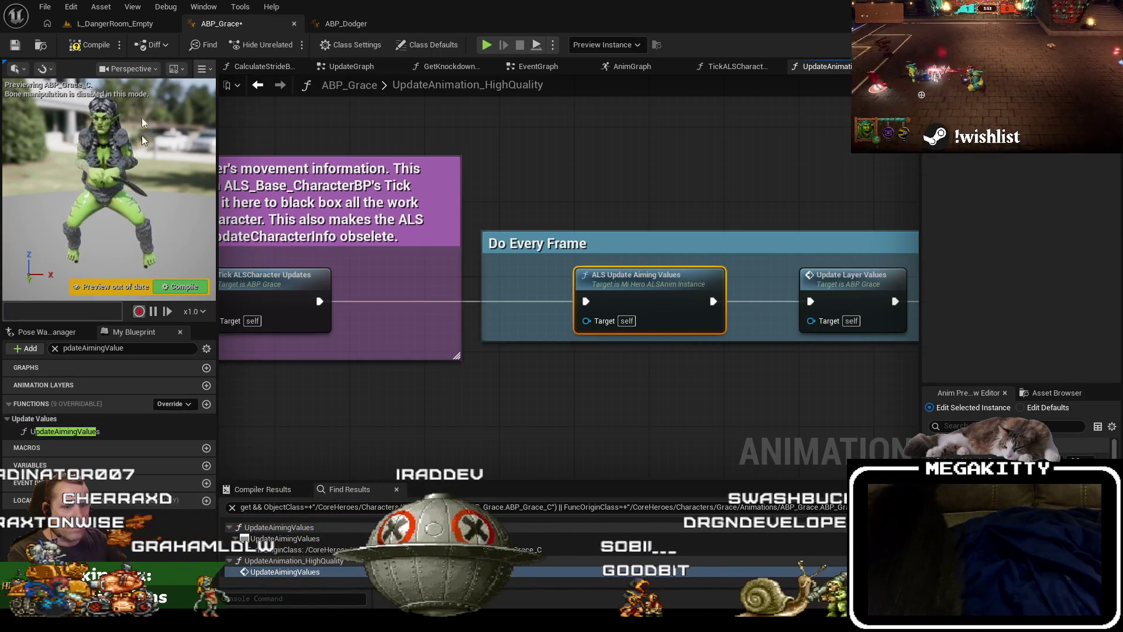
Delete the UpdateAimingValues function and save ABP_Grace
{"action": "left_click", "coordinate": [64, 431]}
{"action": "key", "text": "Delete"}
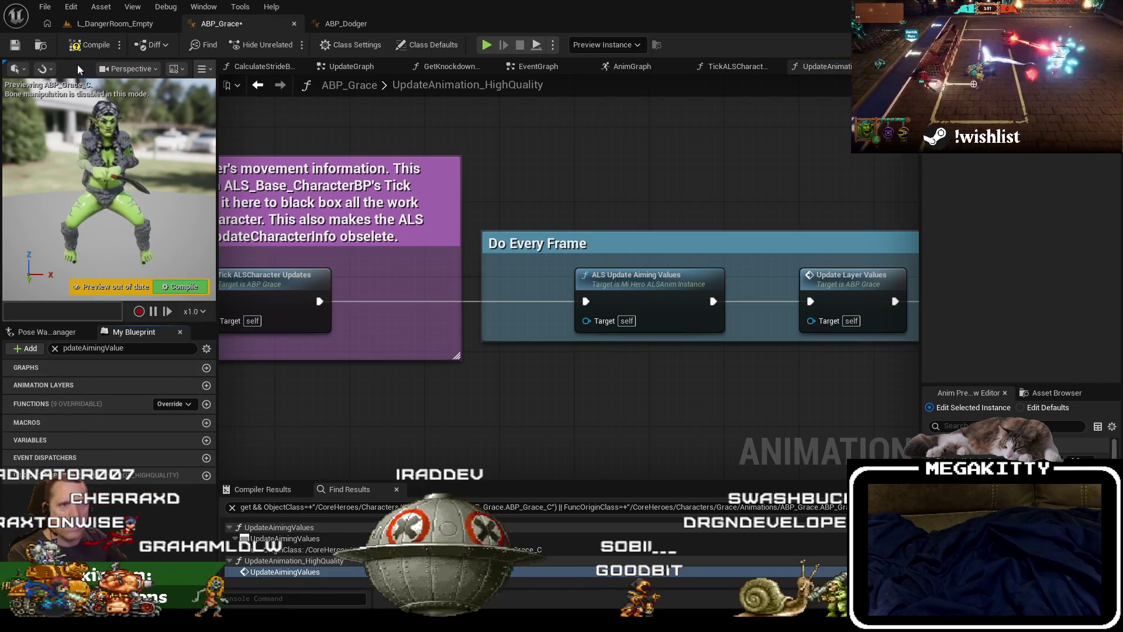
{"action": "left_click", "coordinate": [23, 48]}
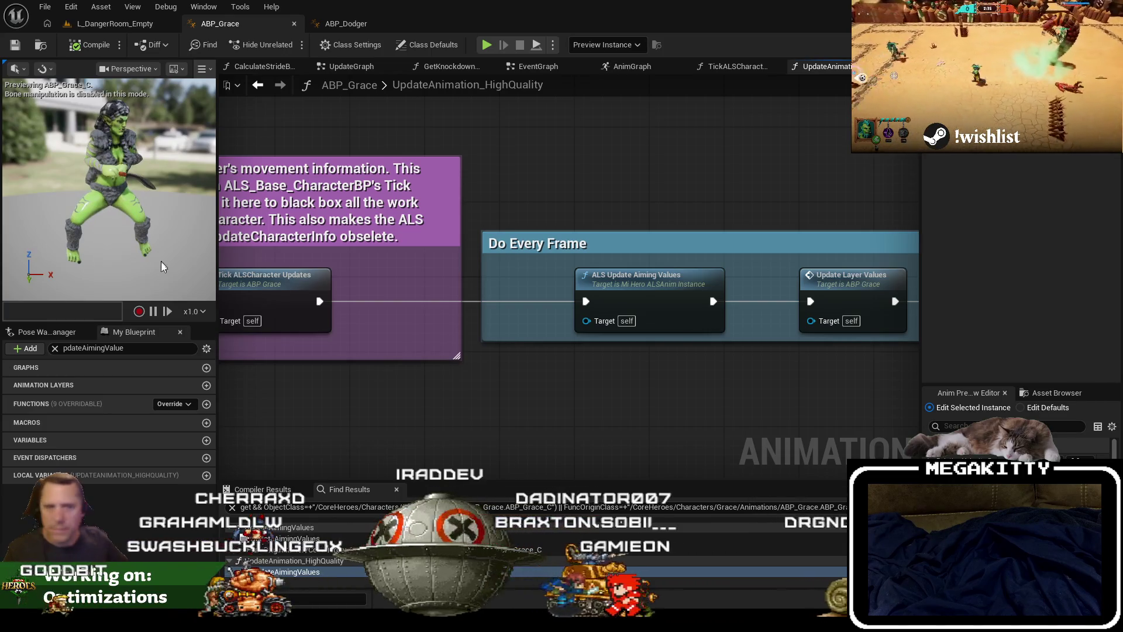
Delete the CalculateGroundedRotationRate function
{"action": "key", "text": "ctrl+a"}
{"action": "type", "text": "CalculateGroundedRotationRa"}
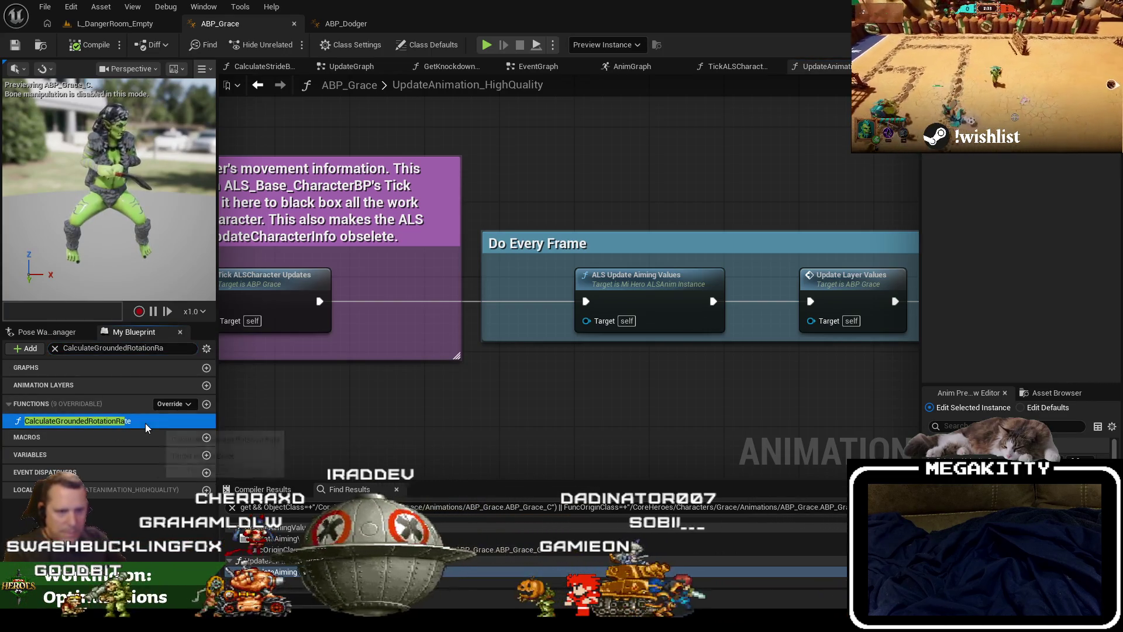
{"action": "left_click", "coordinate": [145, 422]}
{"action": "key", "text": "Delete"}
{"action": "type", "text": "GetMappedSpee"}
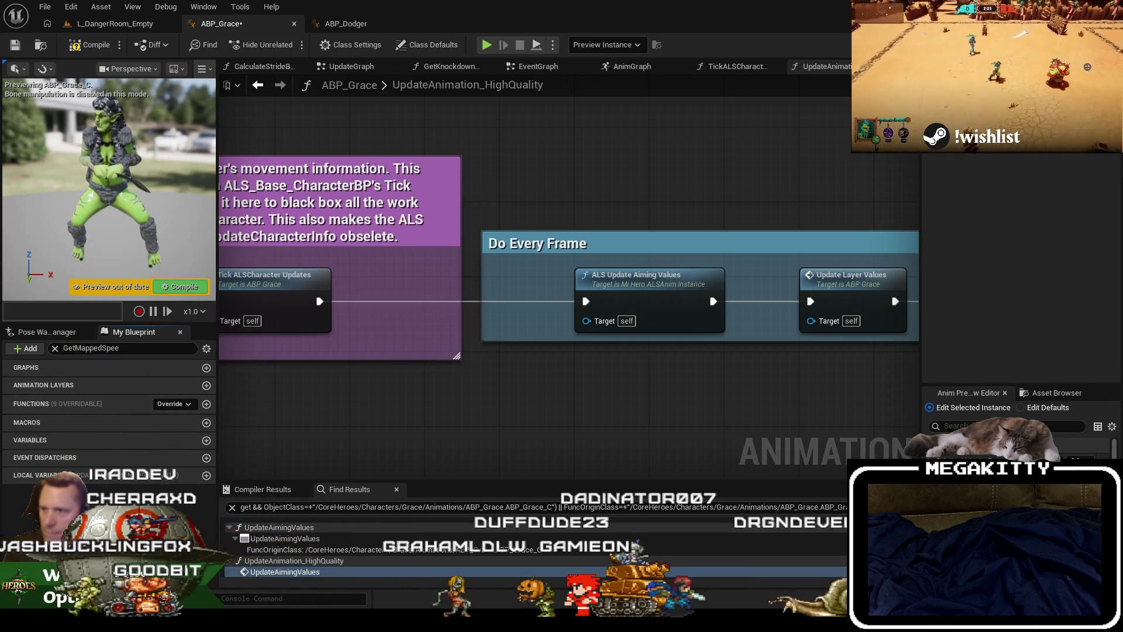
Keep CalculateMovementDirection after the in-use warning and bring up its options to find references
{"action": "key", "text": "ctrl+a"}
{"action": "type", "text": "CanUpdateMovingRotati"}
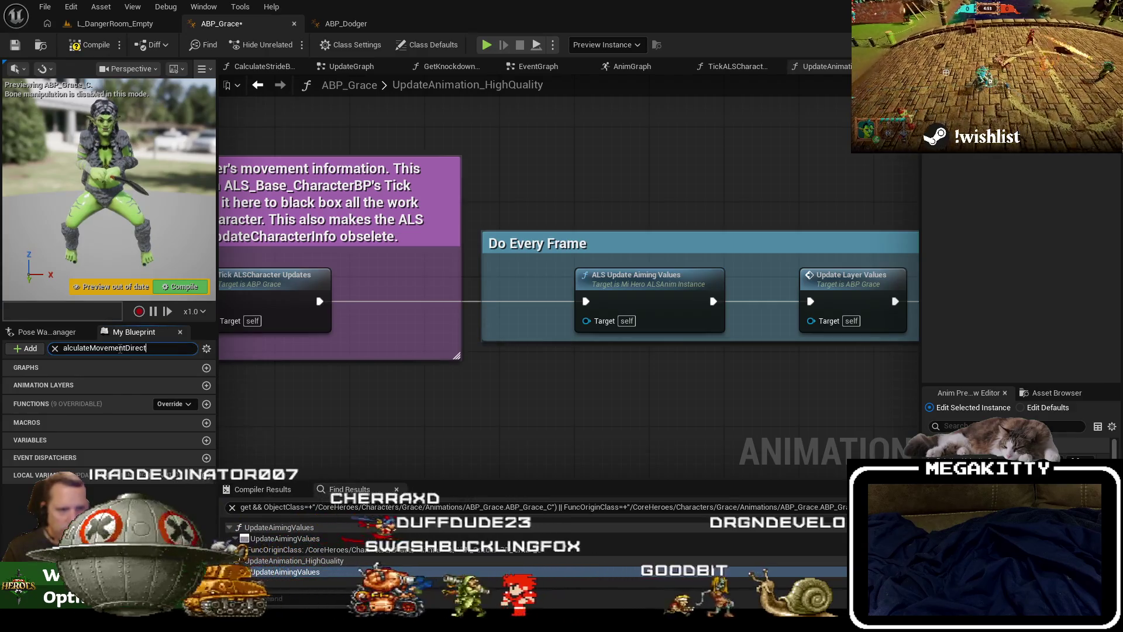
{"action": "left_click", "coordinate": [79, 431]}
{"action": "key", "text": "Delete"}
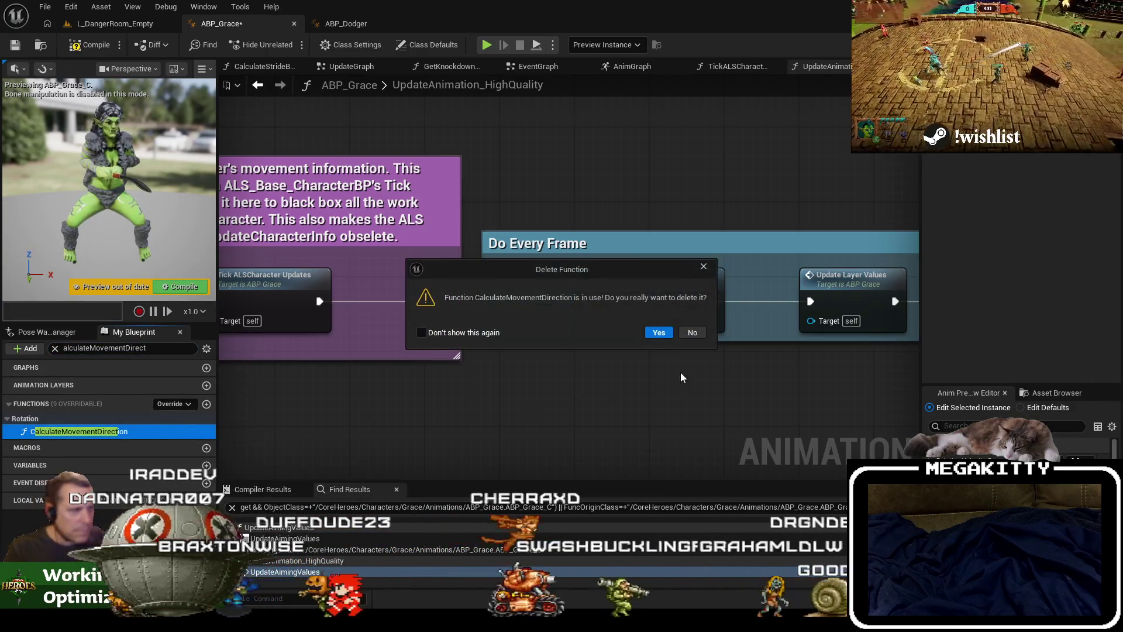
{"action": "key", "text": "Escape"}
{"action": "right_click", "coordinate": [93, 434]}
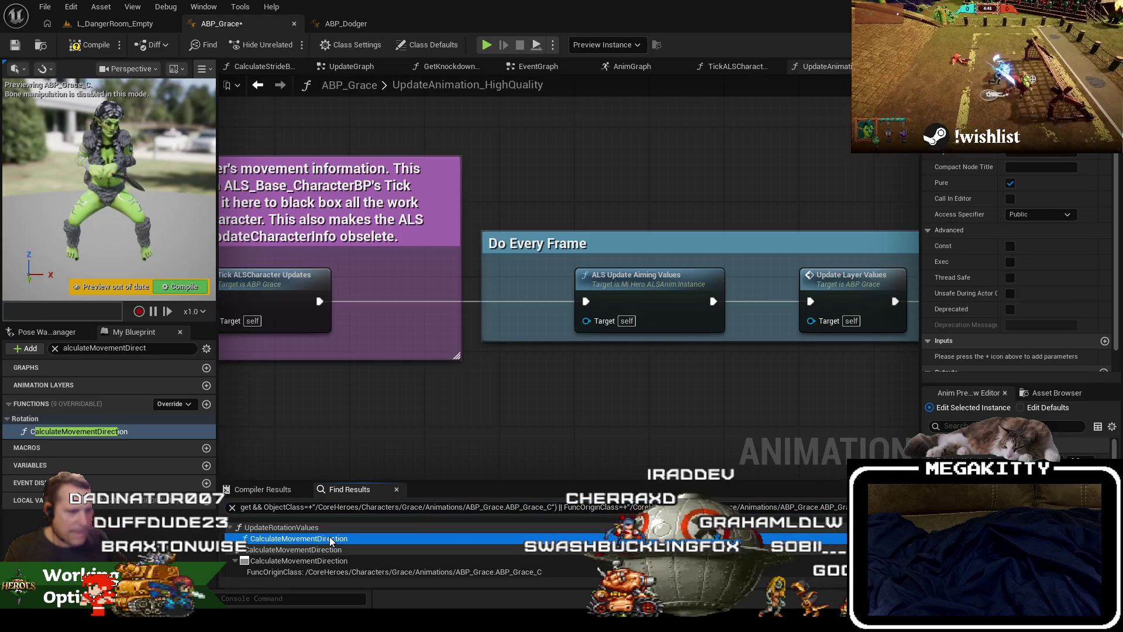
In UpdateRotationValues, feed ALS Calculate Movement Direction into a new SET ALS Movement Direction node
{"action": "double_click", "coordinate": [330, 541]}
{"action": "right_click", "coordinate": [380, 168]}
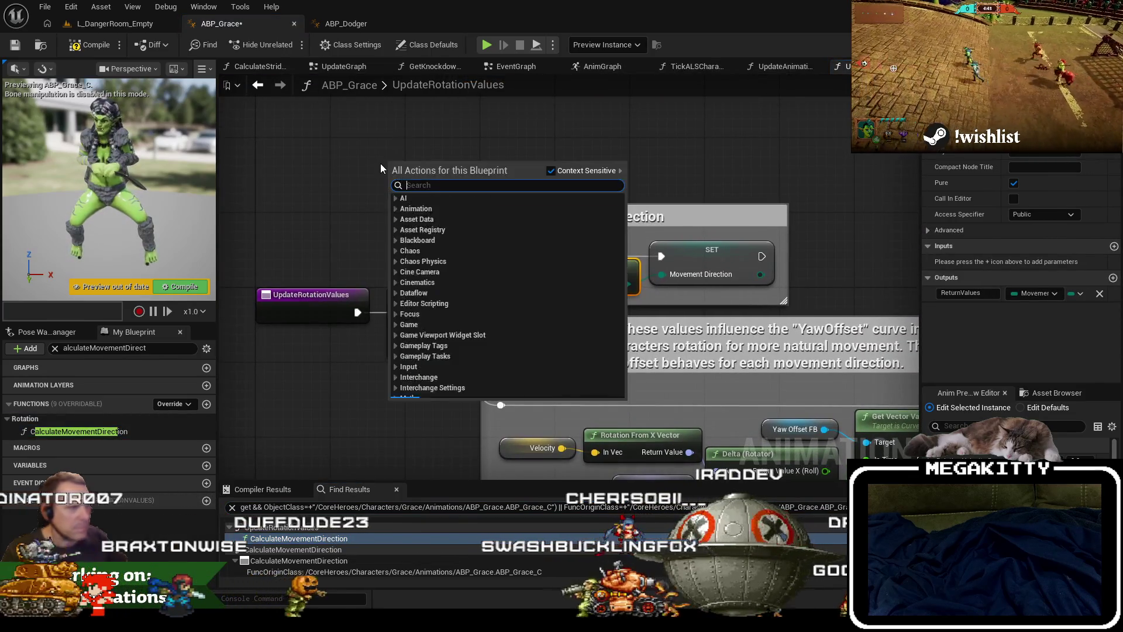
{"action": "type", "text": "als calculate"}
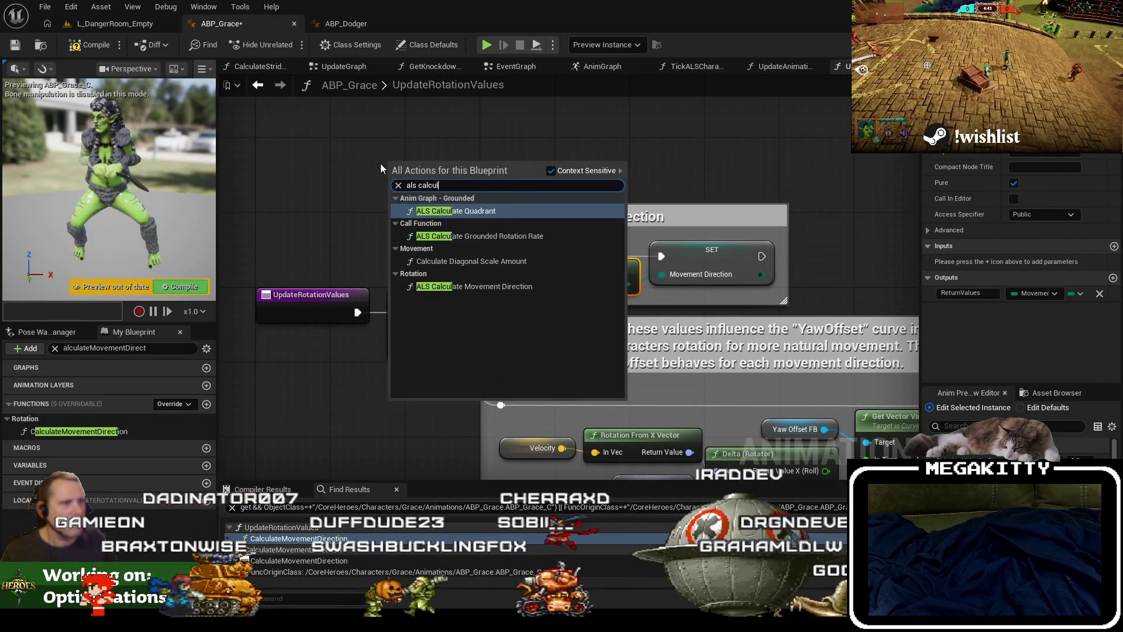
{"action": "key", "text": "Return"}
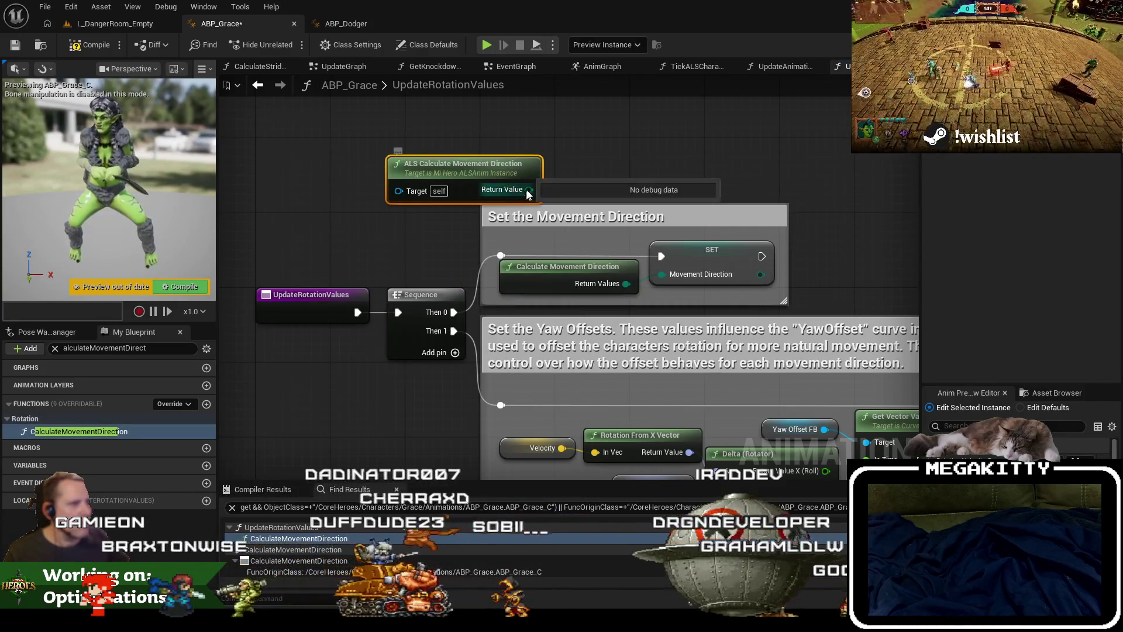
{"action": "left_click_drag", "start_coordinate": [529, 189], "coordinate": [566, 131]}
{"action": "type", "text": "set als"}
{"action": "left_click", "coordinate": [635, 204]}
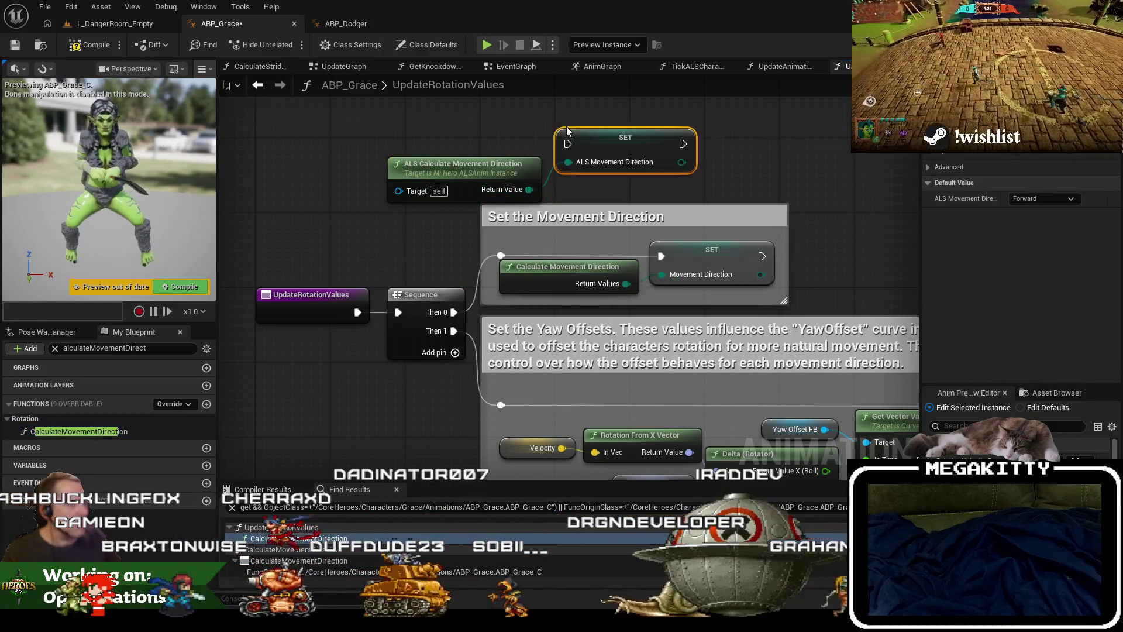
{"action": "left_click_drag", "start_coordinate": [454, 312], "coordinate": [550, 185]}
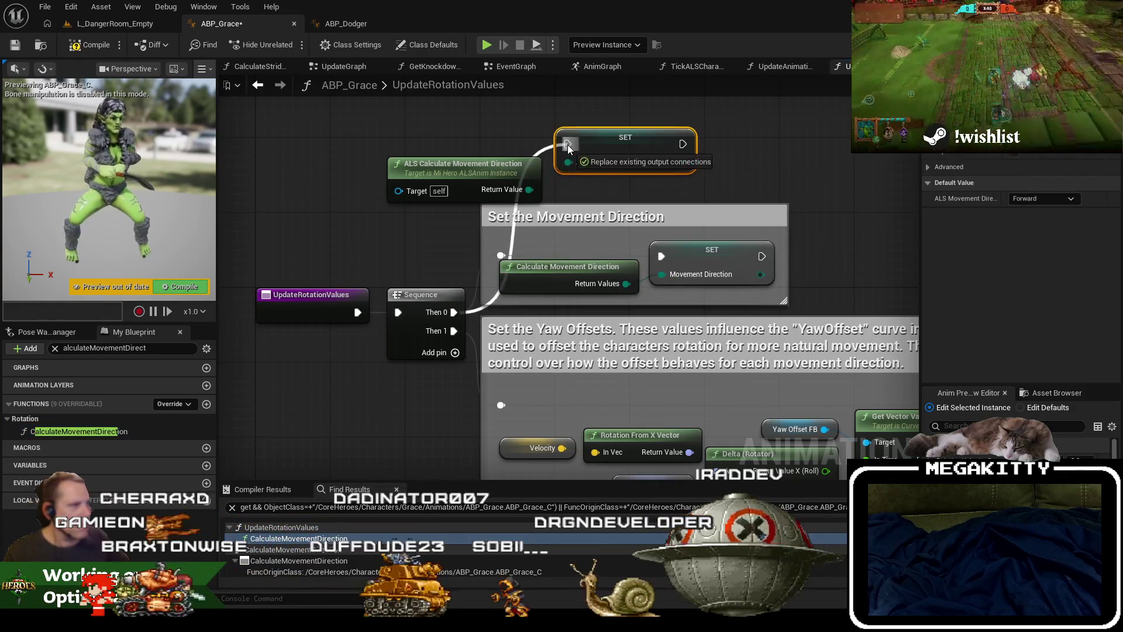
{"action": "left_click_drag", "start_coordinate": [569, 147], "coordinate": [568, 148]}
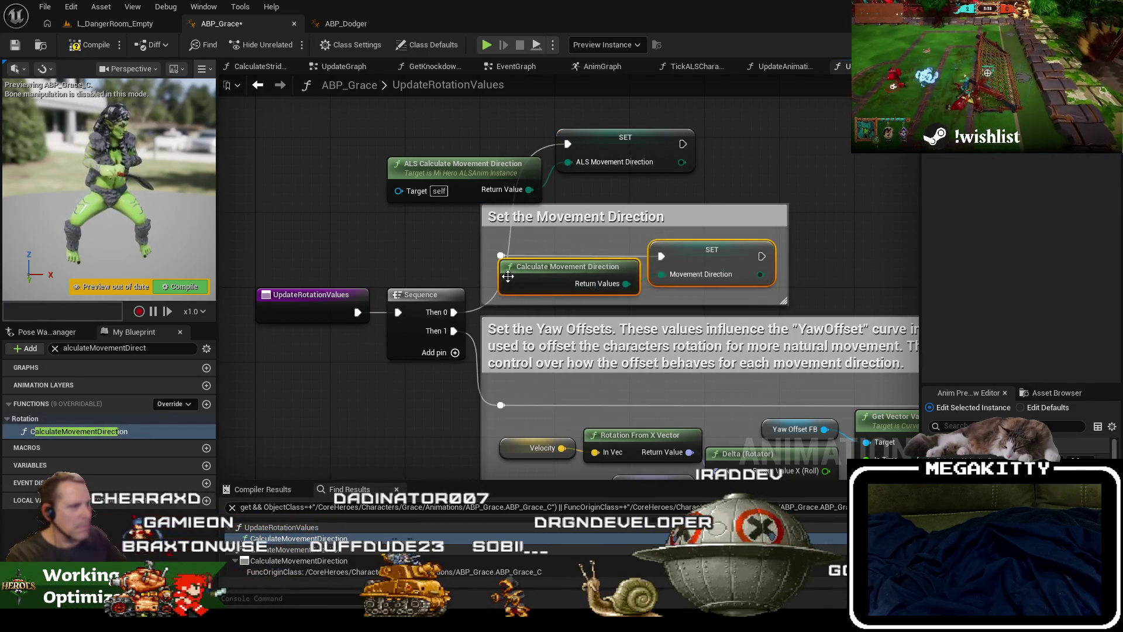
{"action": "key", "text": "ctrl+z"}
{"action": "left_click", "coordinate": [566, 200]}
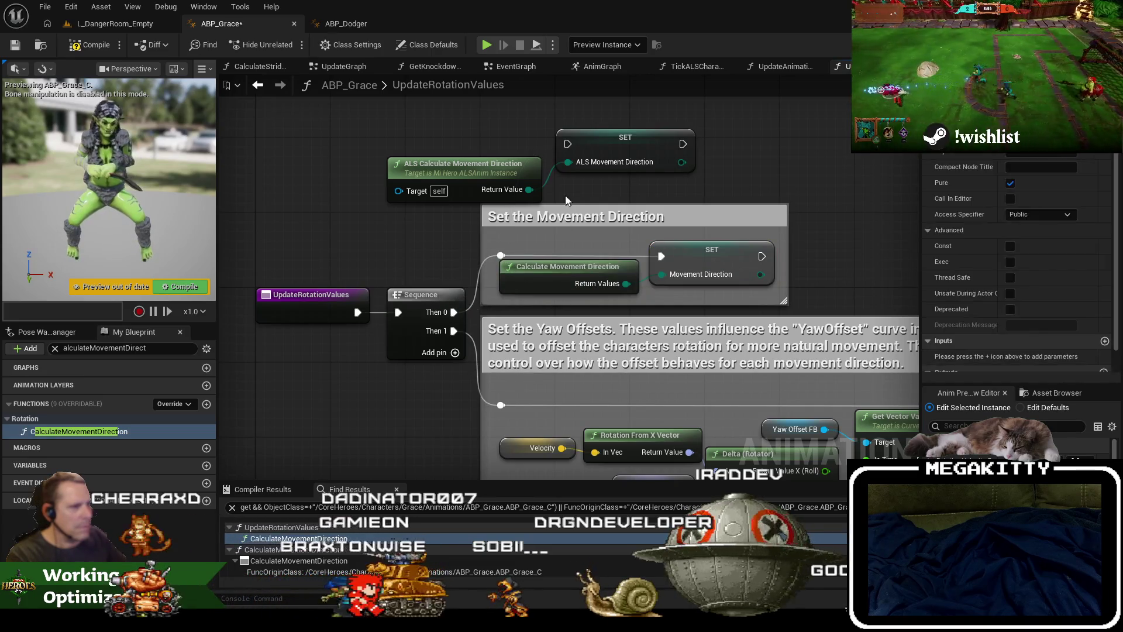
{"action": "left_click_drag", "start_coordinate": [501, 256], "coordinate": [568, 144]}
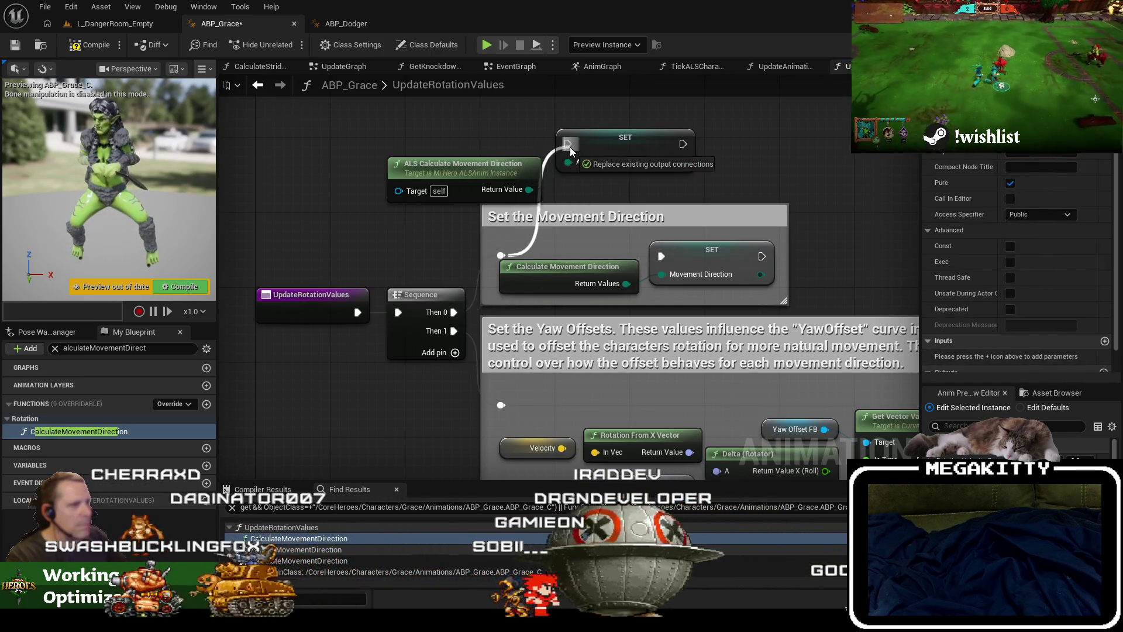
Remove the old movement direction nodes, arrange the ALS nodes, and delete CalculateMovementDirection
{"action": "left_click_drag", "start_coordinate": [585, 246], "coordinate": [722, 281]}
{"action": "key", "text": "Delete"}
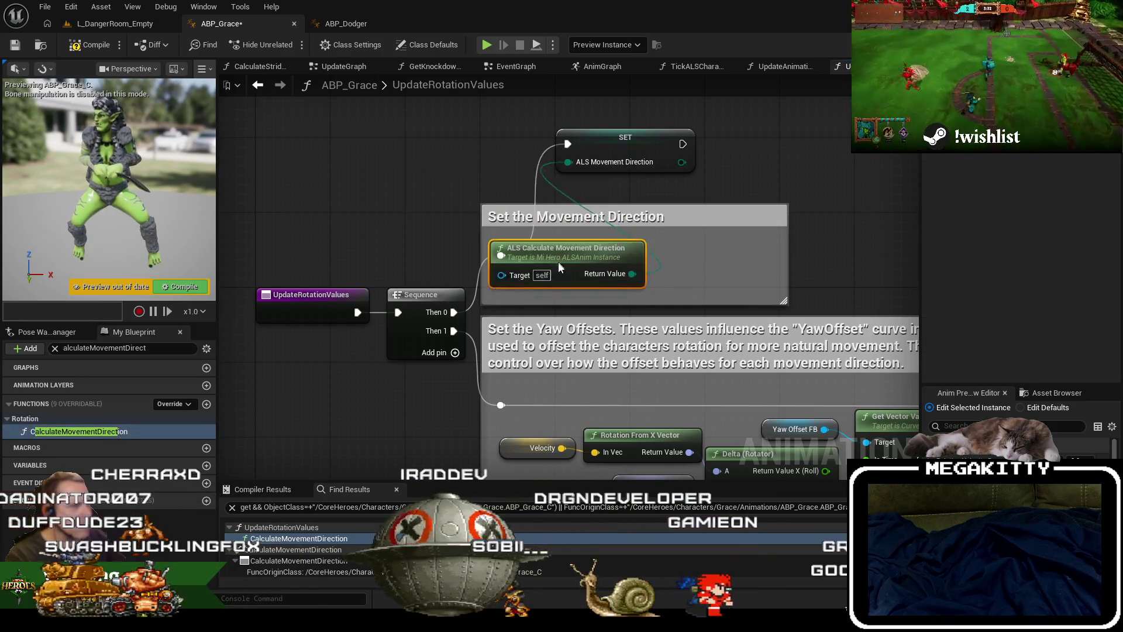
{"action": "left_click_drag", "start_coordinate": [462, 164], "coordinate": [566, 267]}
{"action": "left_click_drag", "start_coordinate": [606, 150], "coordinate": [701, 263]}
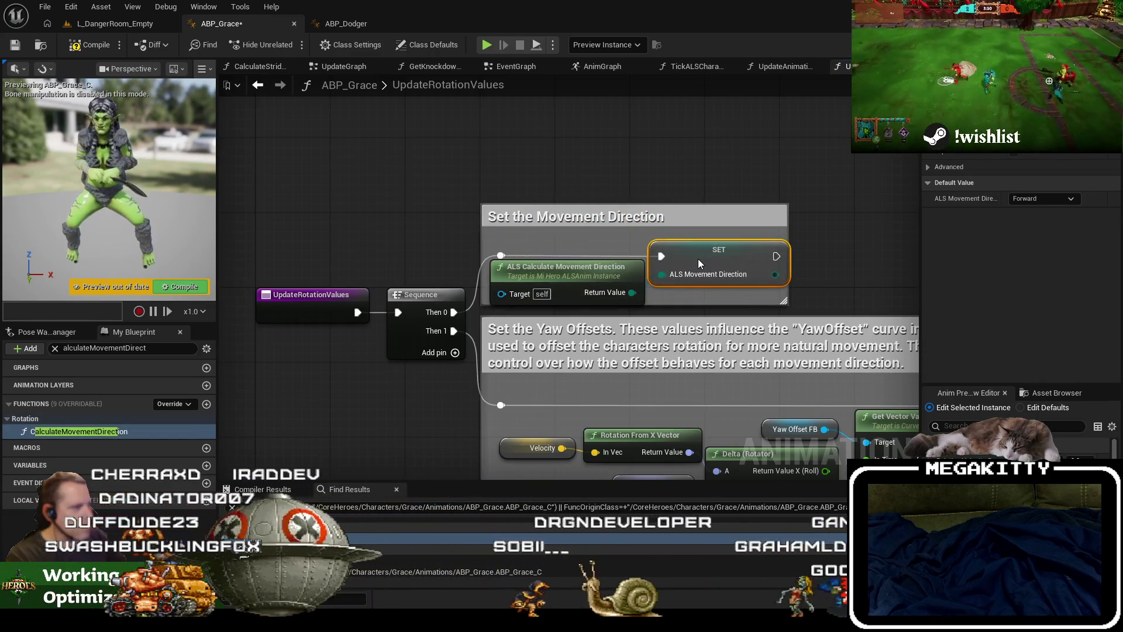
{"action": "key", "text": "Delete"}
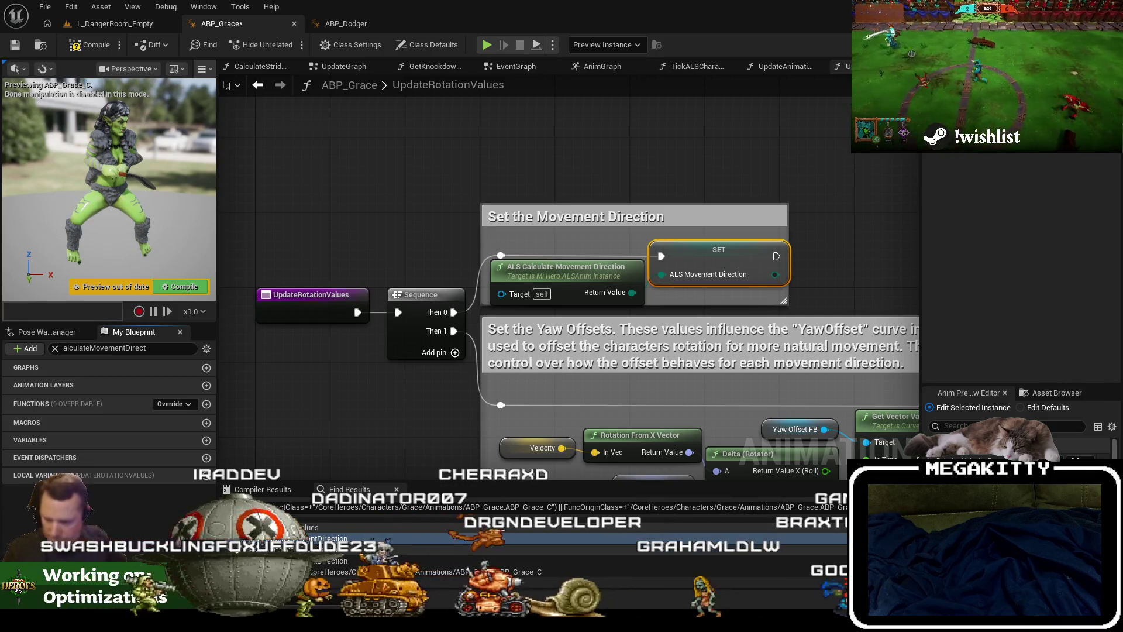
Delete the CanSprint function
{"action": "type", "text": "CalculateQuadr"}
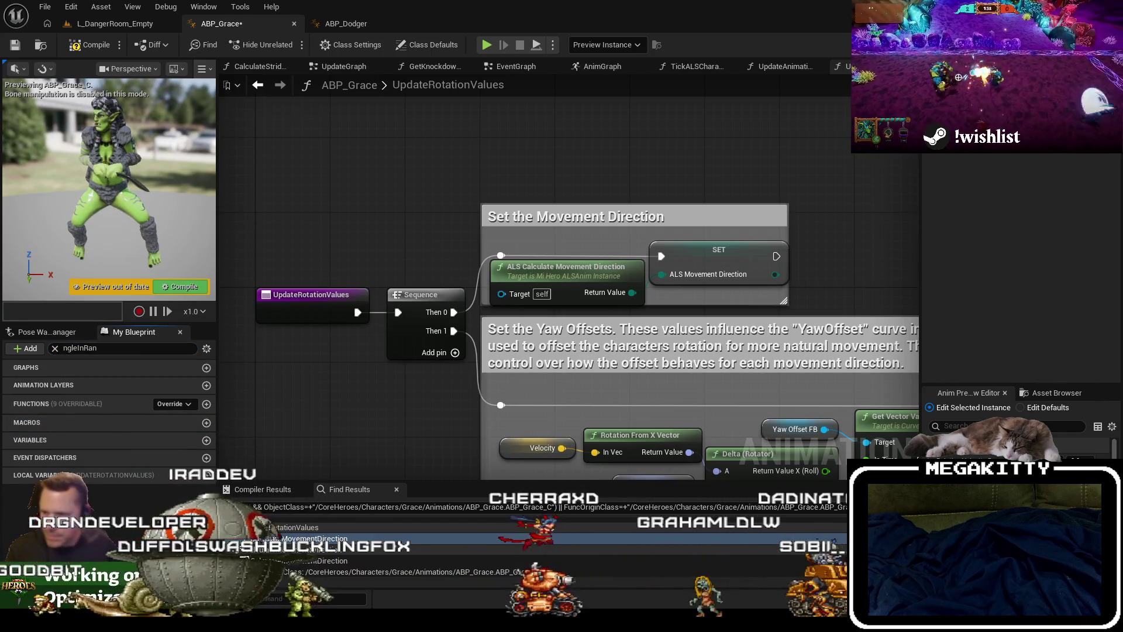
{"action": "type", "text": "GetAllowedGa"}
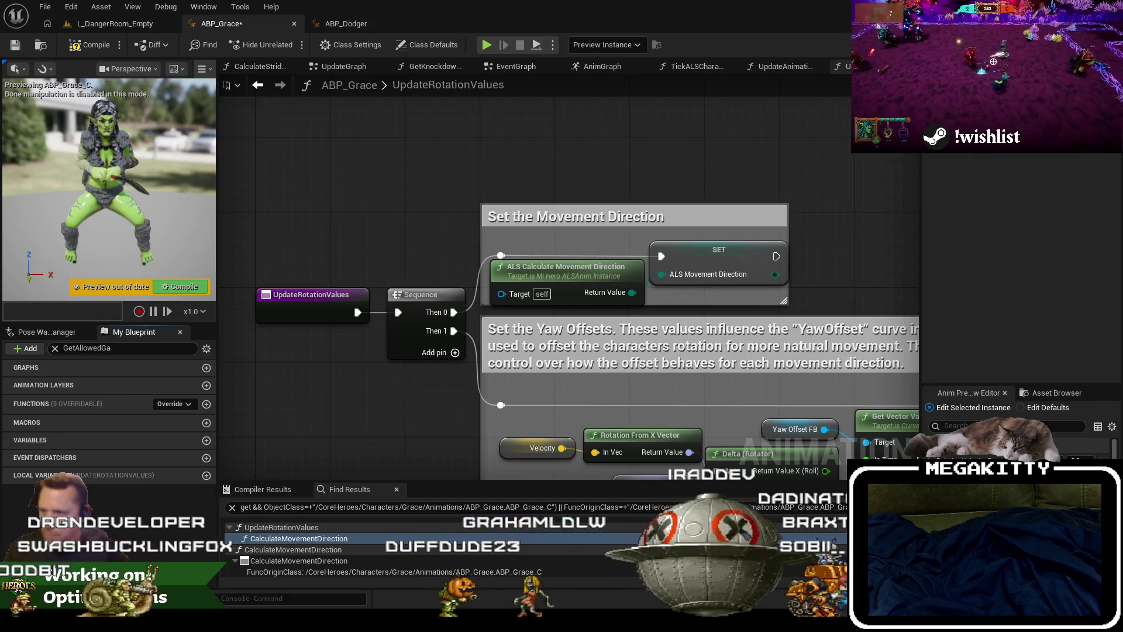
{"action": "type", "text": "CanSprin"}
{"action": "right_click", "coordinate": [57, 426]}
{"action": "left_click", "coordinate": [82, 468]}
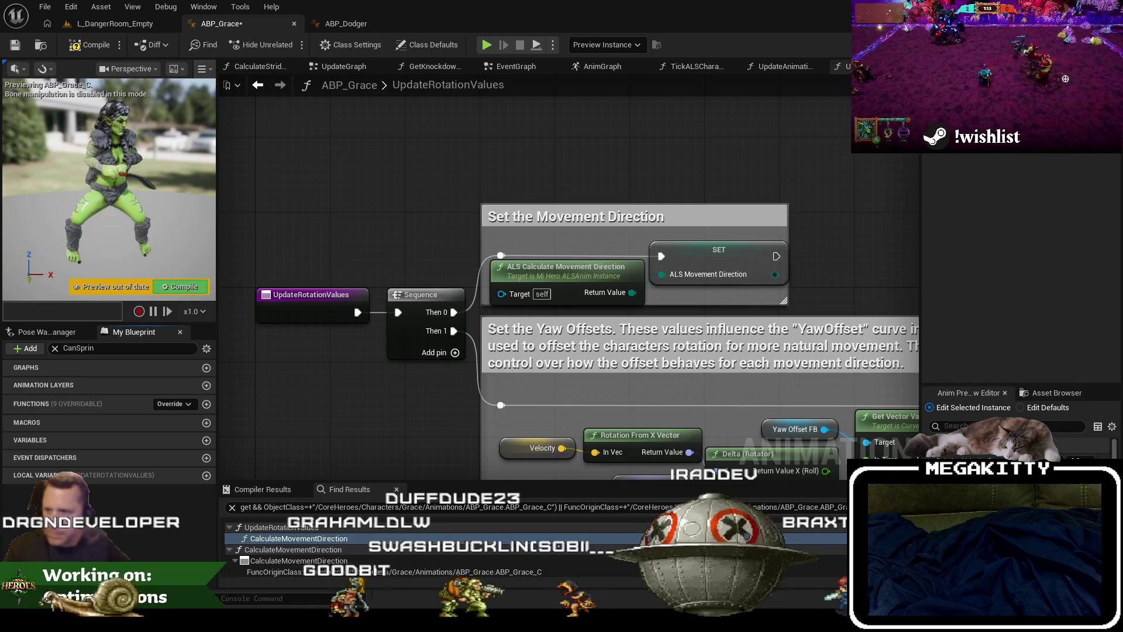
Check GetActualGait's references, then delete the function
{"action": "left_click", "coordinate": [93, 349]}
{"action": "type", "text": "GetActualG"}
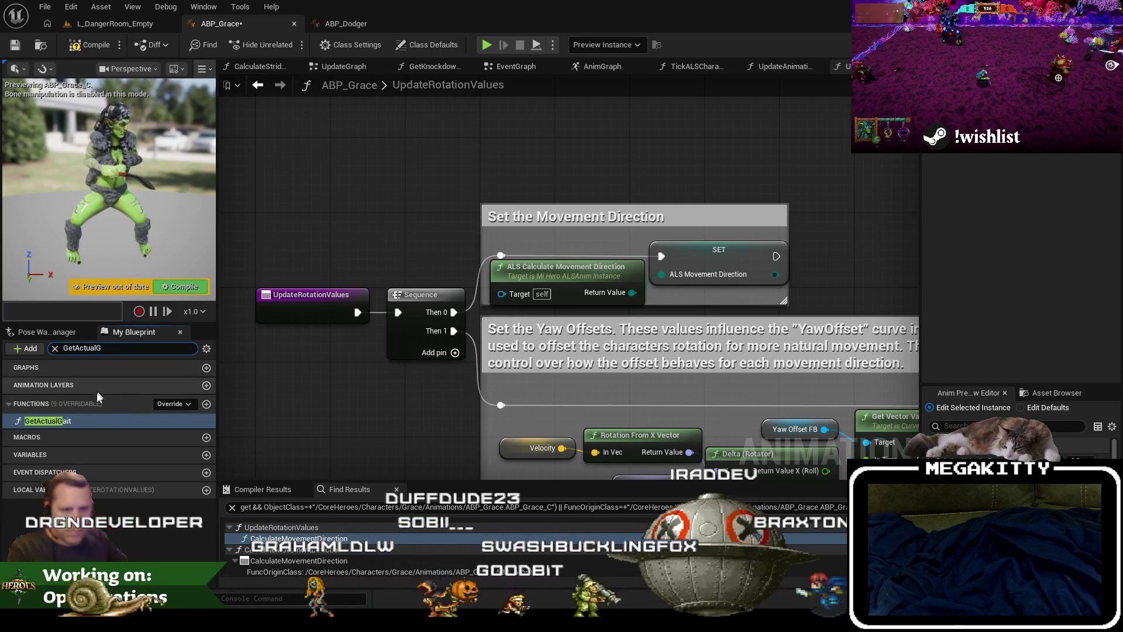
{"action": "right_click", "coordinate": [87, 421]}
{"action": "mouse_move", "coordinate": [179, 490]}
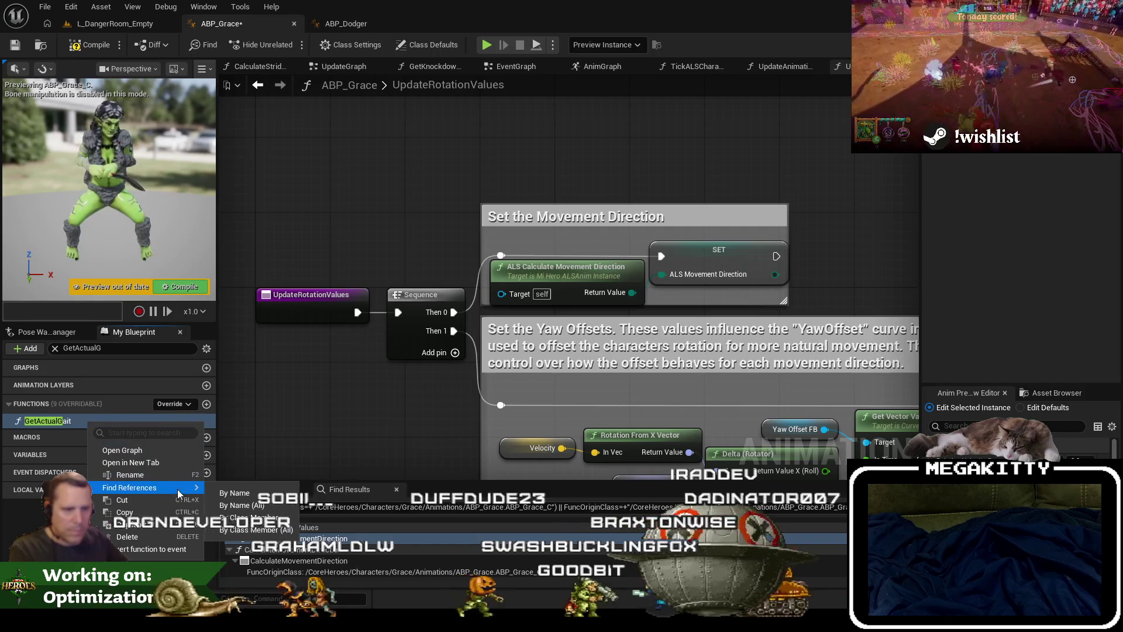
{"action": "left_click", "coordinate": [241, 517]}
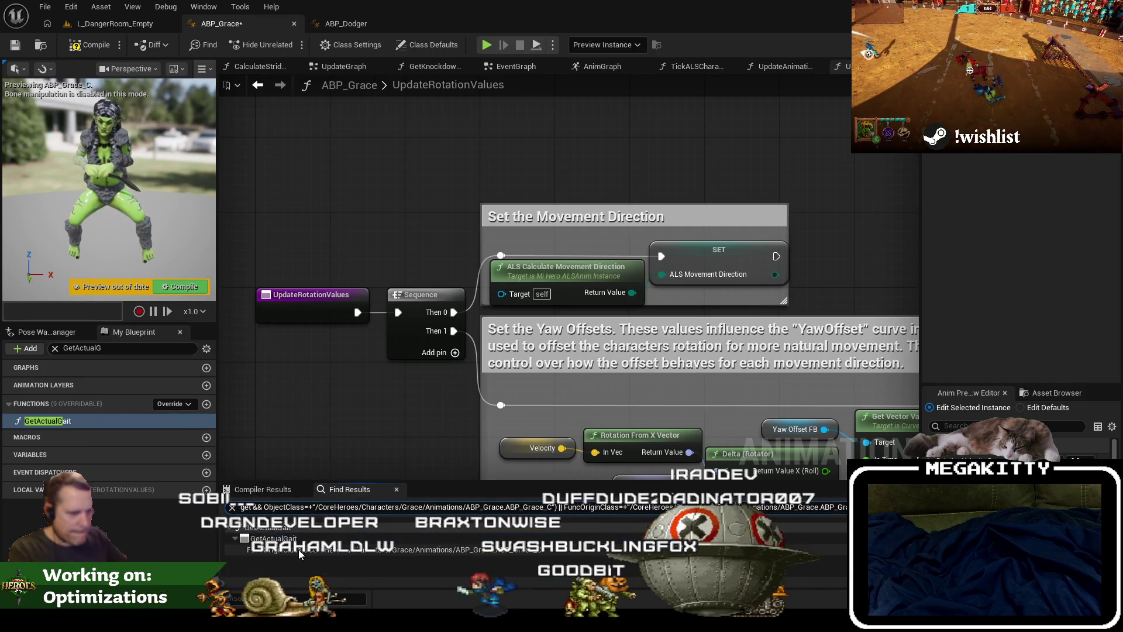
{"action": "key", "text": "Delete"}
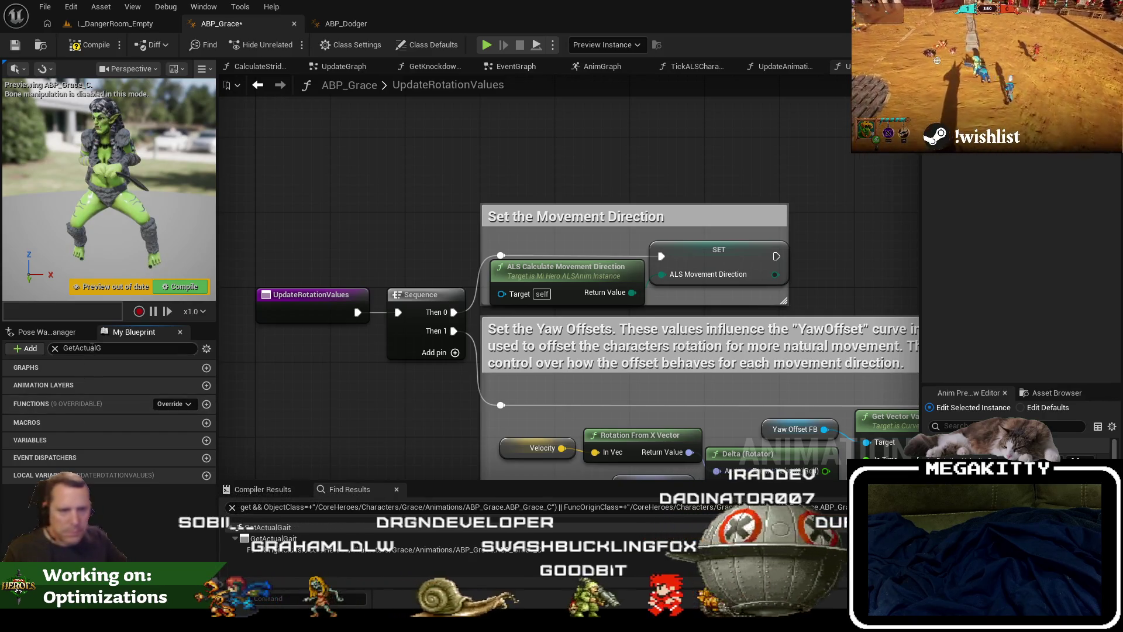
Check GetTargetMovementSettings' references, delete it, and compile and save the blueprint
{"action": "right_click", "coordinate": [100, 422]}
{"action": "mouse_move", "coordinate": [169, 489]}
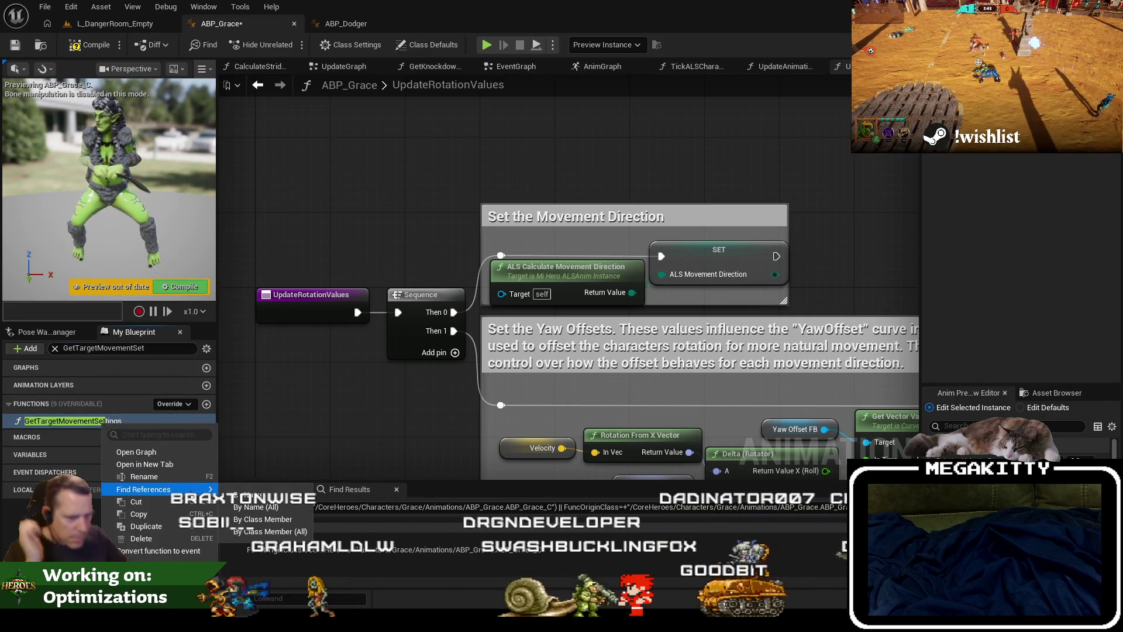
{"action": "left_click", "coordinate": [250, 520]}
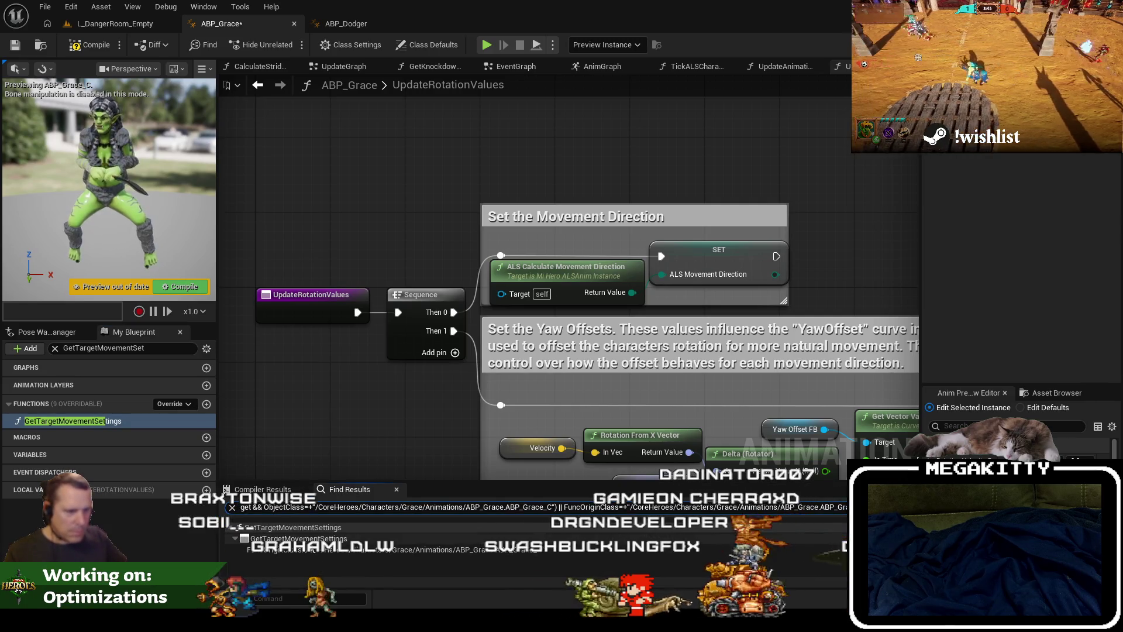
{"action": "key", "text": "Delete"}
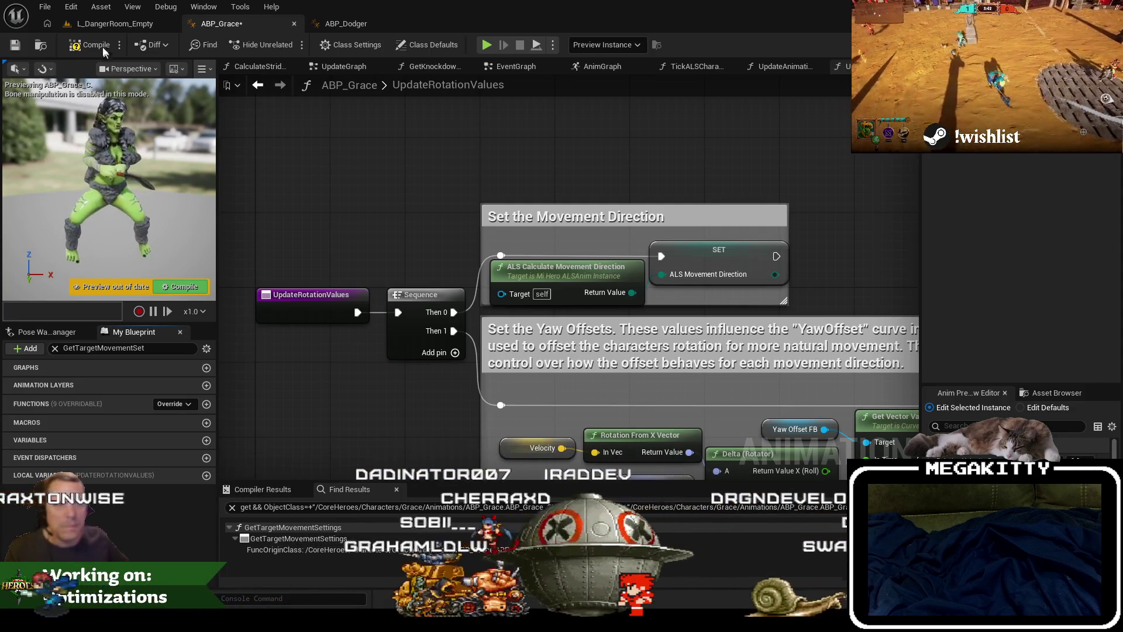
{"action": "left_click", "coordinate": [17, 48]}
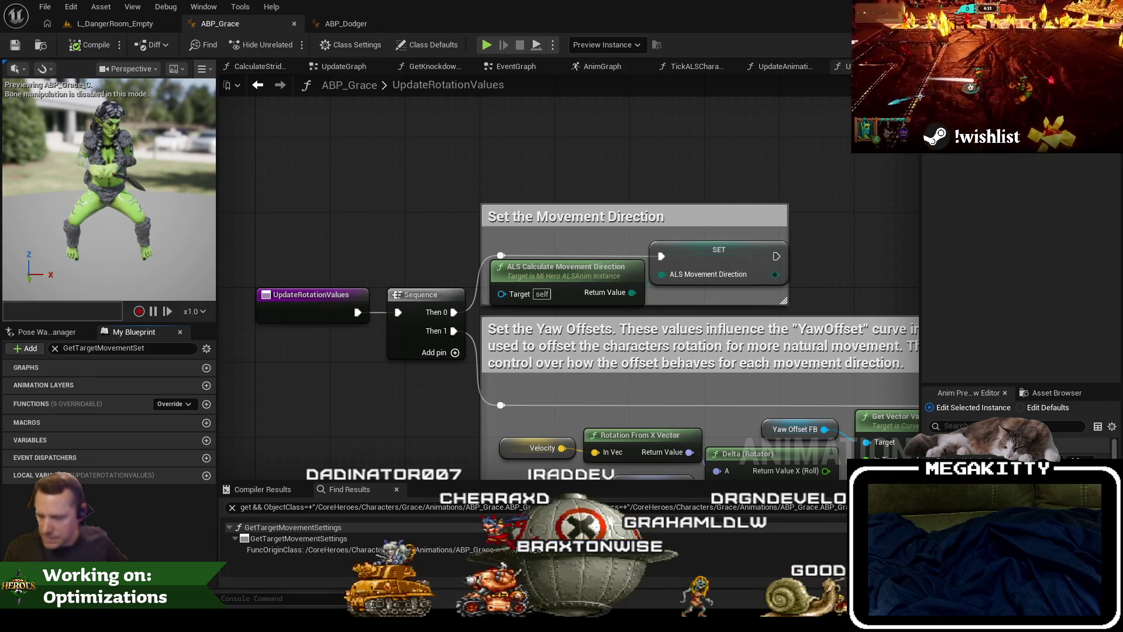
Search My Blueprint for the TargetRotation variable
{"action": "left_click", "coordinate": [117, 348]}
{"action": "type", "text": "nputYawOffsetInterpSpee"}
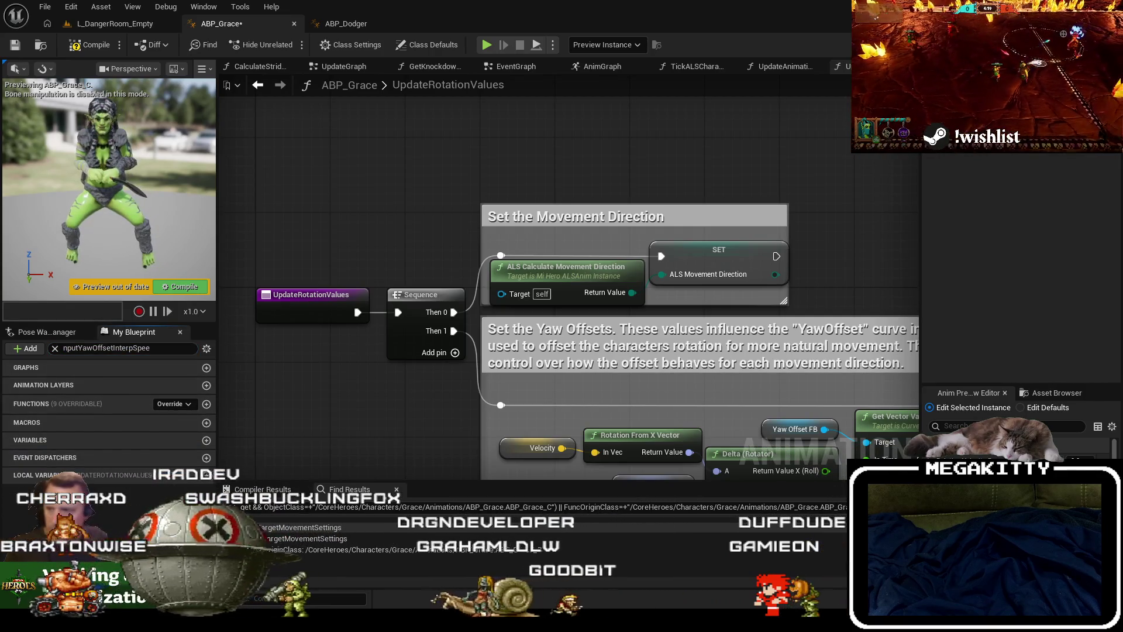
{"action": "key", "text": "ctrl+a"}
{"action": "type", "text": "TargetRotati"}
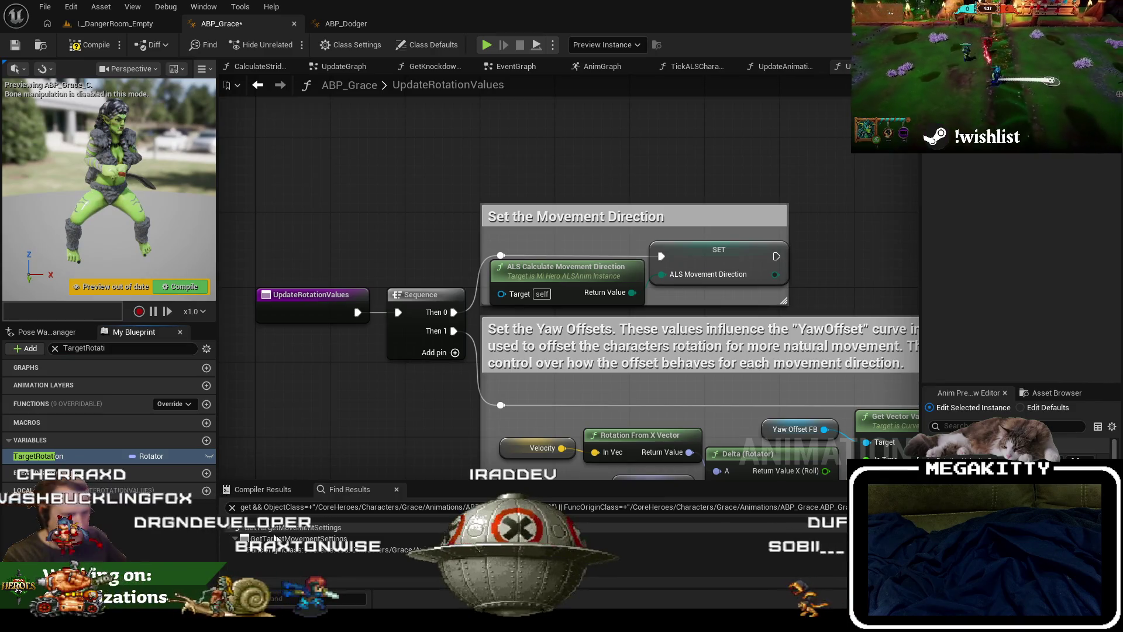
In SetActorLocationAndRotation(UpdateTarget), set ALS Target Rotation from New Rotation, replacing the old TargetRotation setter
{"action": "double_click", "coordinate": [316, 539]}
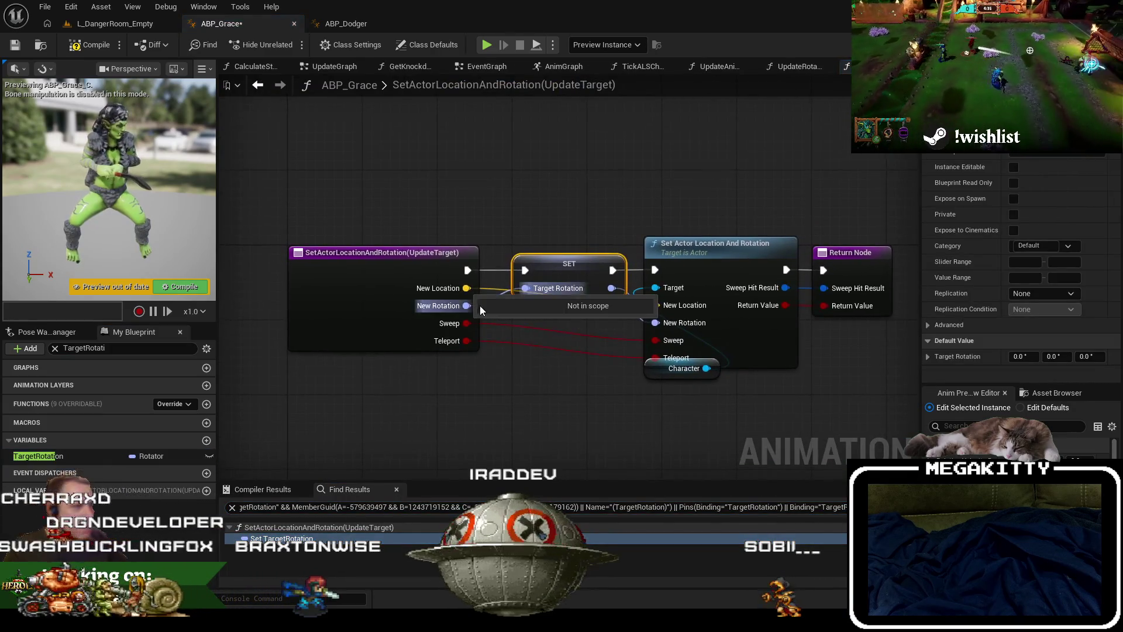
{"action": "left_click_drag", "start_coordinate": [467, 307], "coordinate": [500, 182]}
{"action": "type", "text": "set target rot"}
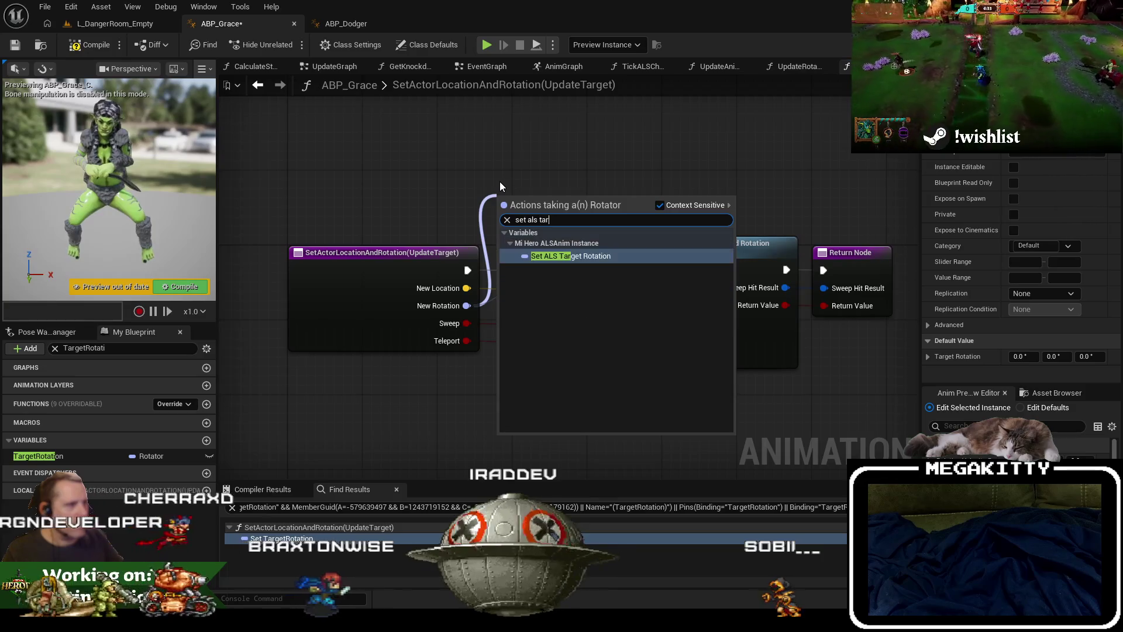
{"action": "key", "text": "Return"}
{"action": "mouse_move", "coordinate": [467, 269]}
{"action": "left_mouse_down"}
{"action": "mouse_move", "coordinate": [509, 246]}
{"action": "mouse_move", "coordinate": [507, 206]}
{"action": "left_mouse_up"}
{"action": "left_click", "coordinate": [612, 229]}
{"action": "left_click_drag", "start_coordinate": [611, 240], "coordinate": [655, 322]}
{"action": "left_click_drag", "start_coordinate": [649, 273], "coordinate": [655, 269]}
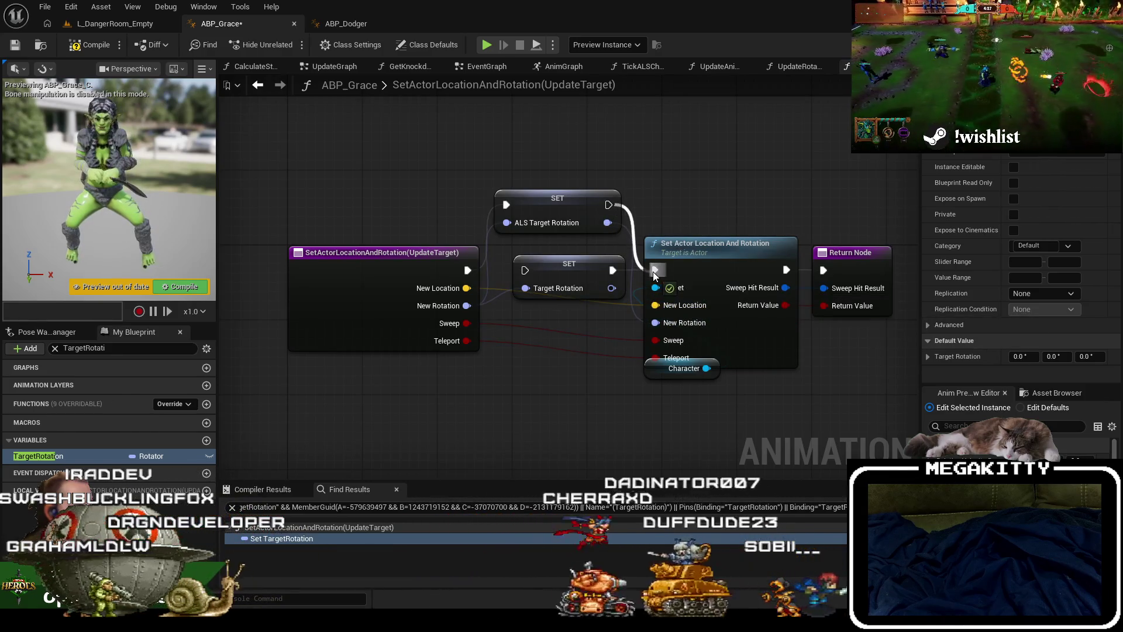
{"action": "key", "text": "Delete"}
{"action": "left_click_drag", "start_coordinate": [566, 209], "coordinate": [567, 272]}
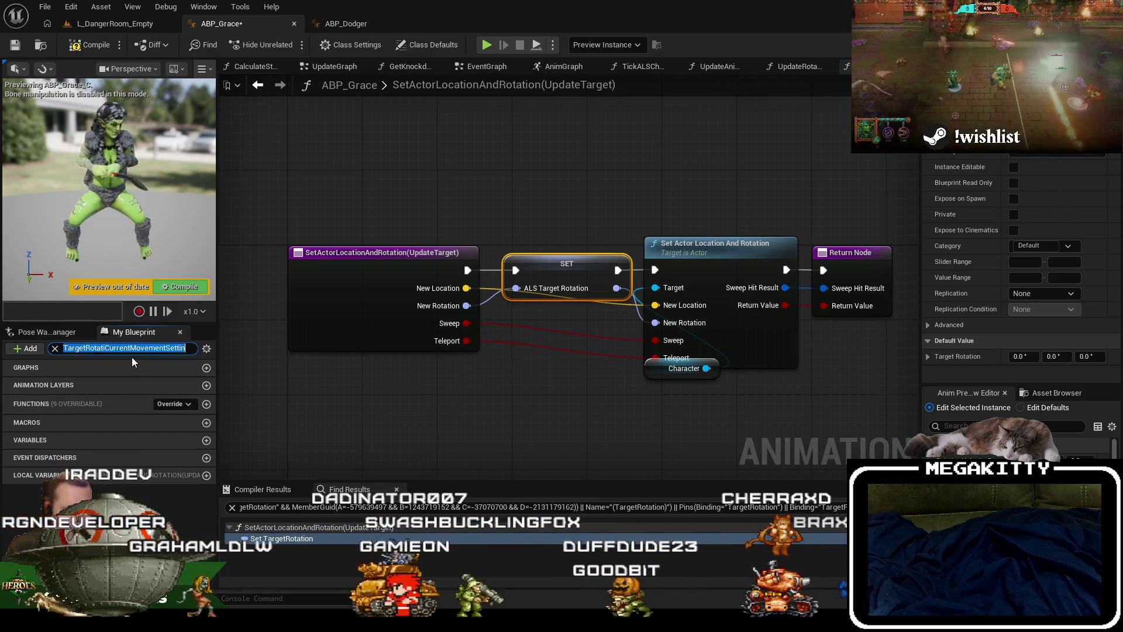
Delete the CurrentMovementSettings variable and find references to MovementData
{"action": "key", "text": "Delete"}
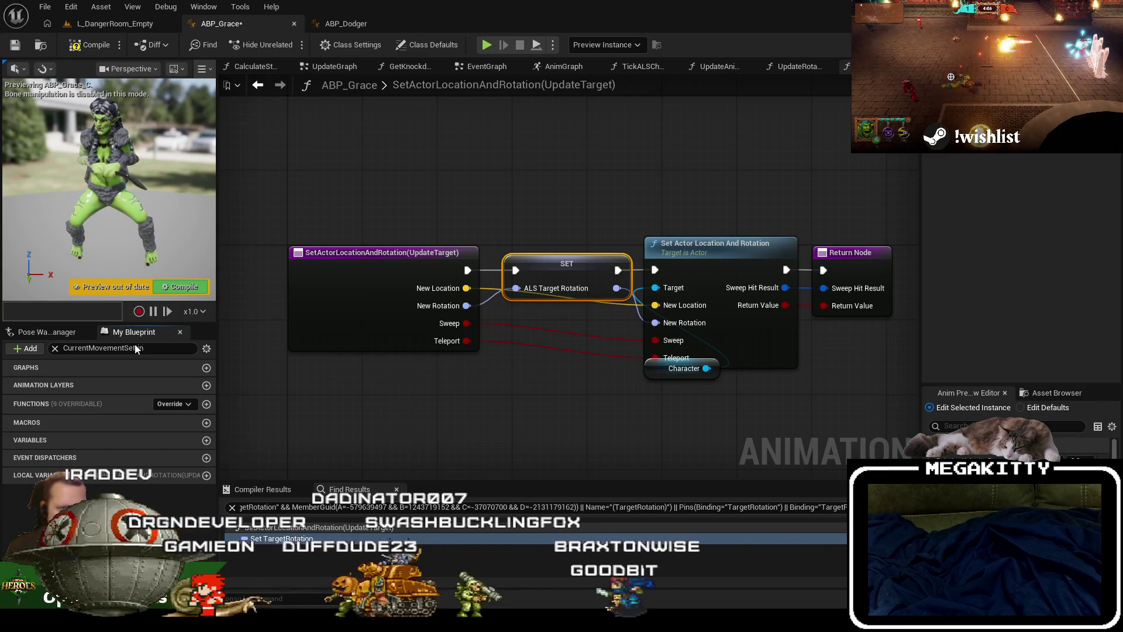
{"action": "type", "text": "MovementData"}
{"action": "right_click", "coordinate": [47, 458]}
{"action": "mouse_move", "coordinate": [117, 502]}
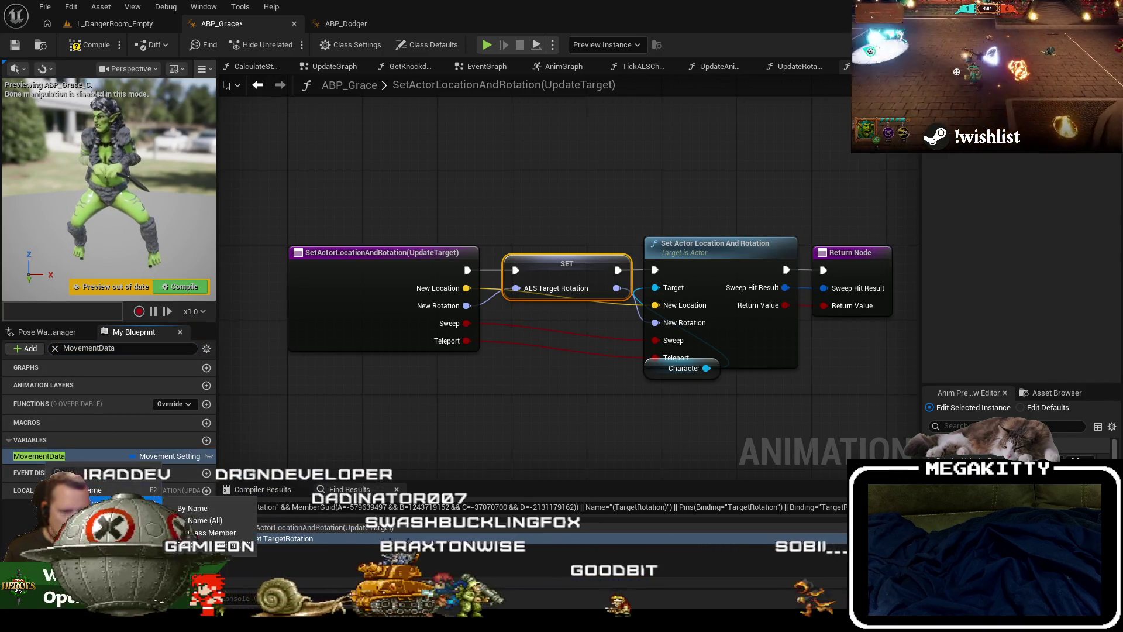
{"action": "left_click", "coordinate": [284, 550]}
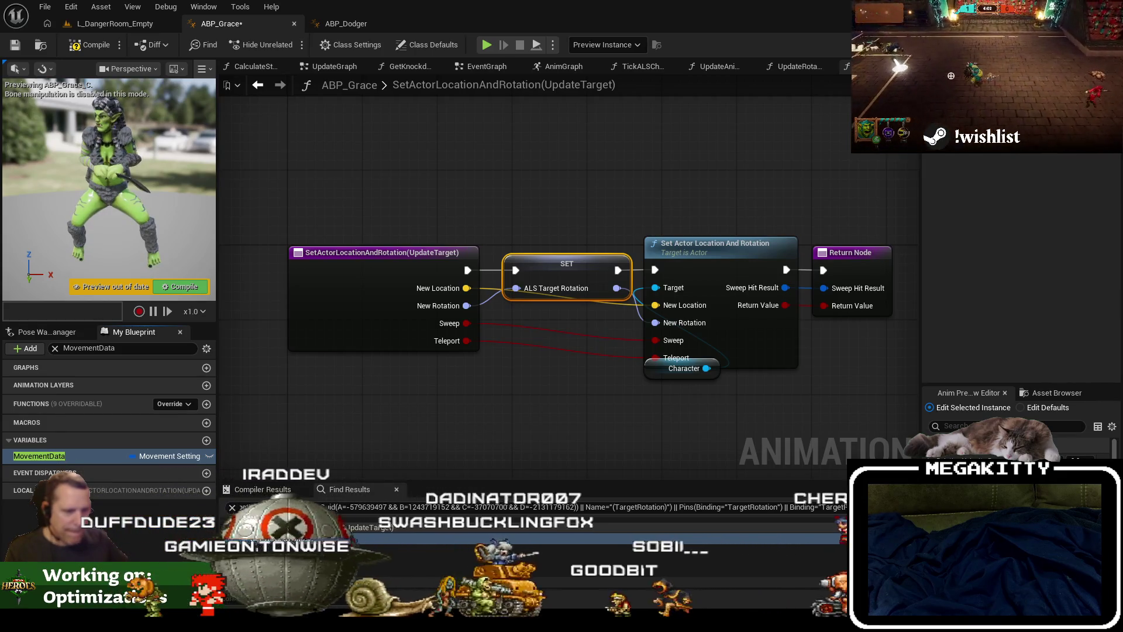
Find where MovementData is set and compare with ABP_Dodger's SetMovementModel function graph
{"action": "double_click", "coordinate": [275, 538]}
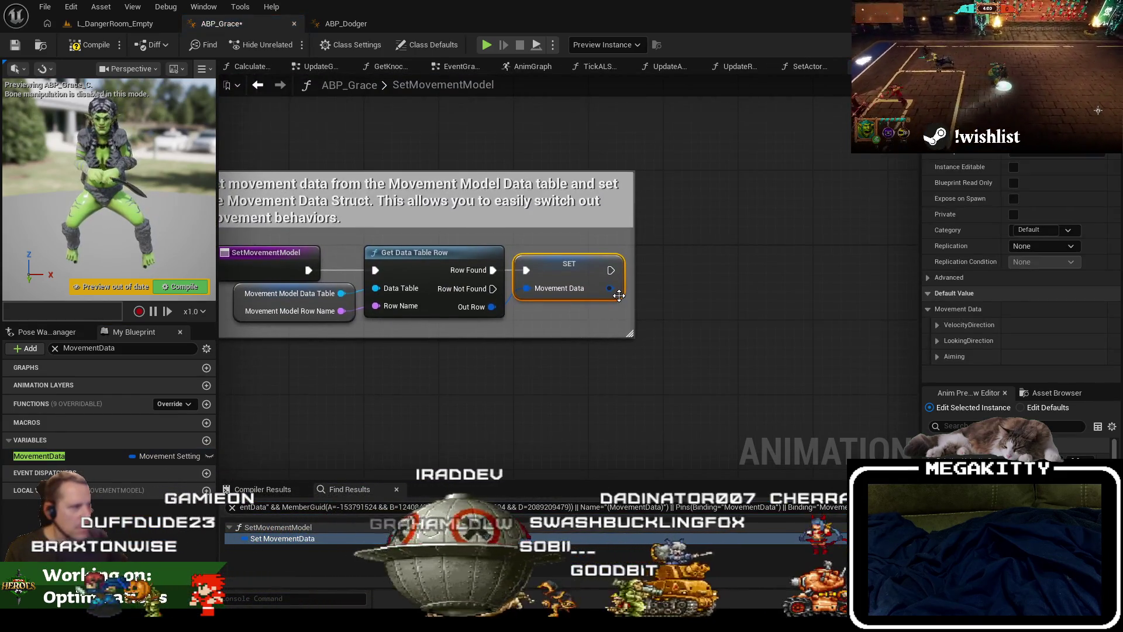
{"action": "left_click", "coordinate": [335, 27]}
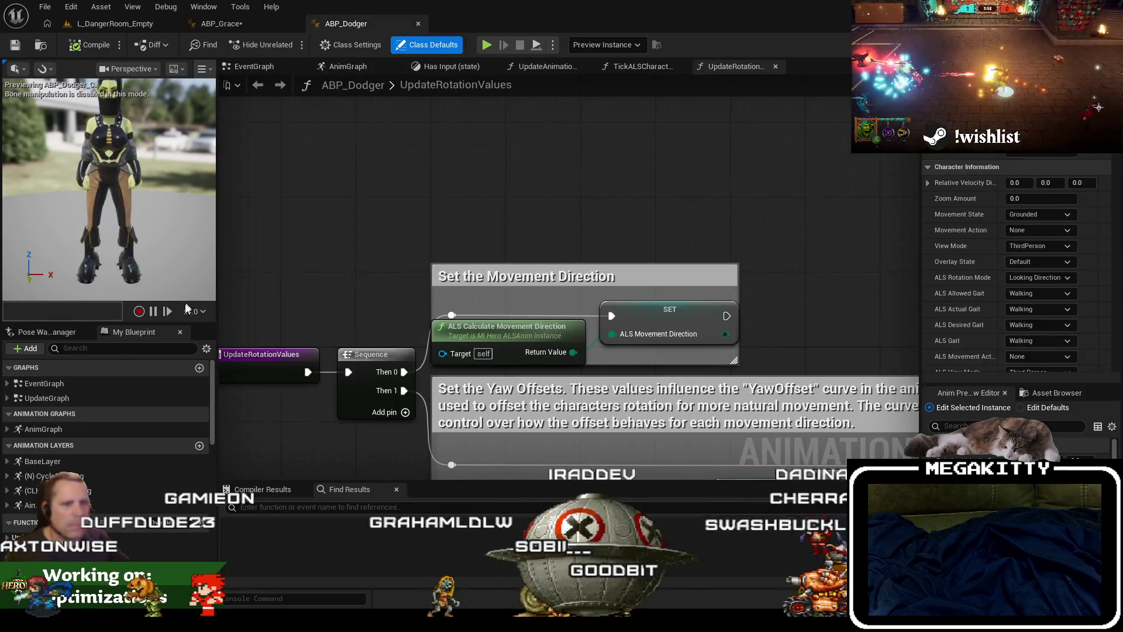
{"action": "type", "text": "s"}
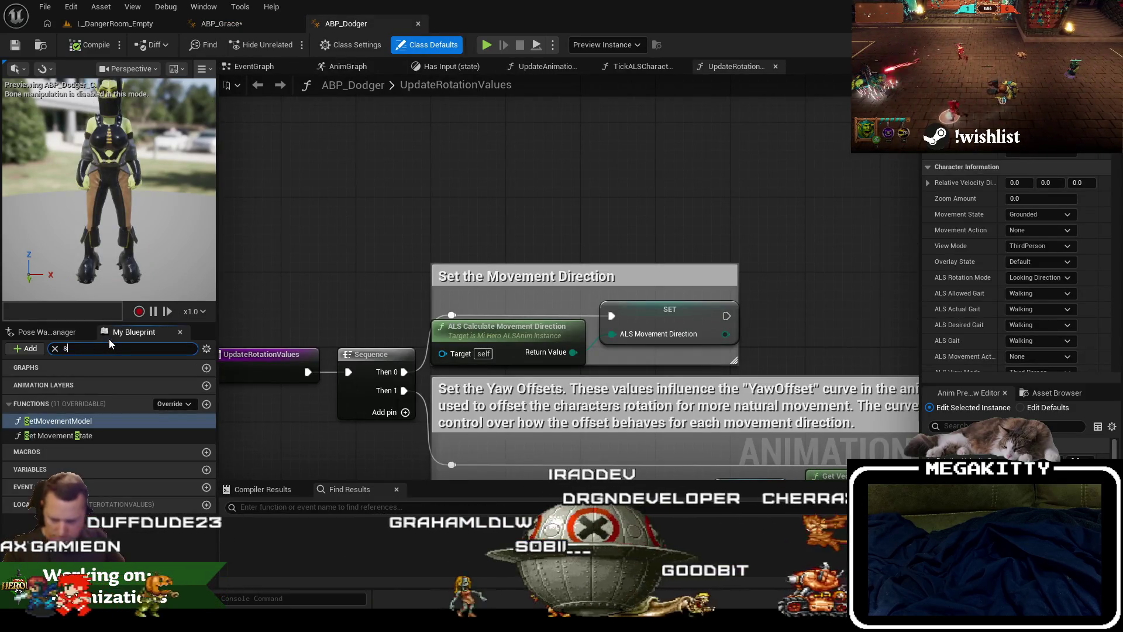
{"action": "type", "text": "etmovementd"}
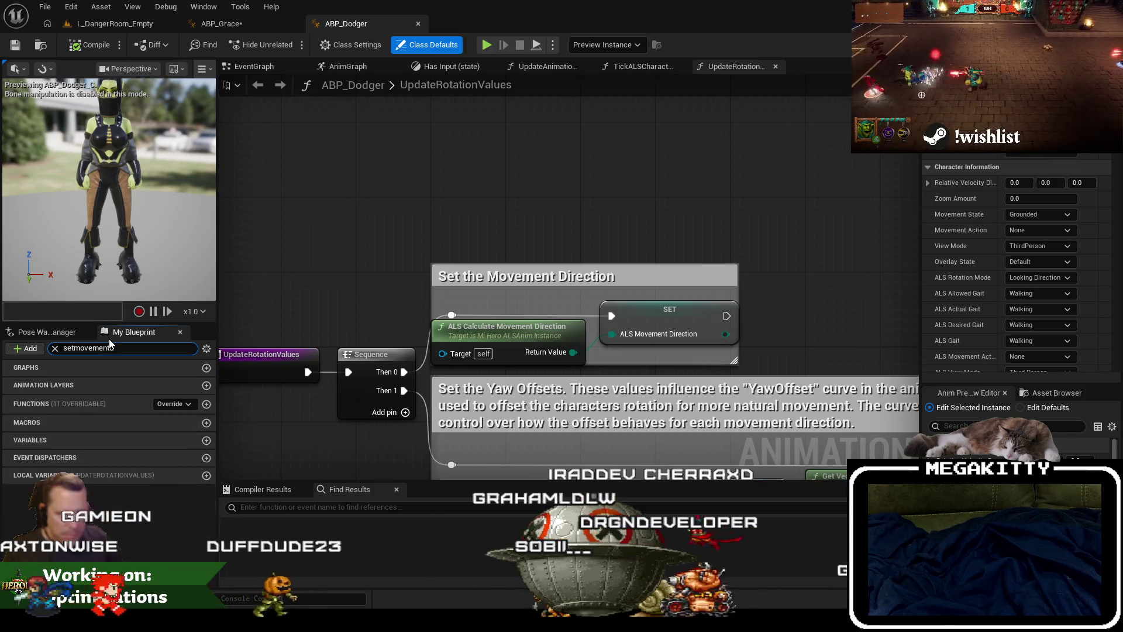
{"action": "key", "text": "BackSpace"}
{"action": "left_click", "coordinate": [94, 421]}
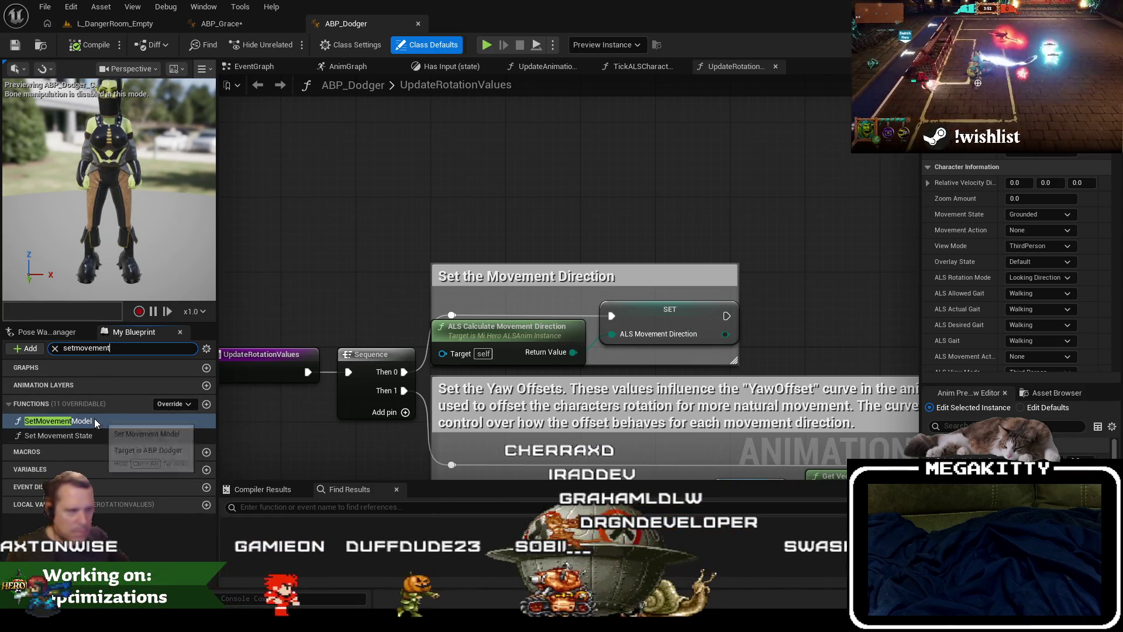
{"action": "double_click", "coordinate": [93, 421]}
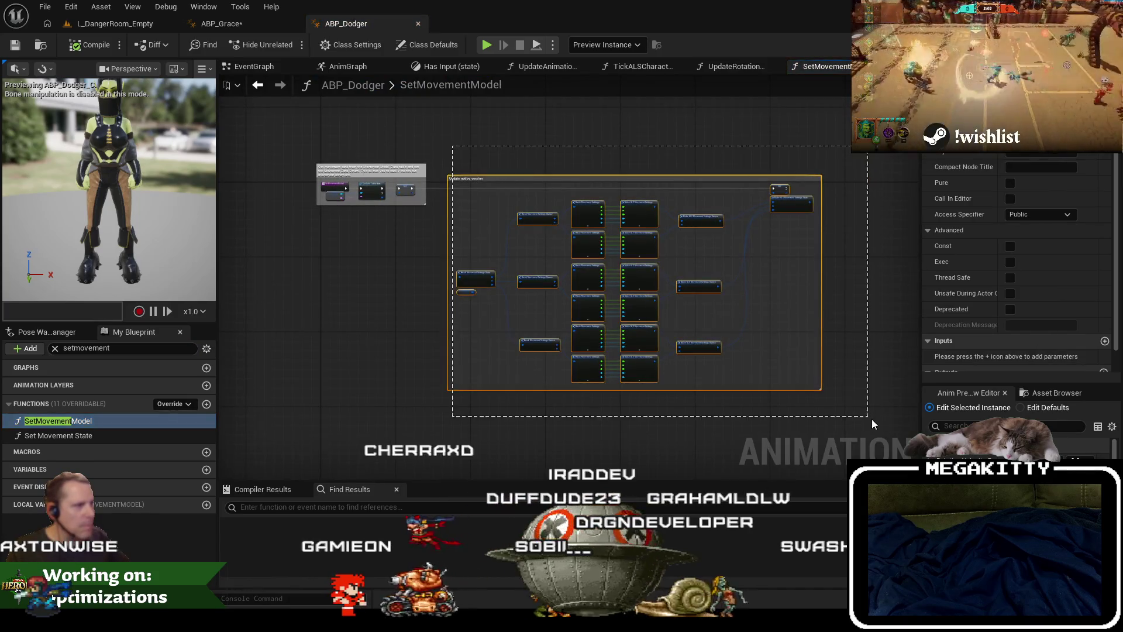
In ABP_Grace, shift the Update native version group left, wire the MovementData setter into it, and compile
{"action": "left_click", "coordinate": [239, 22]}
{"action": "scroll", "coordinate": [321, 146], "scroll_direction": "down", "scroll_amount": 5}
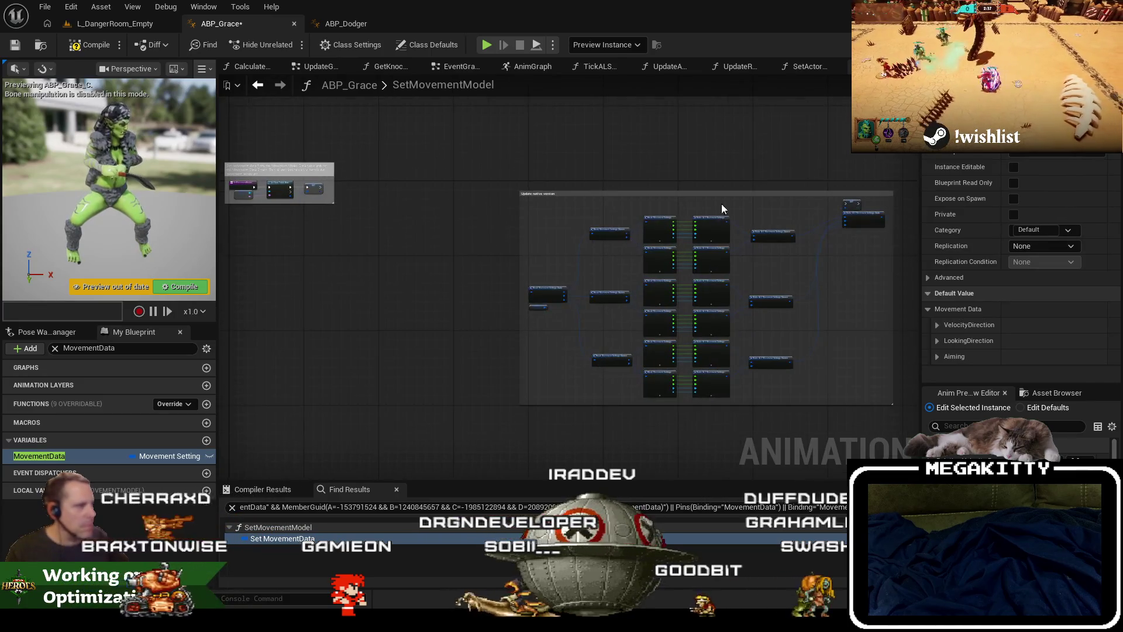
{"action": "left_click_drag", "start_coordinate": [538, 145], "coordinate": [862, 406]}
{"action": "mouse_move", "coordinate": [822, 223]}
{"action": "left_mouse_down"}
{"action": "mouse_move", "coordinate": [680, 213]}
{"action": "mouse_move", "coordinate": [662, 196]}
{"action": "left_mouse_up"}
{"action": "left_click", "coordinate": [661, 195]}
{"action": "scroll", "coordinate": [331, 177], "scroll_direction": "up", "scroll_amount": 3}
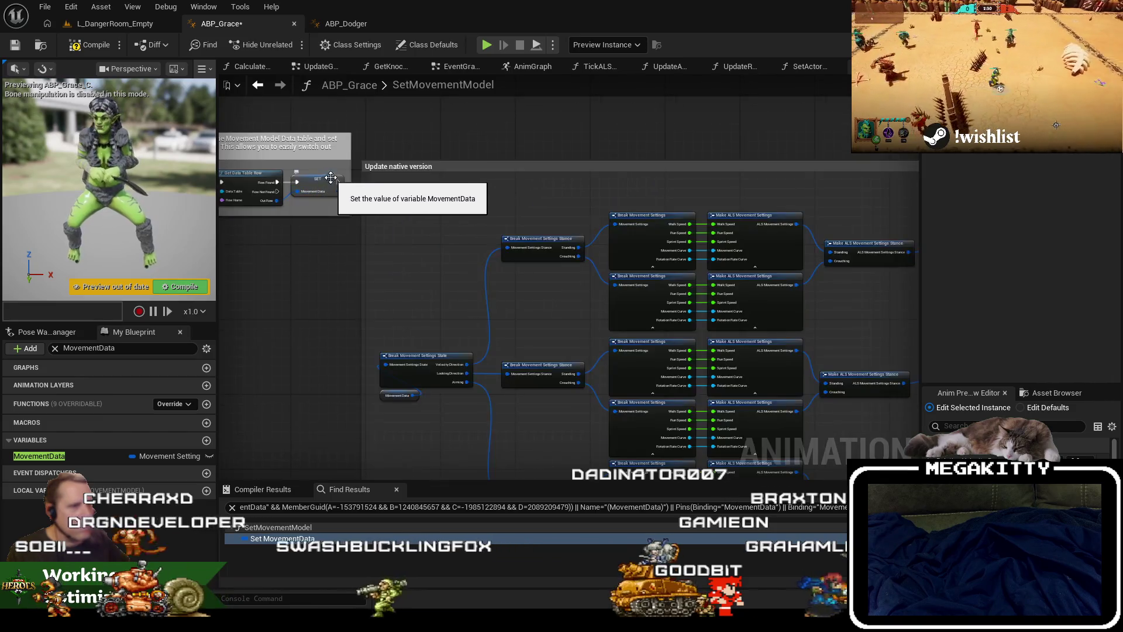
{"action": "mouse_move", "coordinate": [337, 185]}
{"action": "left_mouse_down"}
{"action": "mouse_move", "coordinate": [819, 181]}
{"action": "mouse_move", "coordinate": [802, 193]}
{"action": "mouse_move", "coordinate": [810, 187]}
{"action": "left_mouse_up"}
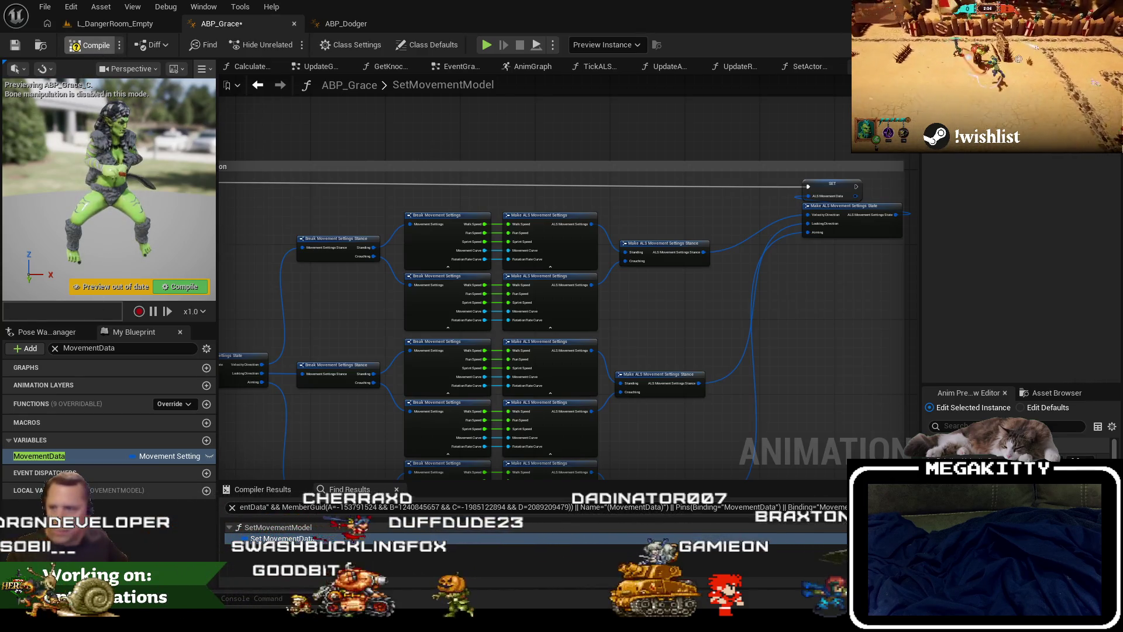
{"action": "left_click", "coordinate": [89, 45]}
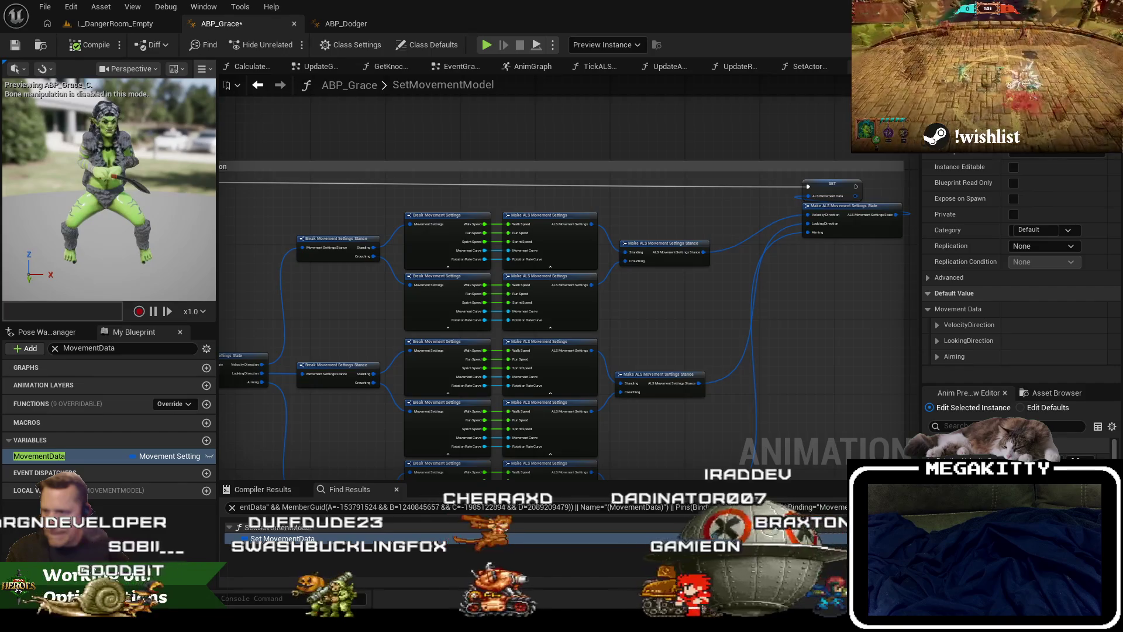
Find references to the Character variable and jump to where EventGraph sets it
{"action": "type", "text": "Characte"}
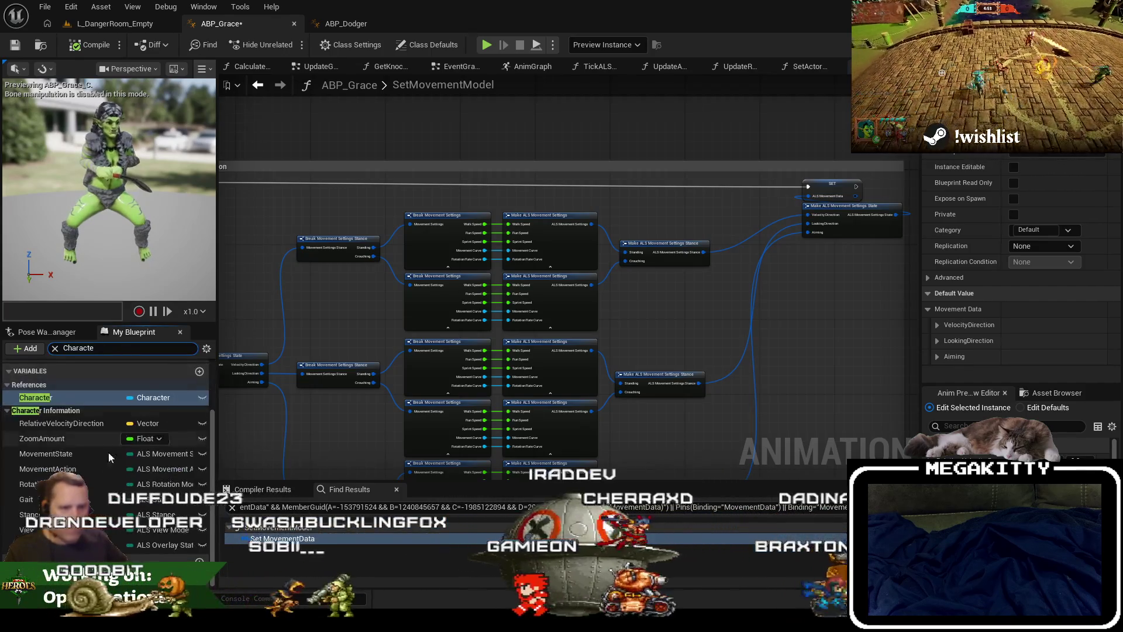
{"action": "right_click", "coordinate": [57, 397]}
{"action": "mouse_move", "coordinate": [166, 443]}
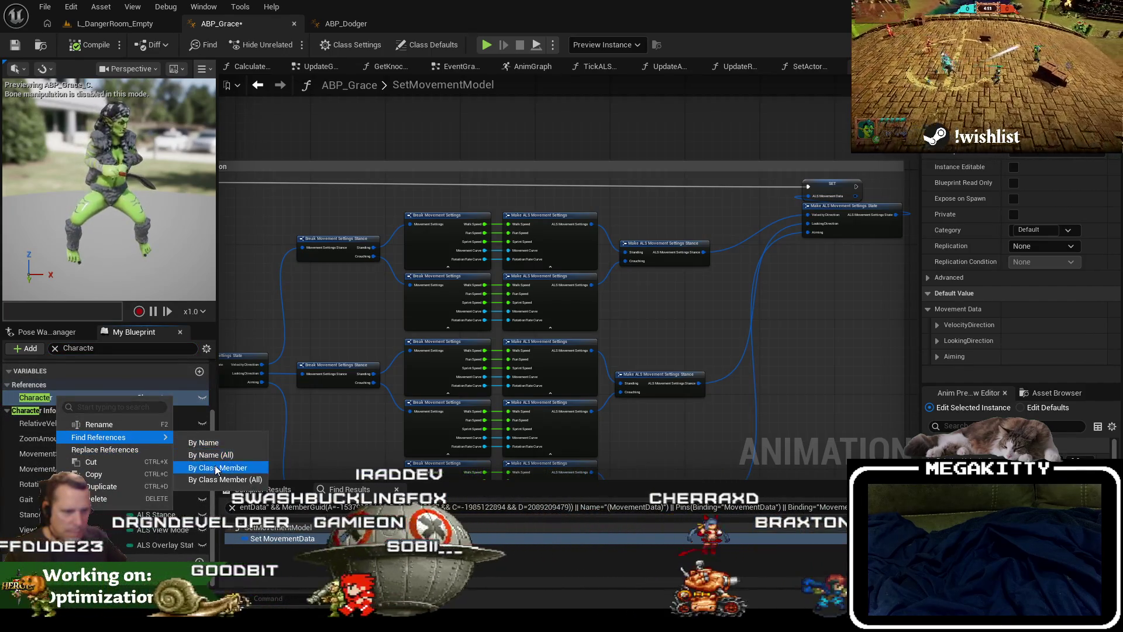
{"action": "left_click", "coordinate": [213, 467]}
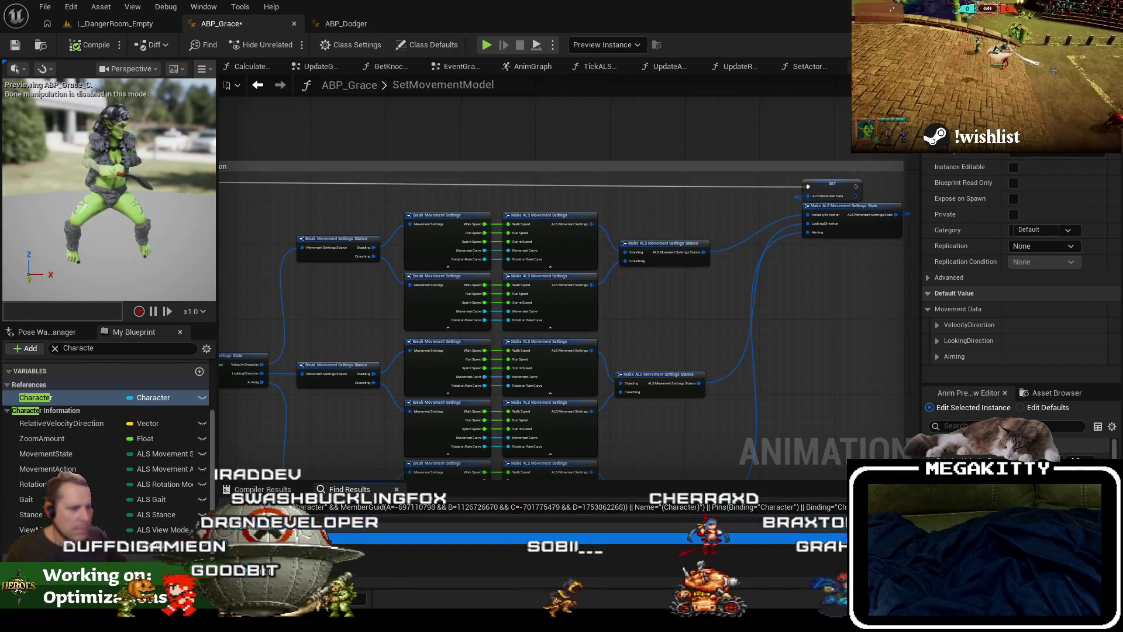
{"action": "left_click", "coordinate": [538, 530]}
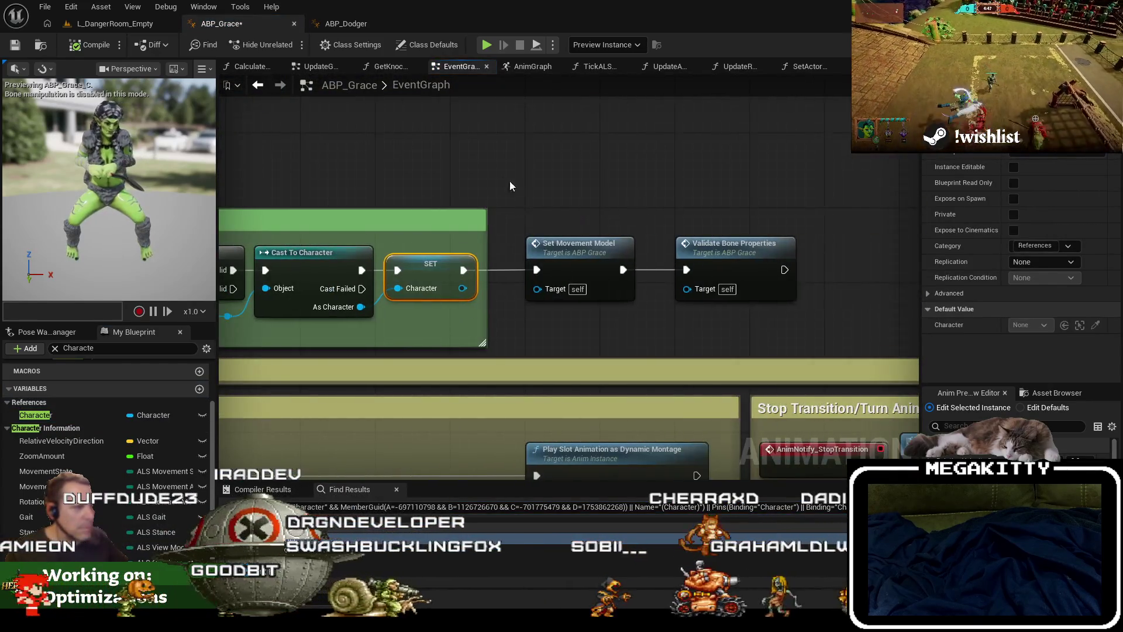
Insert a Set ALS Character node, fed by the cast Character, before Set Movement Model
{"action": "left_click_drag", "start_coordinate": [522, 189], "coordinate": [702, 263]}
{"action": "left_click_drag", "start_coordinate": [618, 252], "coordinate": [811, 255]}
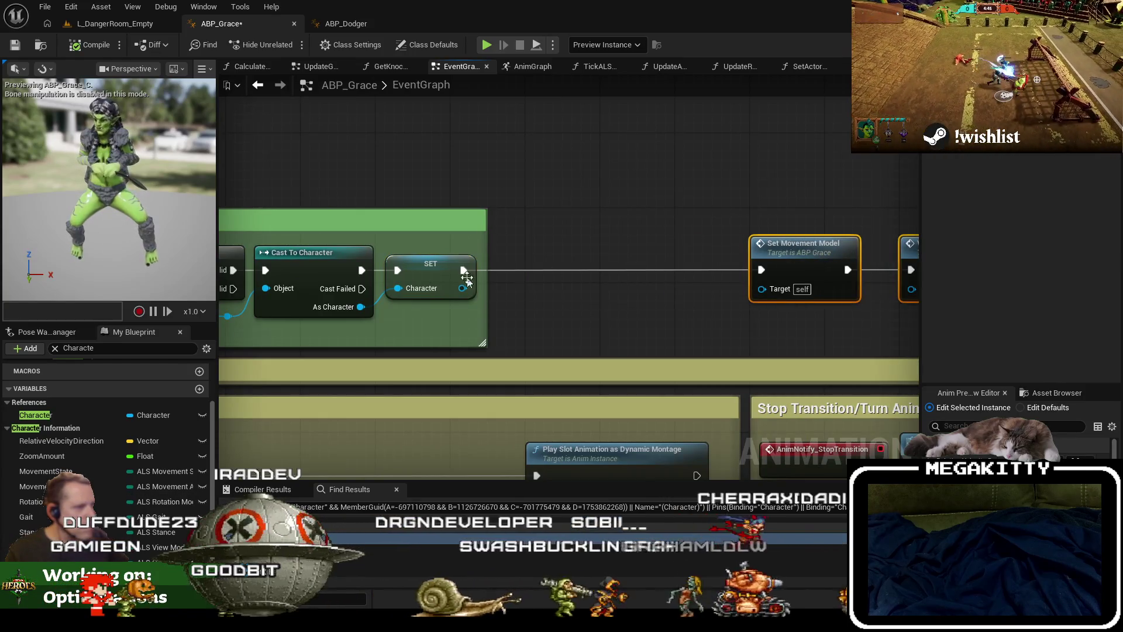
{"action": "left_click_drag", "start_coordinate": [463, 269], "coordinate": [561, 268]}
{"action": "type", "text": "set als char"}
{"action": "key", "text": "Return"}
{"action": "mouse_move", "coordinate": [460, 295]}
{"action": "left_mouse_down"}
{"action": "mouse_move", "coordinate": [560, 300]}
{"action": "mouse_move", "coordinate": [567, 265]}
{"action": "left_mouse_up"}
Widen the green comment box, move the two calls back beside the setters, and clear the variable search
{"action": "left_click_drag", "start_coordinate": [499, 314], "coordinate": [668, 310]}
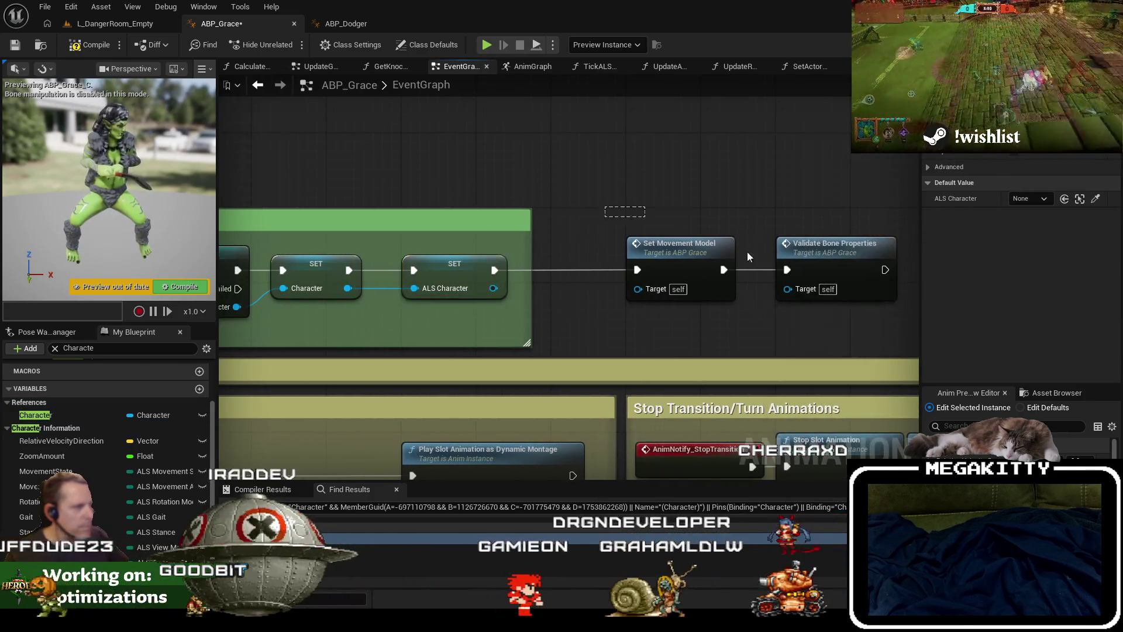
{"action": "mouse_move", "coordinate": [831, 310]}
{"action": "left_mouse_down"}
{"action": "mouse_move", "coordinate": [605, 256]}
{"action": "mouse_move", "coordinate": [532, 256]}
{"action": "left_mouse_up"}
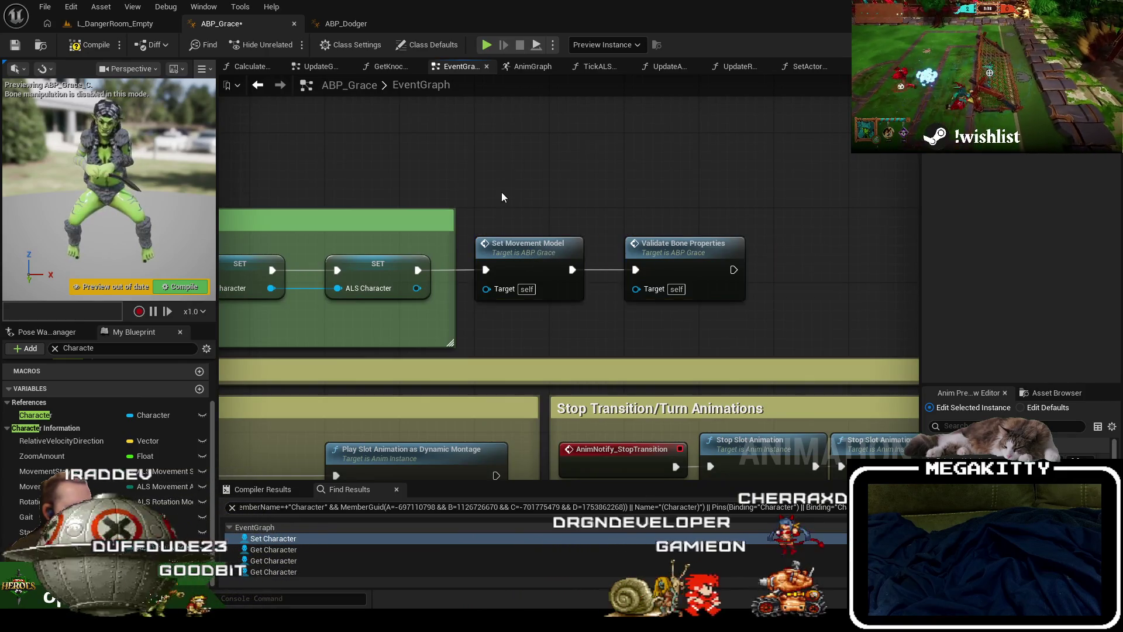
{"action": "left_click_drag", "start_coordinate": [498, 198], "coordinate": [647, 200]}
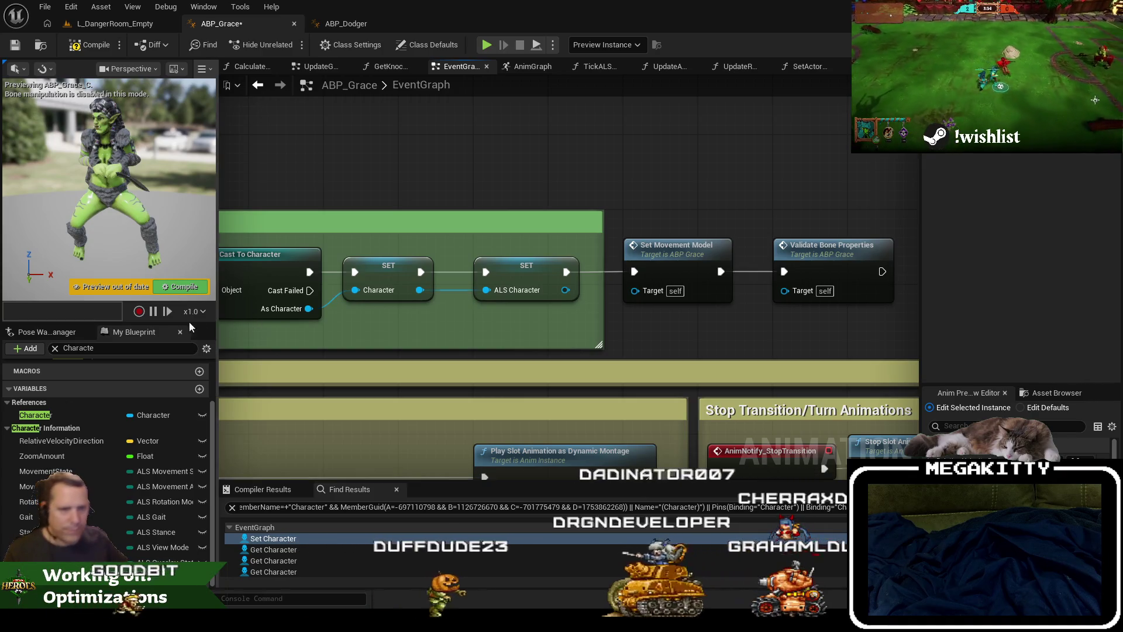
{"action": "left_click", "coordinate": [134, 347]}
{"action": "key", "text": "ctrl+a"}
Find references to DeltaTimeX and jump to its setter in UpdateGraph
{"action": "type", "text": "eltaTime"}
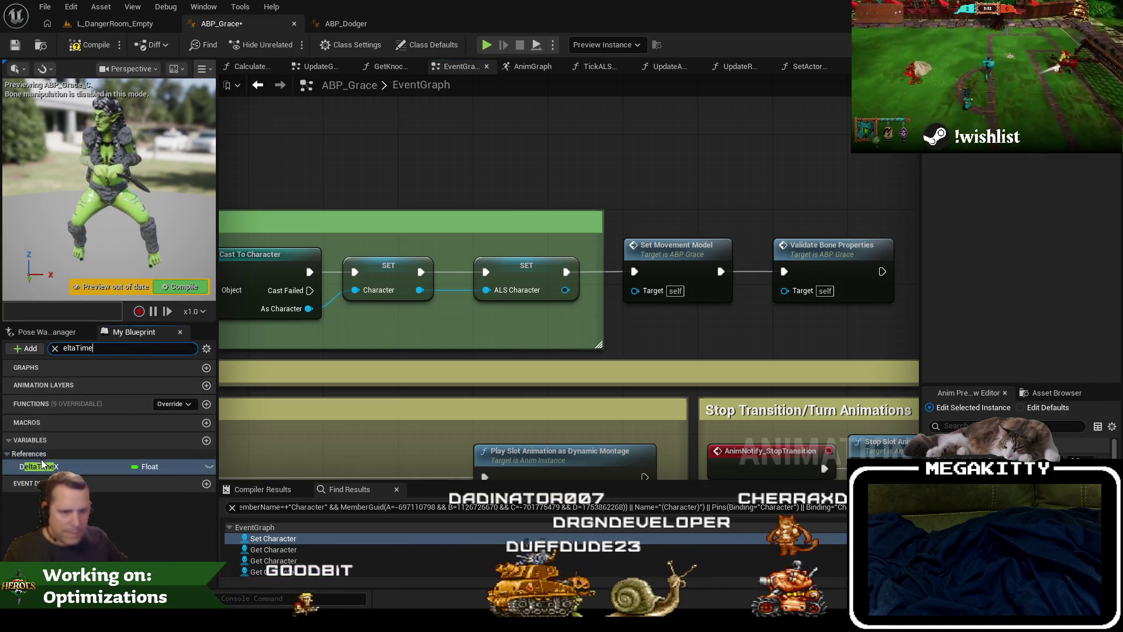
{"action": "right_click", "coordinate": [41, 466]}
{"action": "mouse_move", "coordinate": [108, 510]}
{"action": "left_click", "coordinate": [206, 538]}
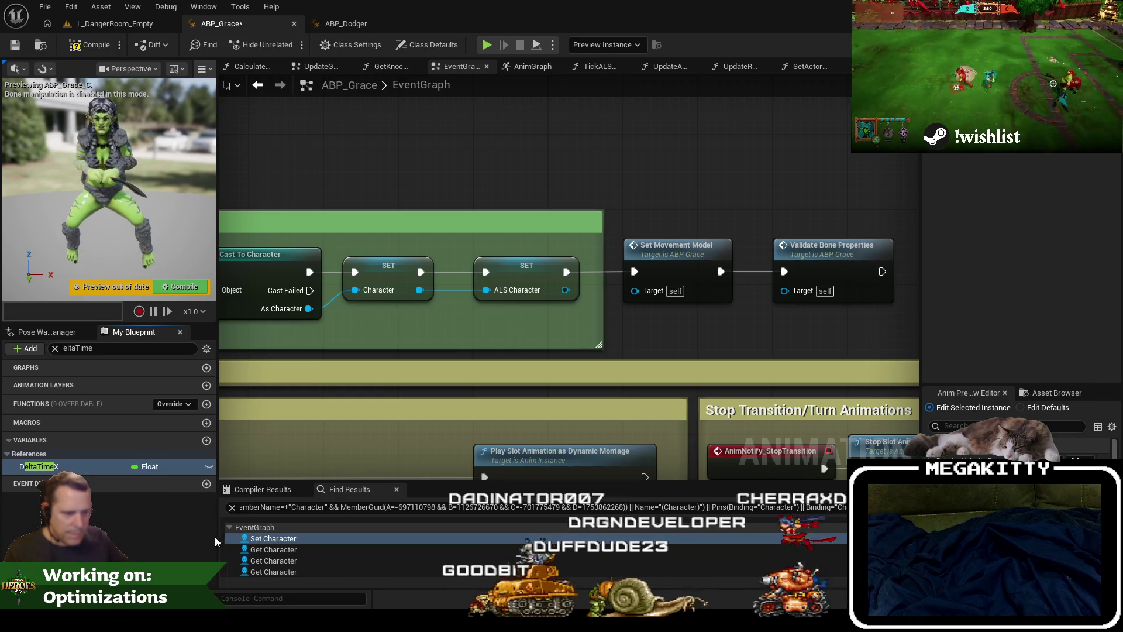
{"action": "double_click", "coordinate": [288, 539]}
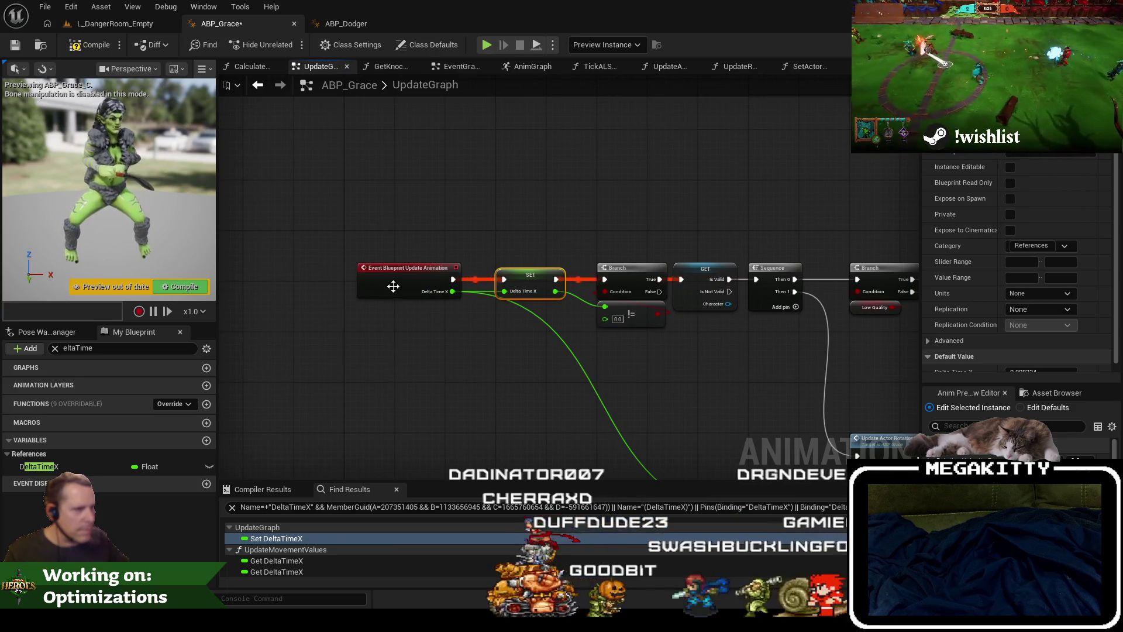
Add a Set ALS Delta Time X from the event's Delta Time X, chain it before DeltaTimeX, and save
{"action": "left_click_drag", "start_coordinate": [467, 319], "coordinate": [574, 334]}
{"action": "left_click_drag", "start_coordinate": [506, 283], "coordinate": [373, 283]}
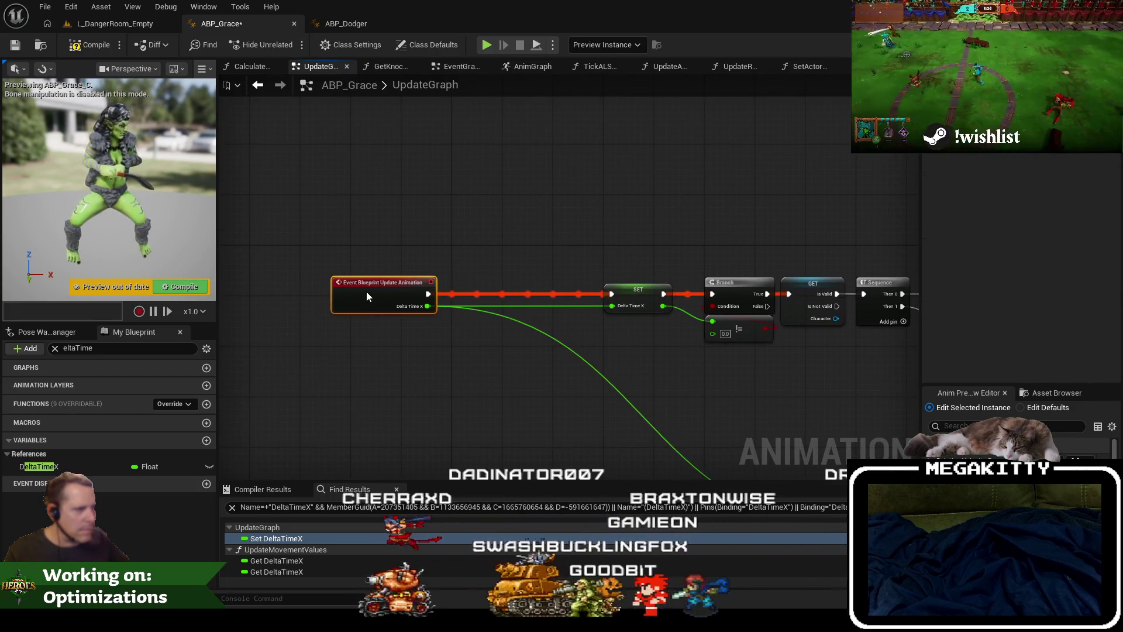
{"action": "left_click_drag", "start_coordinate": [428, 306], "coordinate": [493, 288]}
{"action": "type", "text": "set "}
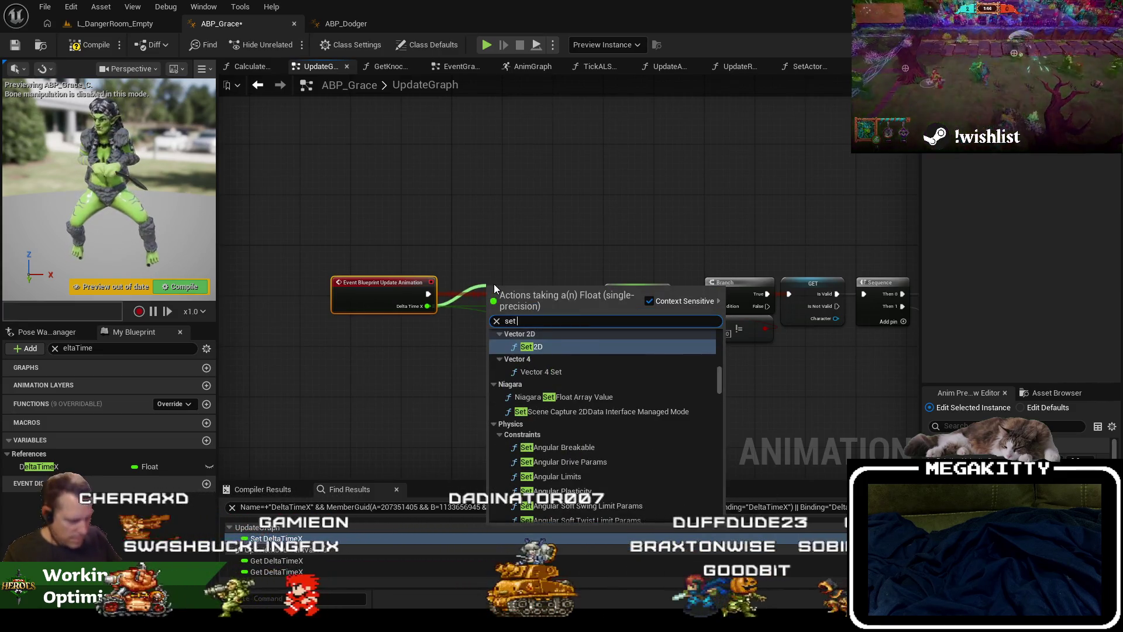
{"action": "type", "text": "delta"}
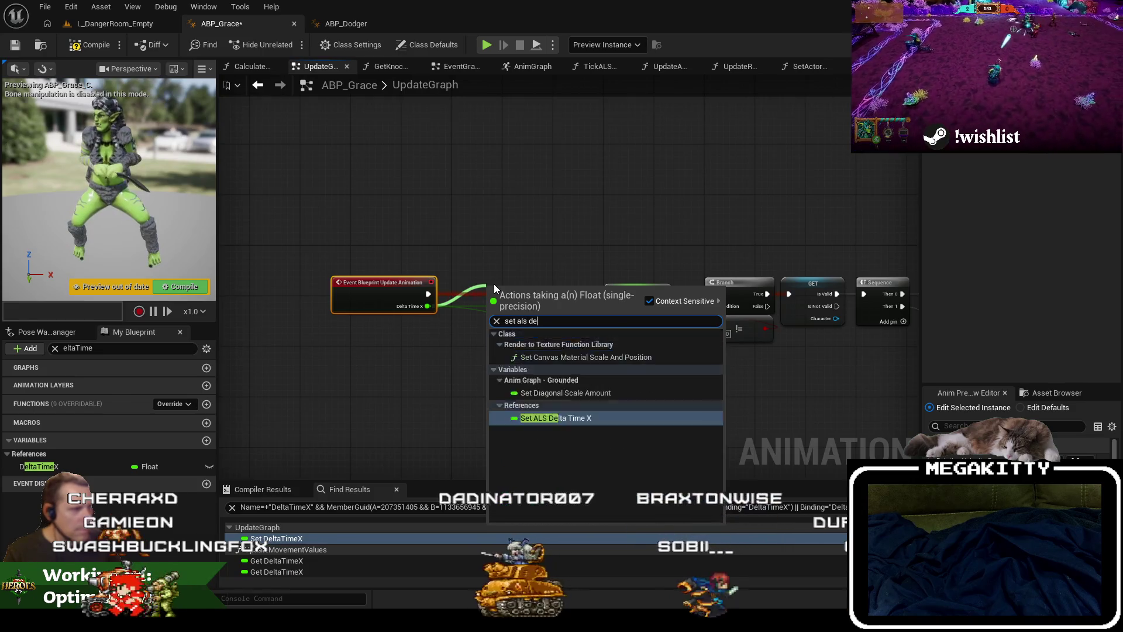
{"action": "key", "text": "Return"}
{"action": "scroll", "coordinate": [477, 284], "scroll_direction": "up", "scroll_amount": 2}
{"action": "left_click_drag", "start_coordinate": [401, 301], "coordinate": [498, 302]}
{"action": "left_click_drag", "start_coordinate": [591, 302], "coordinate": [676, 301]}
{"action": "left_click_drag", "start_coordinate": [533, 316], "coordinate": [623, 320]}
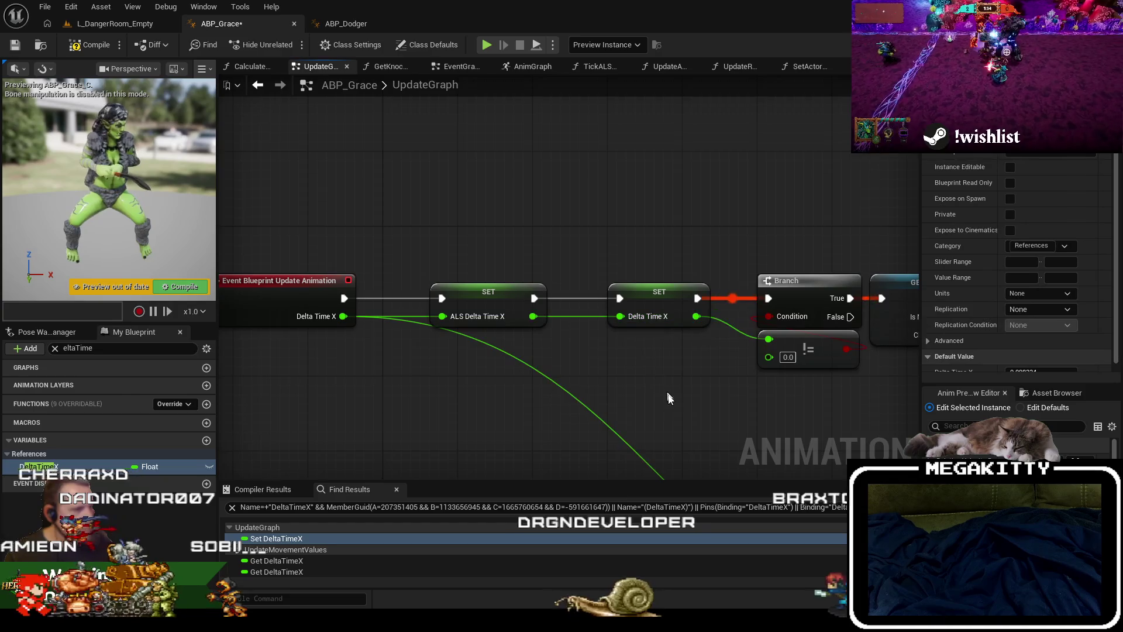
{"action": "scroll", "coordinate": [496, 357], "scroll_direction": "down", "scroll_amount": 3}
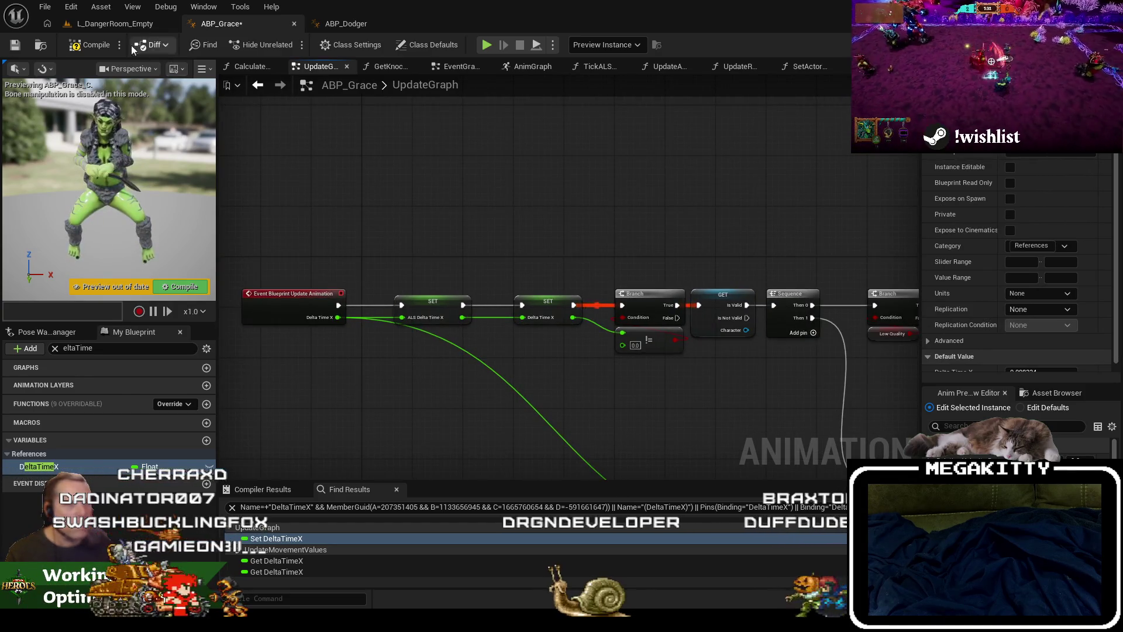
{"action": "left_click", "coordinate": [15, 45]}
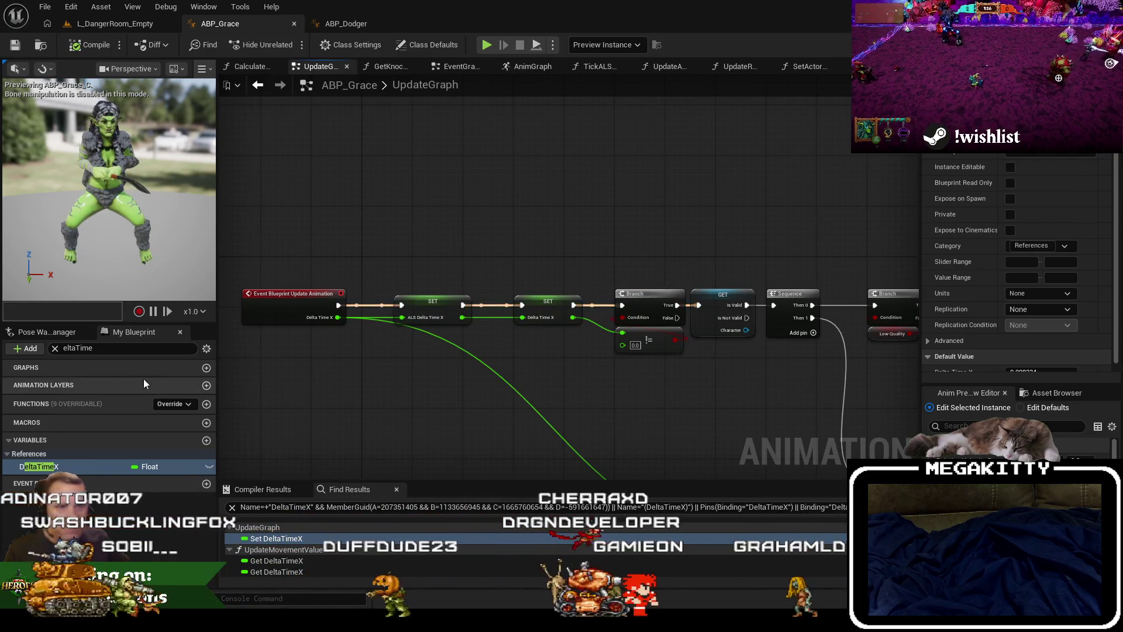
List all references to MovementDirection and open the Move B transition rule
{"action": "double_click", "coordinate": [78, 348]}
{"action": "type", "text": "MovementDirection"}
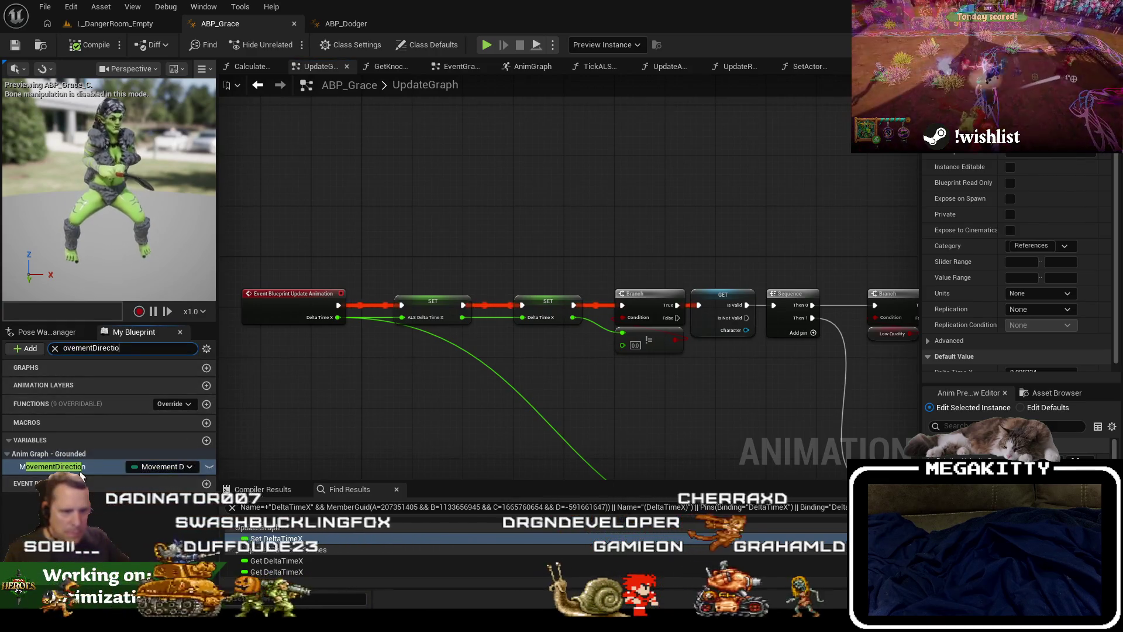
{"action": "right_click", "coordinate": [76, 467]}
{"action": "mouse_move", "coordinate": [149, 506]}
{"action": "left_click", "coordinate": [228, 540]}
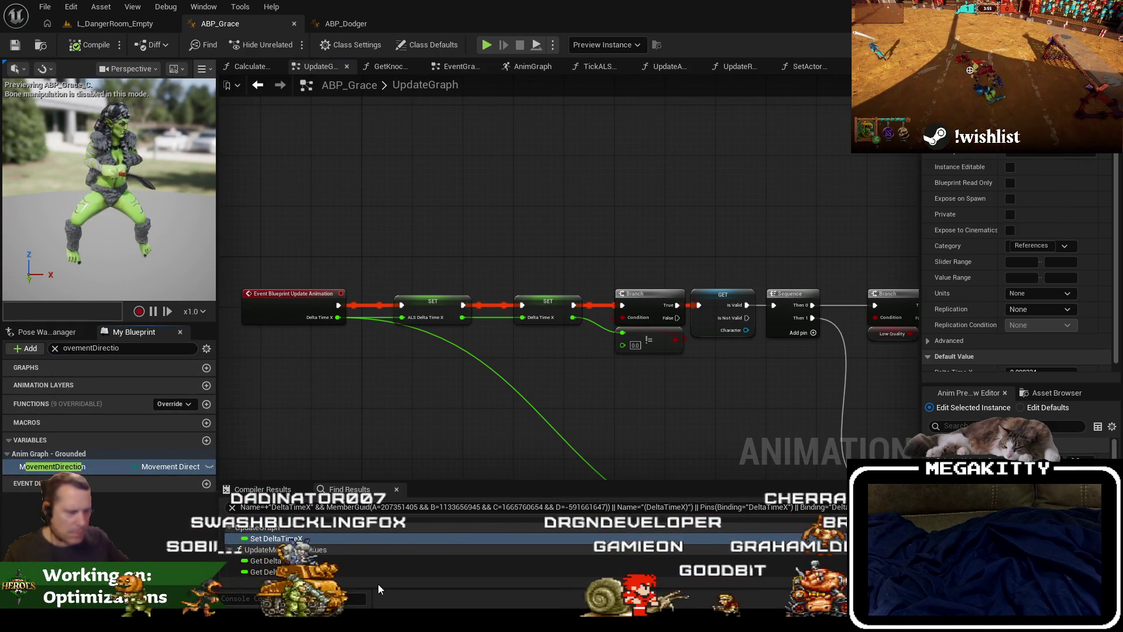
{"action": "left_click", "coordinate": [305, 539]}
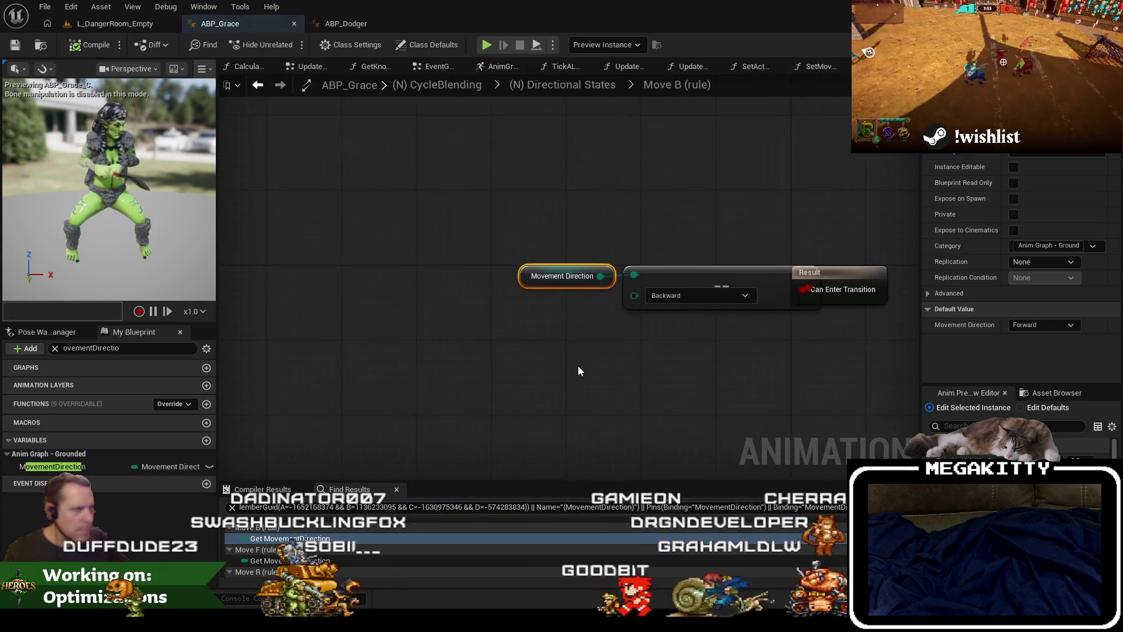
In Move B, replace the old direction check with ALS Movement Direction == Backward, then copy it
{"action": "right_click", "coordinate": [474, 360]}
{"action": "type", "text": "get als movement dire"}
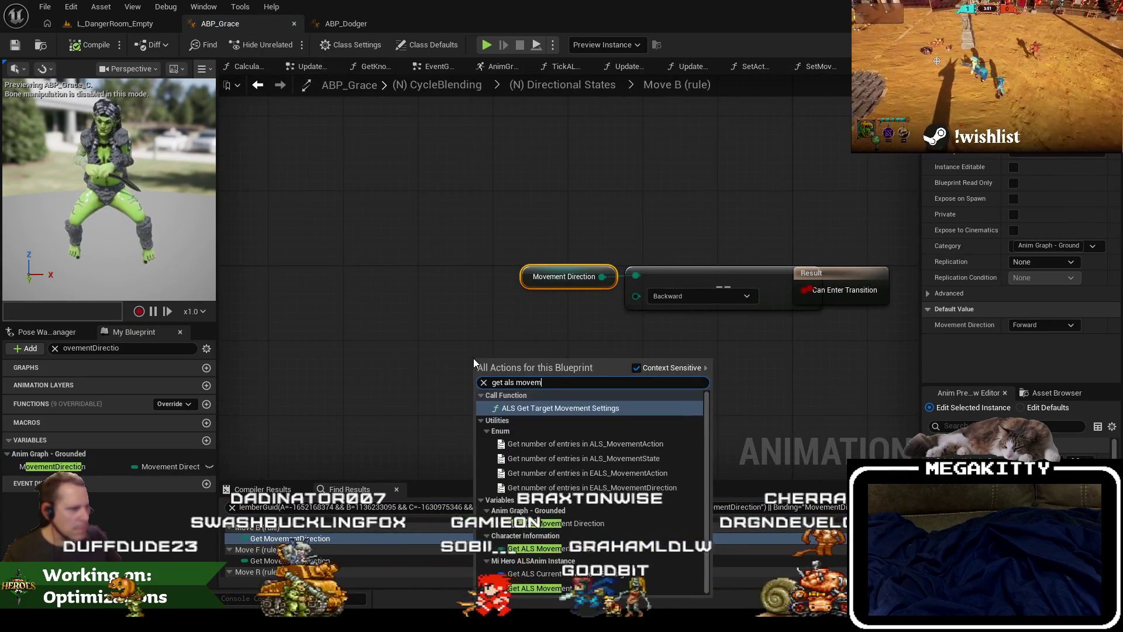
{"action": "key", "text": "Return"}
{"action": "left_click_drag", "start_coordinate": [561, 361], "coordinate": [595, 364]}
{"action": "left_click", "coordinate": [659, 433]}
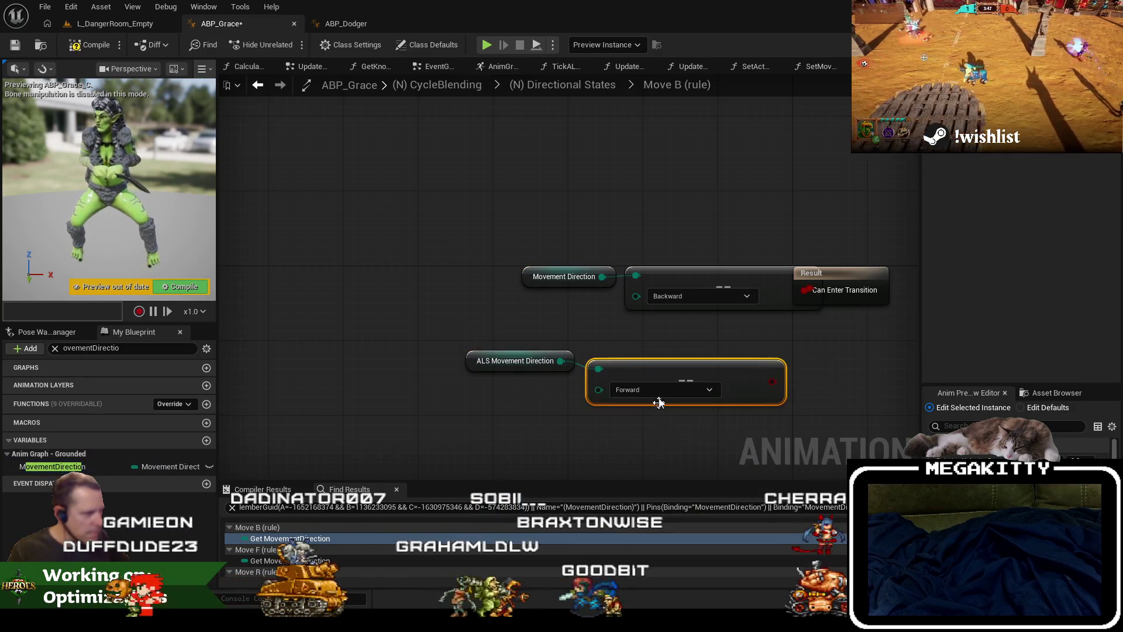
{"action": "left_click", "coordinate": [654, 392]}
{"action": "left_click", "coordinate": [637, 440]}
{"action": "mouse_move", "coordinate": [668, 381]}
{"action": "left_mouse_down"}
{"action": "mouse_move", "coordinate": [761, 351]}
{"action": "mouse_move", "coordinate": [733, 293]}
{"action": "mouse_move", "coordinate": [451, 233]}
{"action": "left_mouse_up"}
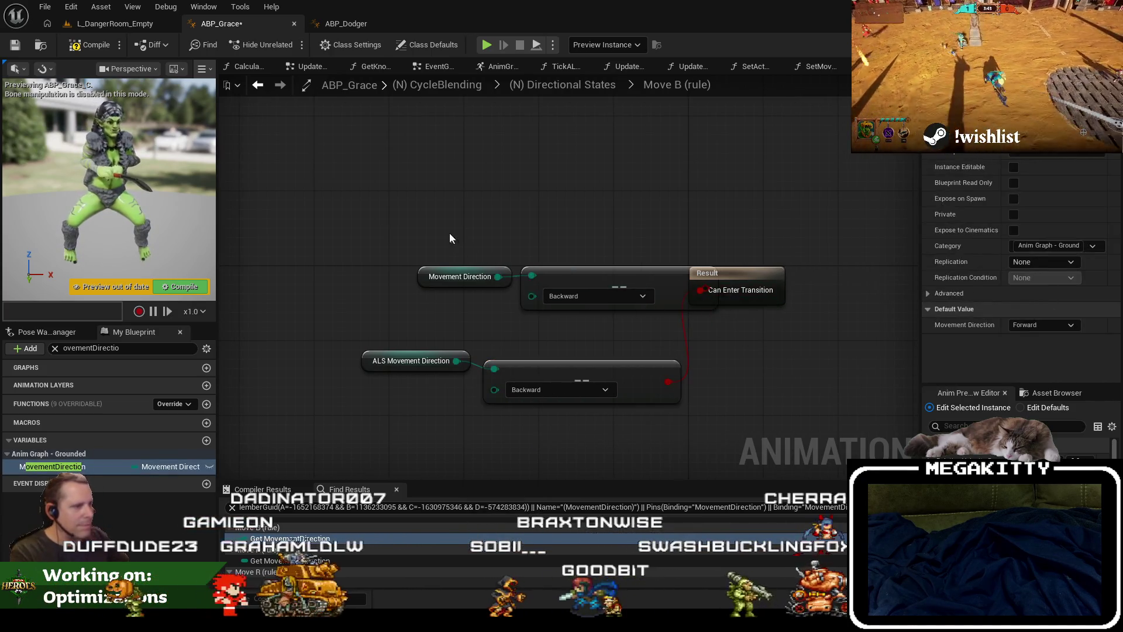
{"action": "key", "text": "Delete"}
{"action": "mouse_move", "coordinate": [601, 371]}
{"action": "left_mouse_down"}
{"action": "mouse_move", "coordinate": [588, 308]}
{"action": "mouse_move", "coordinate": [606, 299]}
{"action": "left_mouse_up"}
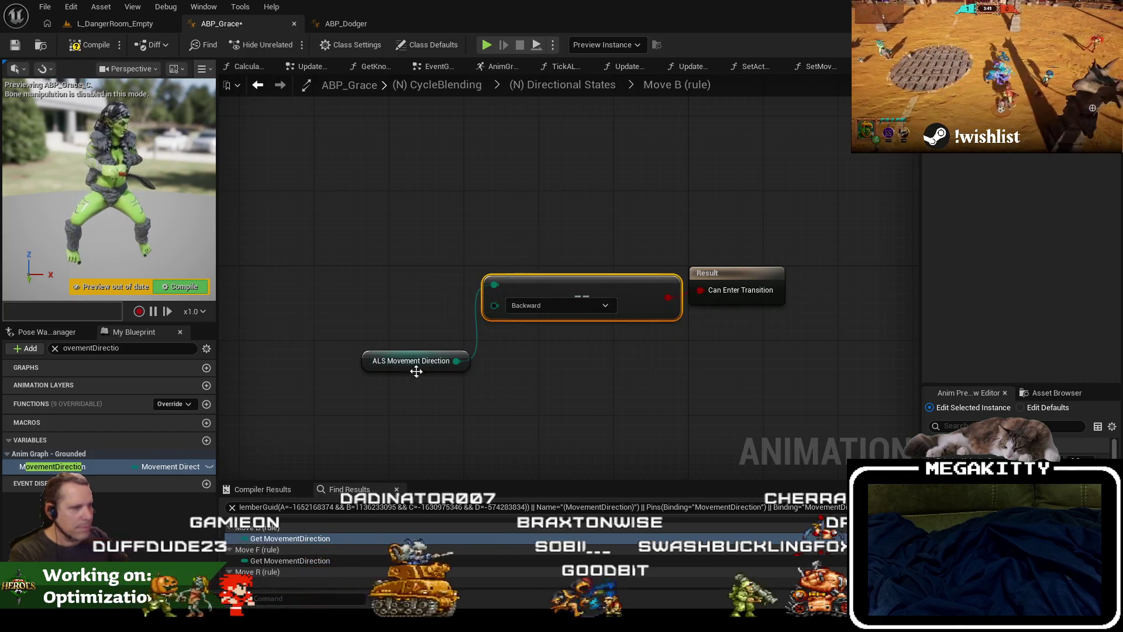
{"action": "left_click_drag", "start_coordinate": [420, 367], "coordinate": [419, 293]}
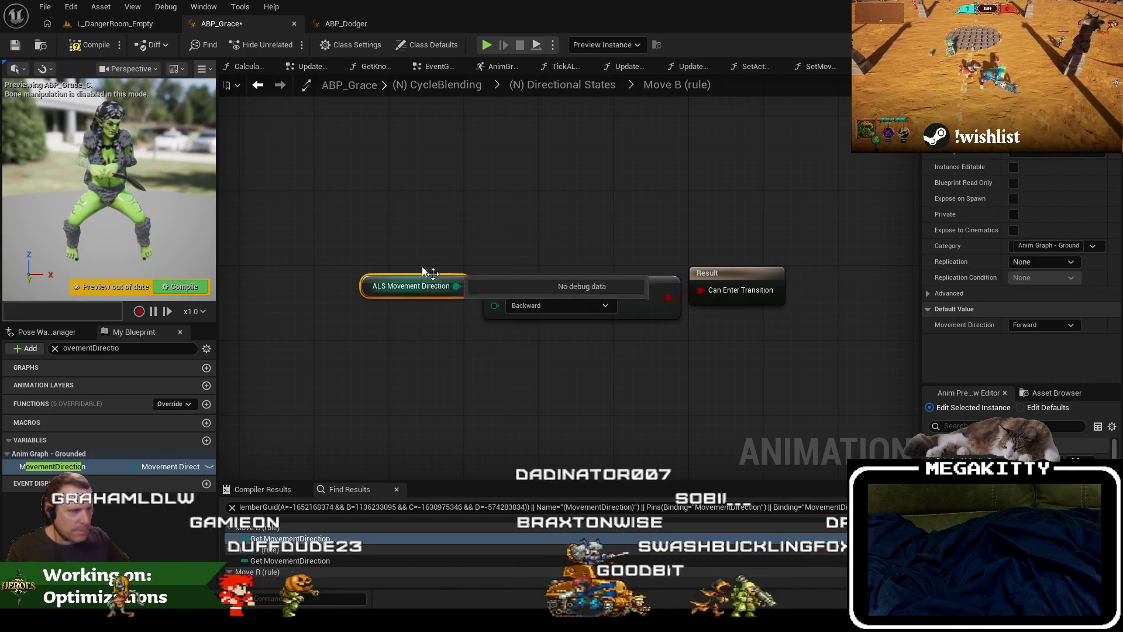
{"action": "left_click_drag", "start_coordinate": [358, 223], "coordinate": [619, 343]}
{"action": "key", "text": "ctrl+c"}
In Move F, paste the ALS check set to Forward and delete the old Movement Direction check
{"action": "left_click", "coordinate": [348, 561]}
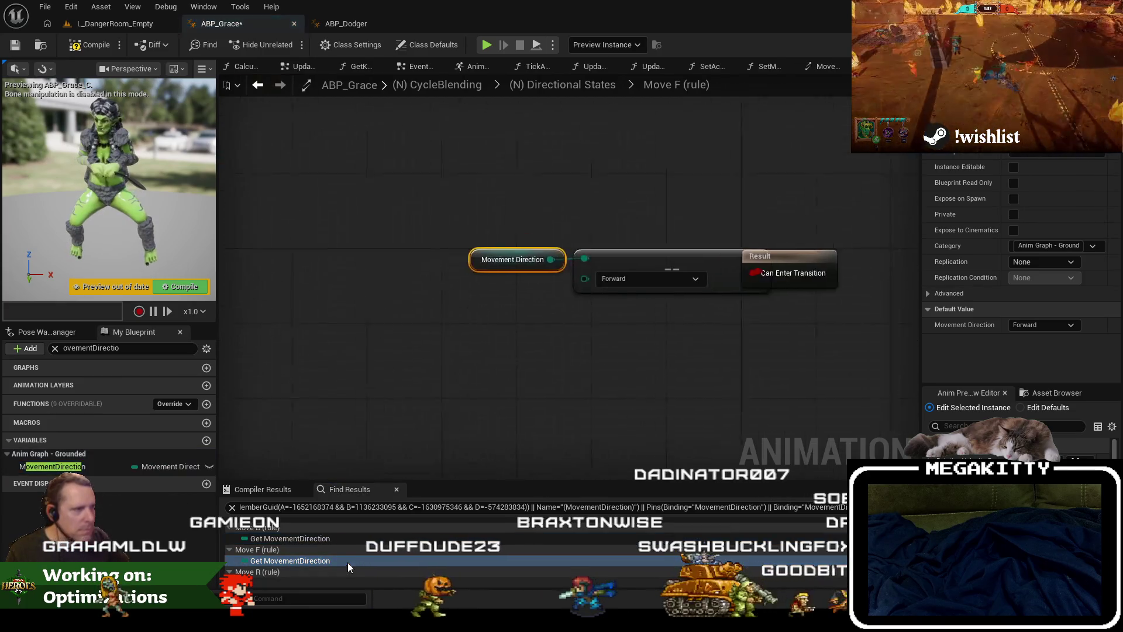
{"action": "key", "text": "ctrl+v"}
{"action": "left_click", "coordinate": [682, 379]}
{"action": "left_click", "coordinate": [603, 394]}
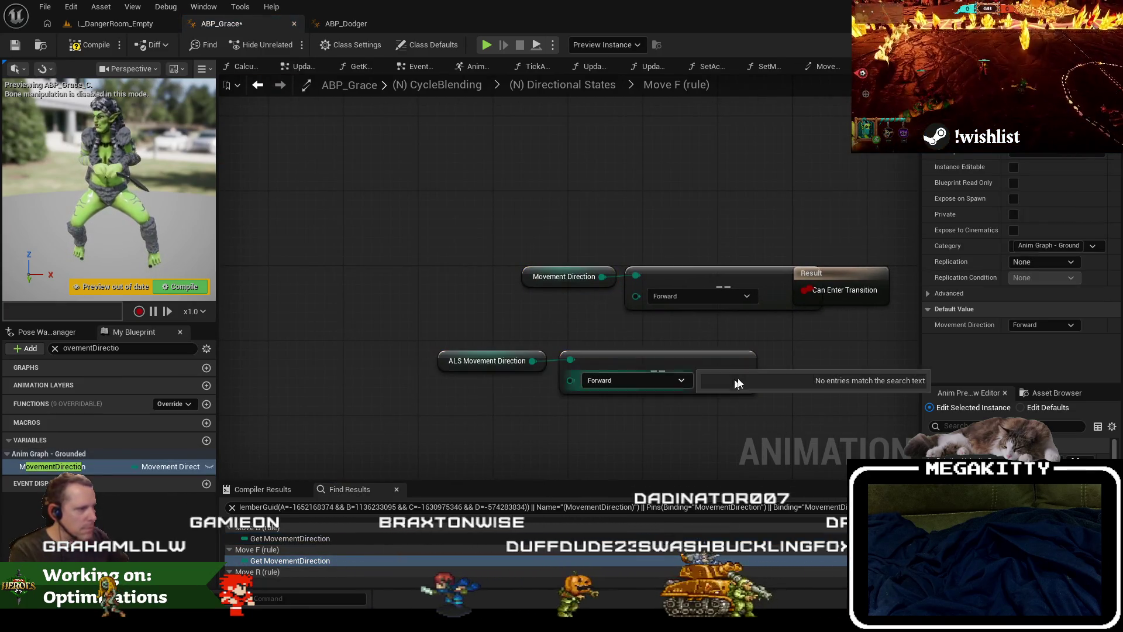
{"action": "left_click_drag", "start_coordinate": [838, 286], "coordinate": [835, 292]}
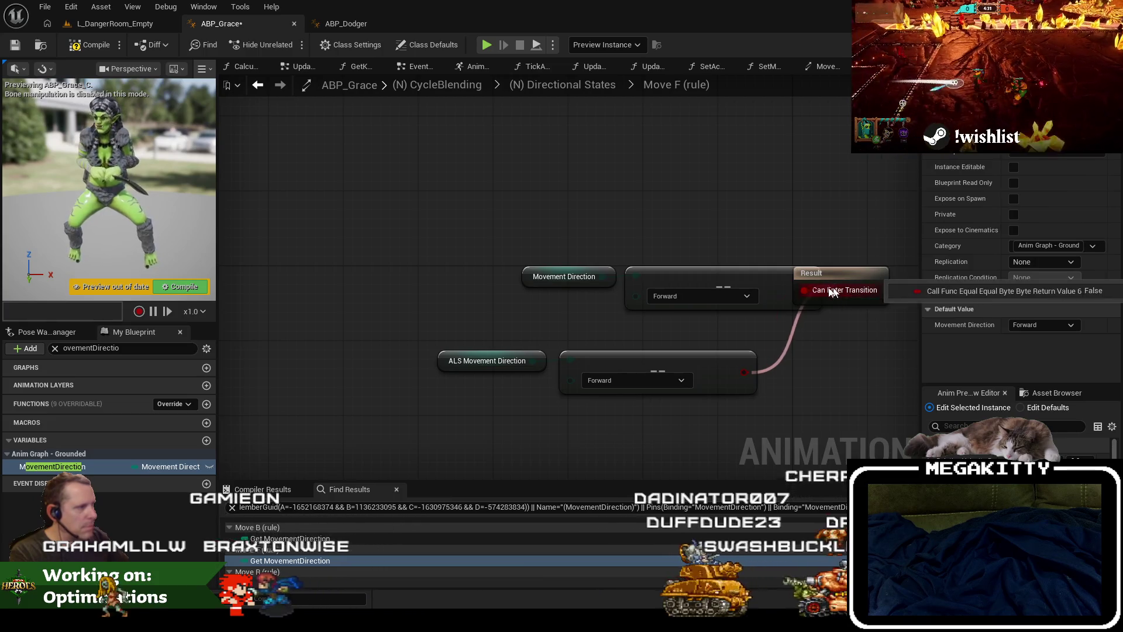
{"action": "key", "text": "Delete"}
{"action": "left_click_drag", "start_coordinate": [601, 398], "coordinate": [433, 345]}
{"action": "mouse_move", "coordinate": [697, 366]}
{"action": "left_mouse_down"}
{"action": "mouse_move", "coordinate": [719, 269]}
{"action": "mouse_move", "coordinate": [724, 283]}
{"action": "left_mouse_up"}
{"action": "scroll", "coordinate": [327, 552], "scroll_direction": "down", "scroll_amount": 2}
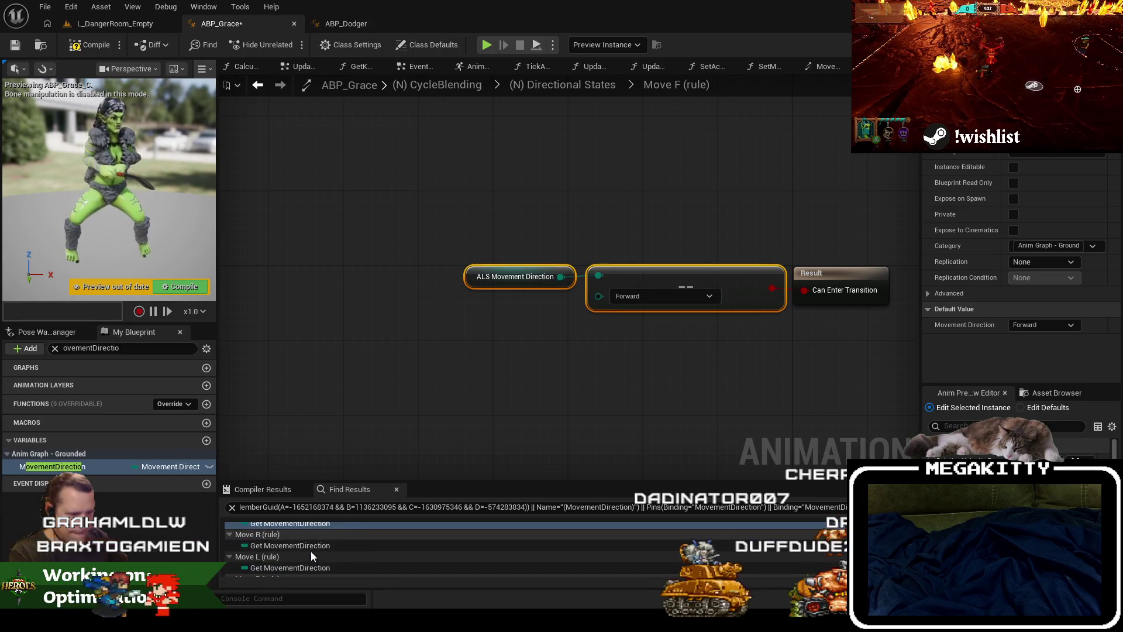
In Move R, wire in the pasted ALS check for Right and delete the old check
{"action": "left_click", "coordinate": [310, 545]}
{"action": "key", "text": "ctrl+v"}
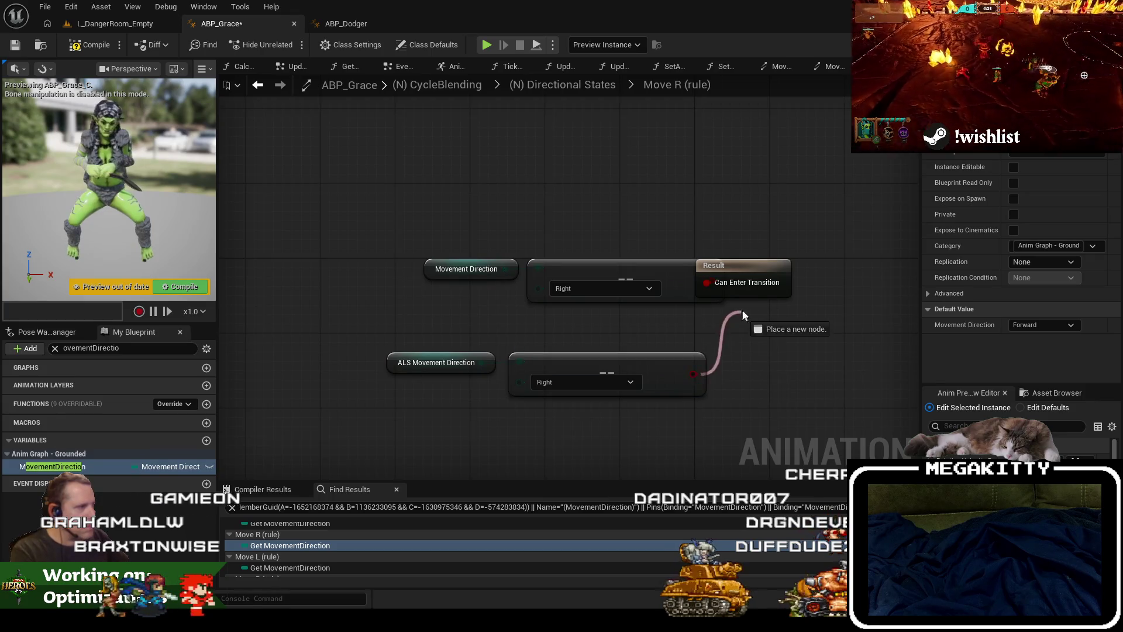
{"action": "left_click_drag", "start_coordinate": [755, 286], "coordinate": [755, 286]}
{"action": "left_click_drag", "start_coordinate": [459, 218], "coordinate": [567, 311]}
{"action": "key", "text": "Delete"}
{"action": "left_click_drag", "start_coordinate": [566, 386], "coordinate": [452, 325]}
{"action": "left_click_drag", "start_coordinate": [644, 340], "coordinate": [635, 275]}
{"action": "scroll", "coordinate": [278, 554], "scroll_direction": "down", "scroll_amount": 1}
In Move L, paste the ALS check set to Left and delete the old Movement Direction check
{"action": "left_click", "coordinate": [289, 549]}
{"action": "key", "text": "ctrl+v"}
{"action": "left_click", "coordinate": [546, 379]}
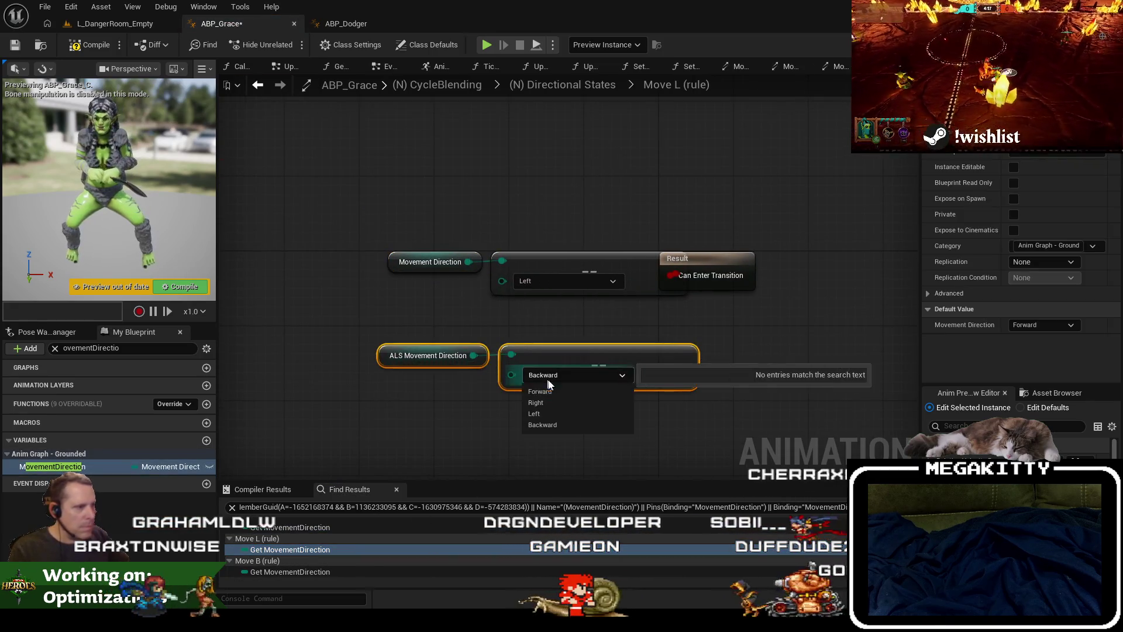
{"action": "left_click", "coordinate": [553, 413]}
{"action": "mouse_move", "coordinate": [683, 367]}
{"action": "left_mouse_down"}
{"action": "mouse_move", "coordinate": [707, 278]}
{"action": "mouse_move", "coordinate": [670, 275]}
{"action": "left_mouse_up"}
{"action": "left_click_drag", "start_coordinate": [372, 192], "coordinate": [574, 333]}
{"action": "key", "text": "Delete"}
{"action": "mouse_move", "coordinate": [646, 383]}
{"action": "left_mouse_down"}
{"action": "mouse_move", "coordinate": [589, 296]}
{"action": "mouse_move", "coordinate": [598, 292]}
{"action": "left_mouse_up"}
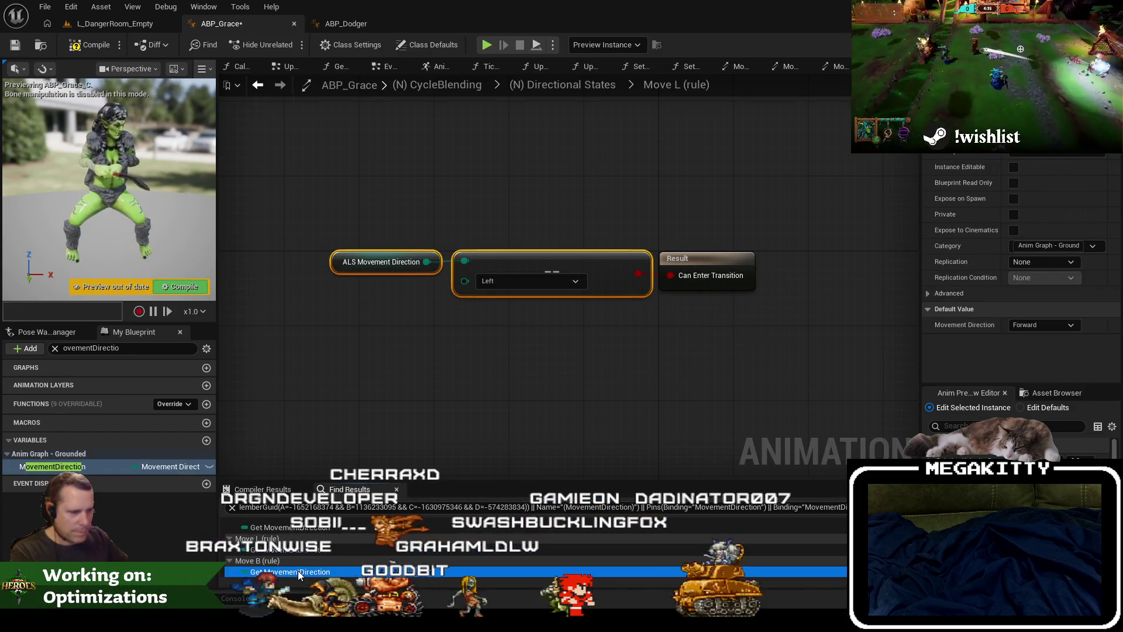
{"action": "left_click", "coordinate": [298, 571]}
In CLF Move B, wire in the pasted ALS Backward check and delete the old Movement Direction nodes
{"action": "key", "text": "ctrl+v"}
{"action": "left_click", "coordinate": [586, 368]}
{"action": "key", "text": "Escape"}
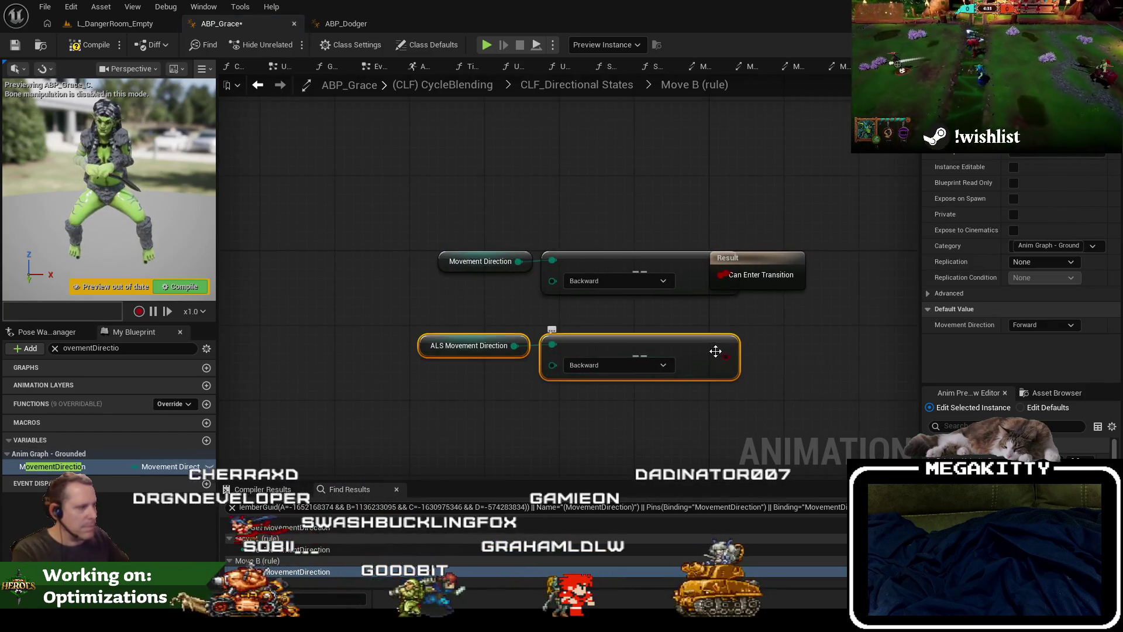
{"action": "mouse_move", "coordinate": [726, 357]}
{"action": "left_mouse_down"}
{"action": "mouse_move", "coordinate": [757, 277]}
{"action": "mouse_move", "coordinate": [723, 274]}
{"action": "left_mouse_up"}
{"action": "left_click", "coordinate": [419, 201]}
{"action": "left_click_drag", "start_coordinate": [419, 202], "coordinate": [696, 304]}
{"action": "key", "text": "Delete"}
{"action": "mouse_move", "coordinate": [410, 327]}
{"action": "left_mouse_down"}
{"action": "mouse_move", "coordinate": [724, 351]}
{"action": "mouse_move", "coordinate": [649, 261]}
{"action": "left_mouse_up"}
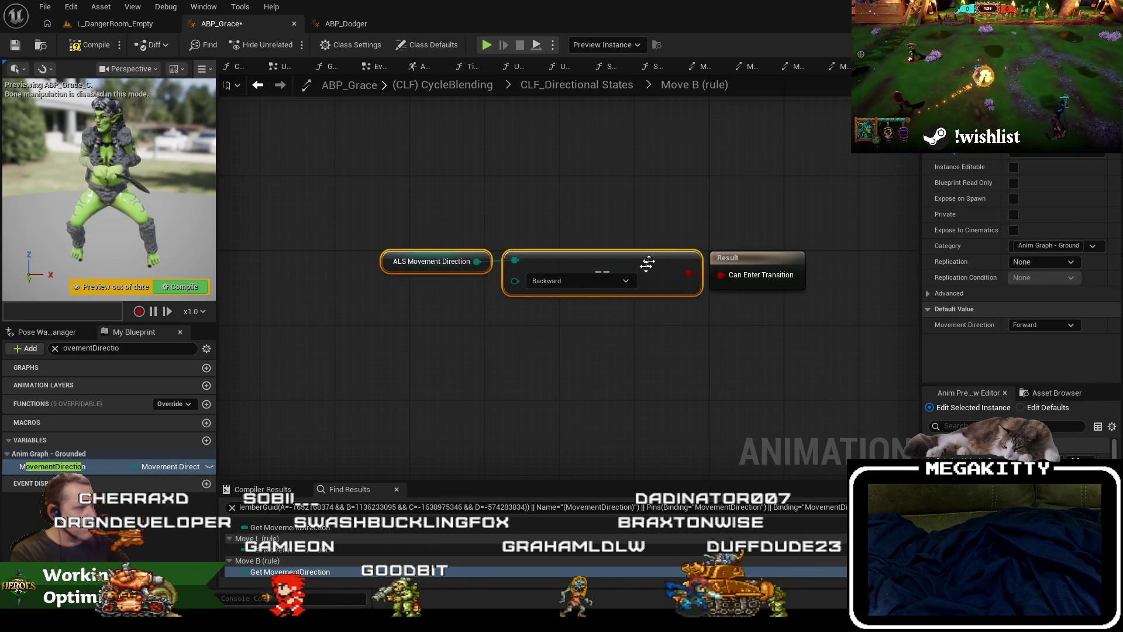
{"action": "scroll", "coordinate": [356, 549], "scroll_direction": "down", "scroll_amount": 2}
In CLF Move F, paste the ALS check for Forward and delete the old nodes
{"action": "double_click", "coordinate": [321, 556]}
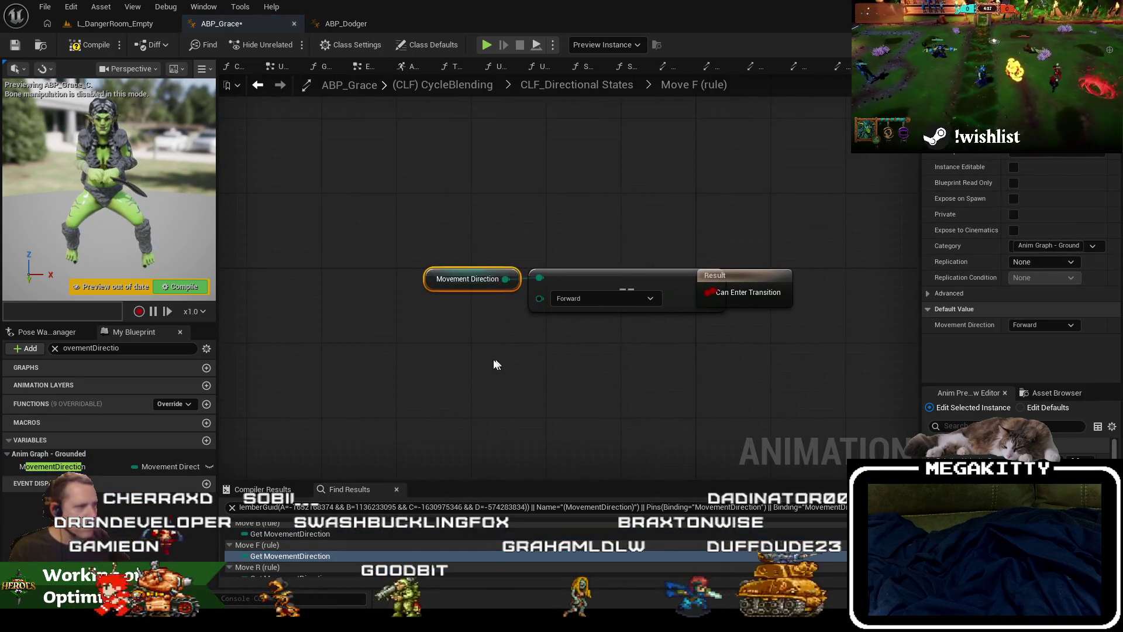
{"action": "key", "text": "ctrl+v"}
{"action": "left_click", "coordinate": [619, 383]}
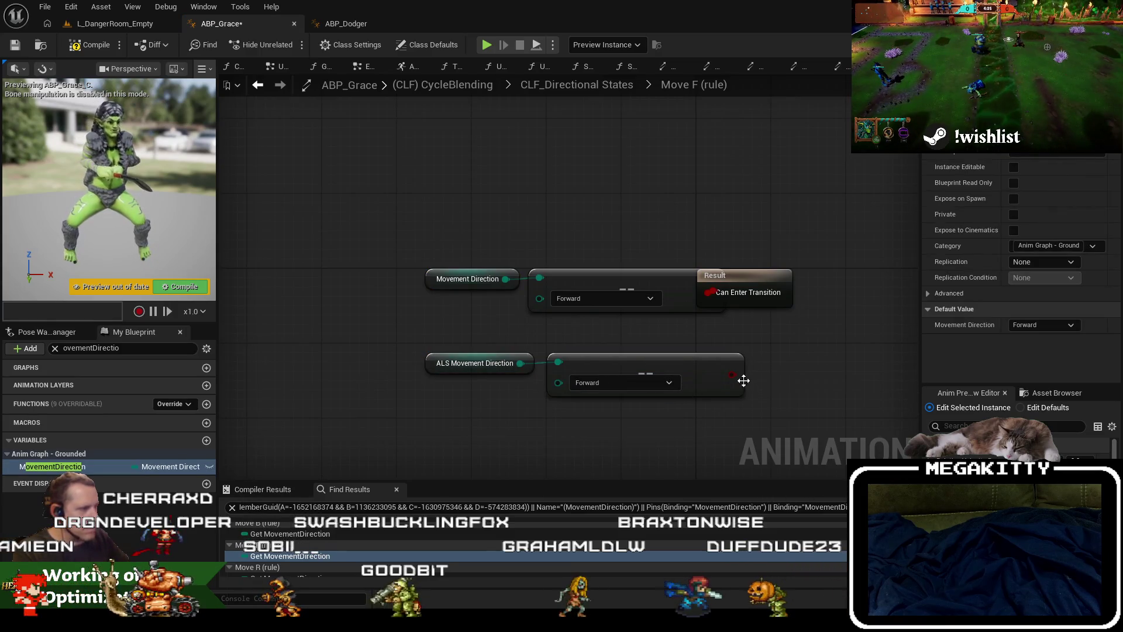
{"action": "left_click_drag", "start_coordinate": [409, 257], "coordinate": [540, 342]}
{"action": "key", "text": "Delete"}
{"action": "left_click_drag", "start_coordinate": [667, 413], "coordinate": [417, 307]}
{"action": "left_click_drag", "start_coordinate": [692, 355], "coordinate": [636, 271]}
{"action": "scroll", "coordinate": [340, 520], "scroll_direction": "down", "scroll_amount": 1}
In CLF Move R, paste the ALS check set to Right, wire it, and delete the old nodes
{"action": "double_click", "coordinate": [280, 557]}
{"action": "key", "text": "ctrl+v"}
{"action": "left_click", "coordinate": [638, 390]}
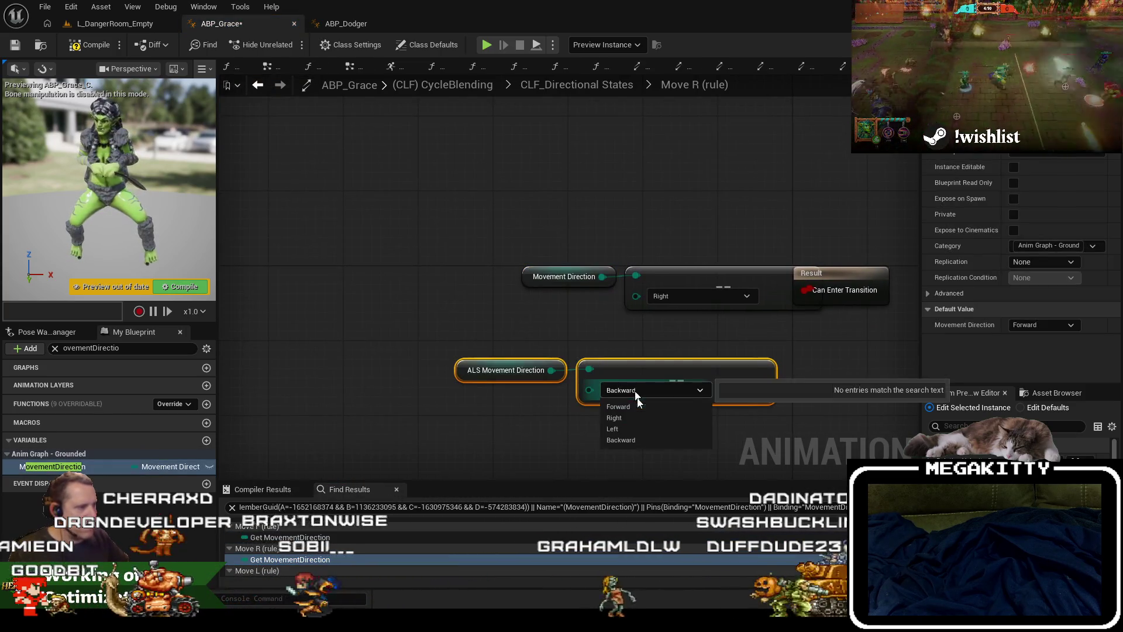
{"action": "left_click", "coordinate": [634, 416]}
{"action": "mouse_move", "coordinate": [763, 382]}
{"action": "left_mouse_down"}
{"action": "mouse_move", "coordinate": [854, 304]}
{"action": "mouse_move", "coordinate": [852, 292]}
{"action": "left_mouse_up"}
{"action": "mouse_move", "coordinate": [784, 260]}
{"action": "left_mouse_down"}
{"action": "mouse_move", "coordinate": [692, 308]}
{"action": "mouse_move", "coordinate": [515, 311]}
{"action": "left_mouse_up"}
{"action": "key", "text": "Delete"}
{"action": "left_click_drag", "start_coordinate": [714, 449], "coordinate": [527, 351]}
{"action": "left_click_drag", "start_coordinate": [735, 369], "coordinate": [749, 266]}
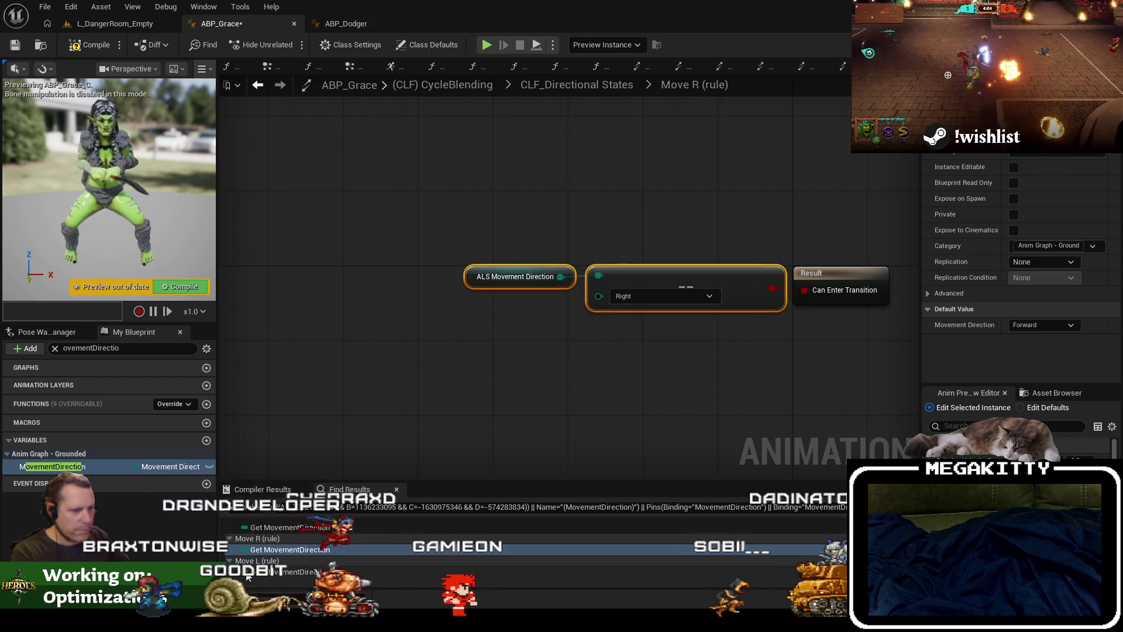
{"action": "scroll", "coordinate": [351, 550], "scroll_direction": "down", "scroll_amount": 1}
In CLF Move L, paste the ALS check set to Left, wire it, and delete the old nodes
{"action": "left_click", "coordinate": [271, 571]}
{"action": "key", "text": "ctrl+v"}
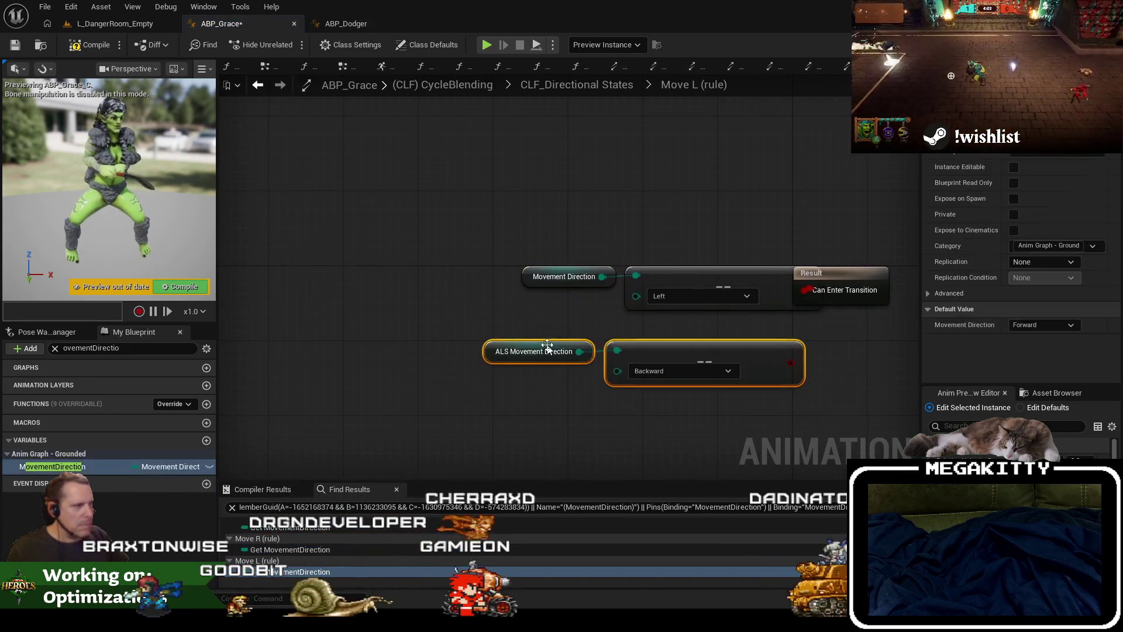
{"action": "left_click_drag", "start_coordinate": [582, 372], "coordinate": [376, 396]}
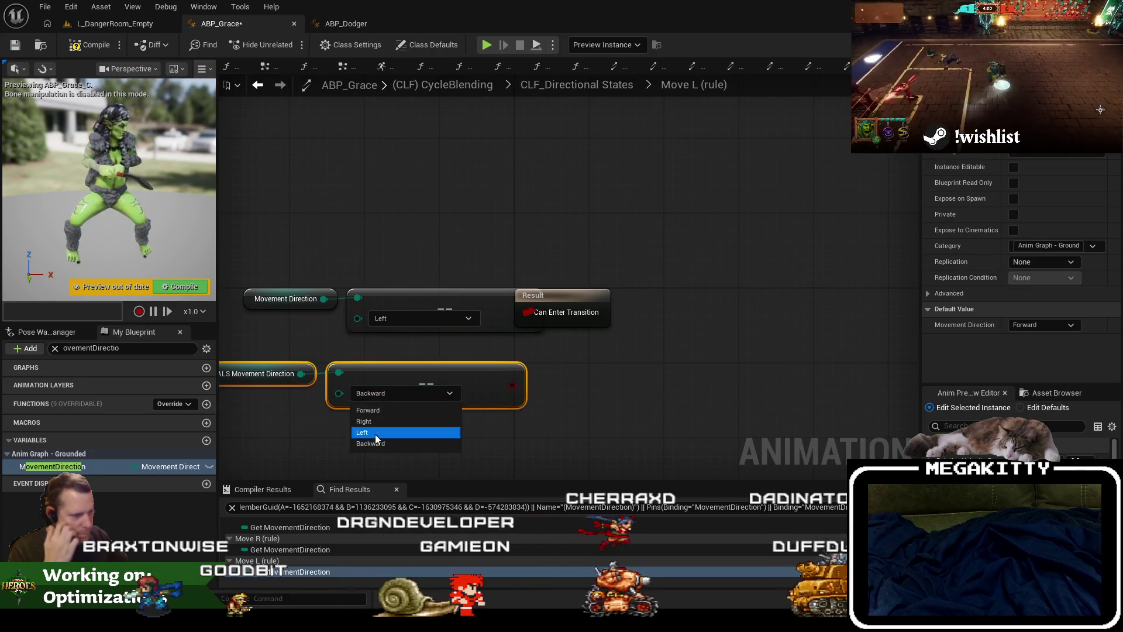
{"action": "left_click", "coordinate": [377, 439]}
{"action": "mouse_move", "coordinate": [513, 385]}
{"action": "left_mouse_down"}
{"action": "mouse_move", "coordinate": [545, 313]}
{"action": "mouse_move", "coordinate": [526, 312]}
{"action": "left_mouse_up"}
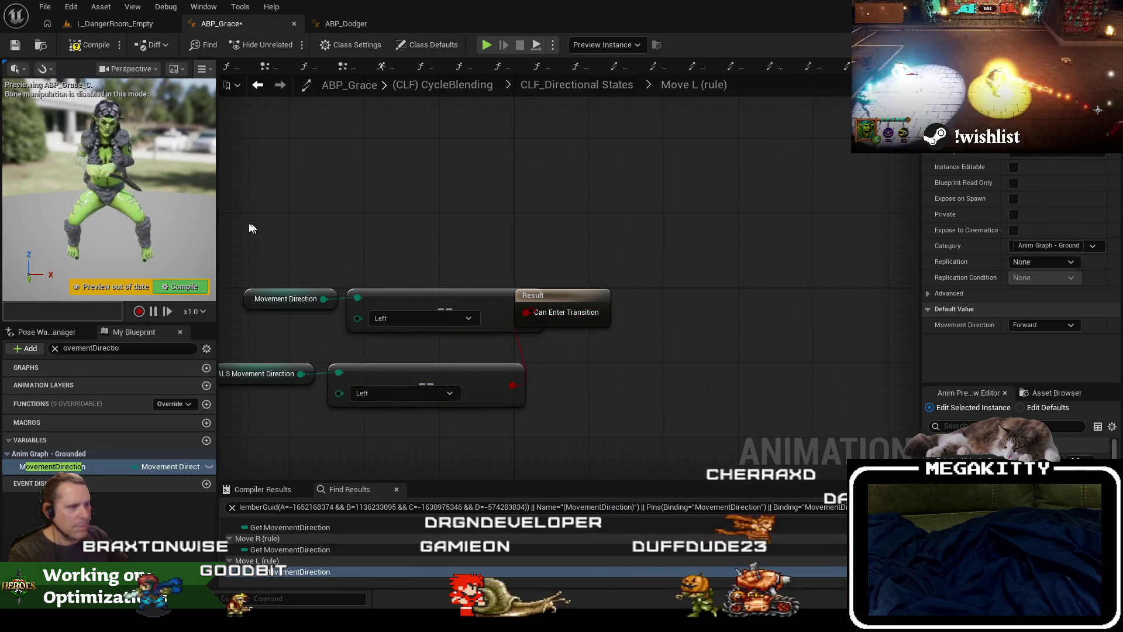
{"action": "left_click_drag", "start_coordinate": [251, 228], "coordinate": [451, 339]}
{"action": "key", "text": "Delete"}
{"action": "left_click_drag", "start_coordinate": [447, 403], "coordinate": [226, 351]}
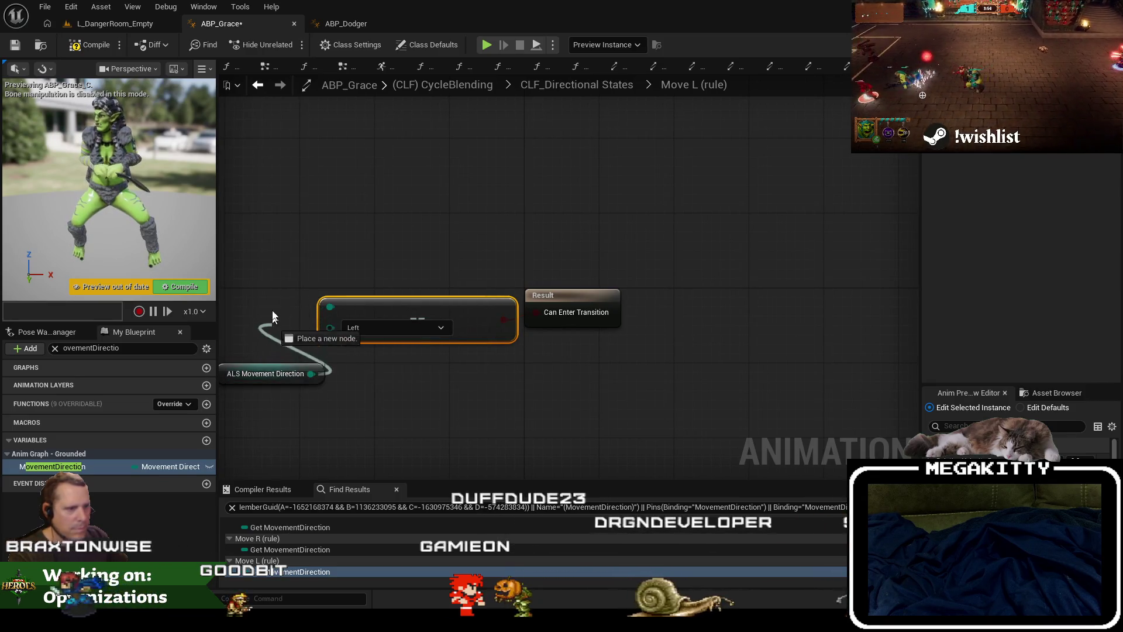
{"action": "mouse_move", "coordinate": [253, 374]}
{"action": "left_mouse_down"}
{"action": "mouse_move", "coordinate": [248, 307]}
{"action": "mouse_move", "coordinate": [231, 308]}
{"action": "left_mouse_up"}
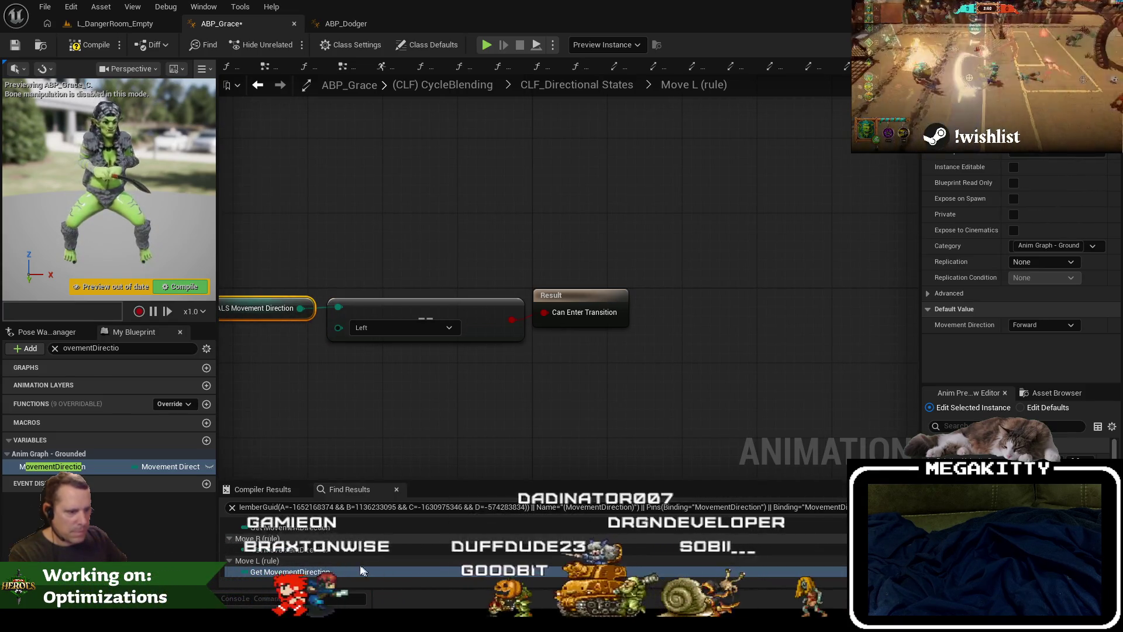
{"action": "left_click", "coordinate": [334, 572]}
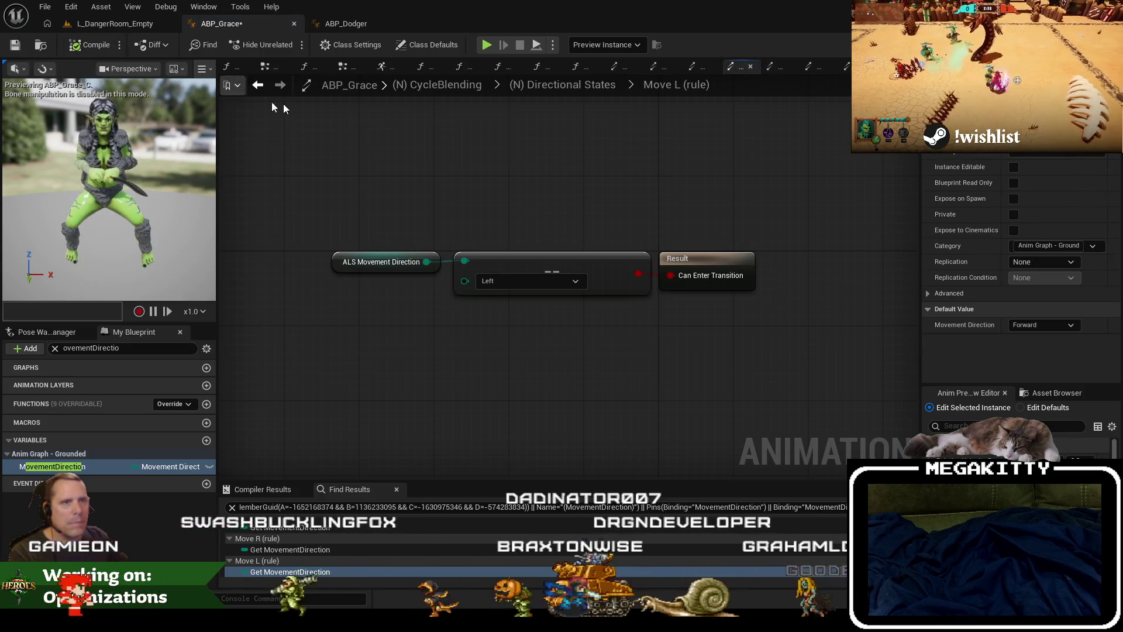
Close every open graph tab except UpdateGraph
{"action": "left_click", "coordinate": [231, 65]}
{"action": "right_click", "coordinate": [234, 71]}
{"action": "left_click", "coordinate": [271, 64]}
{"action": "left_click", "coordinate": [271, 67]}
{"action": "right_click", "coordinate": [272, 68]}
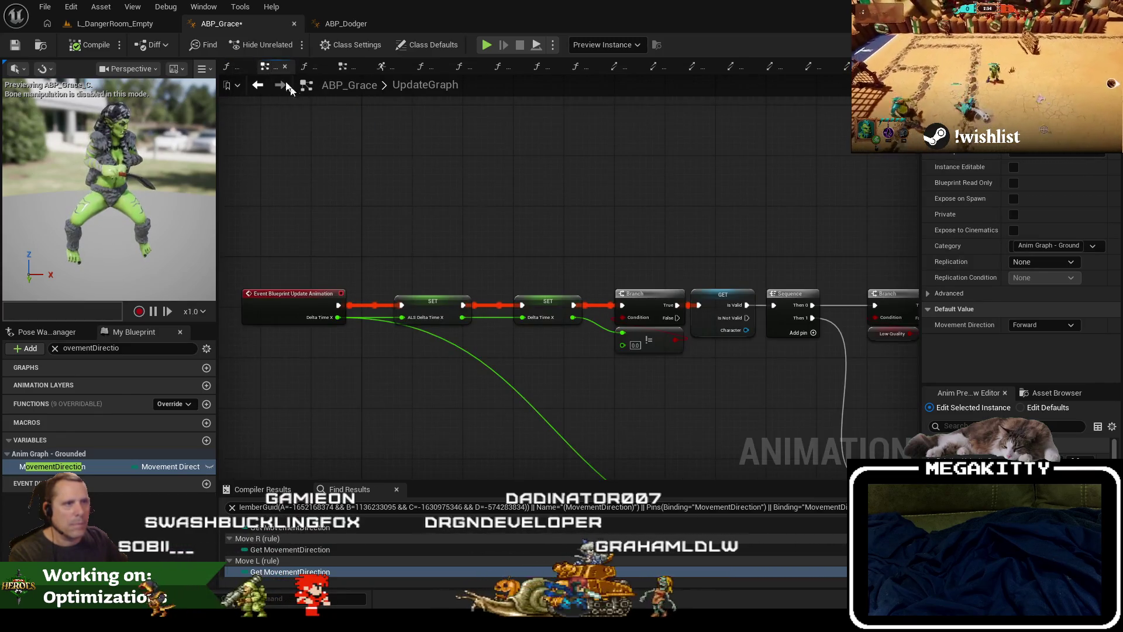
{"action": "right_click", "coordinate": [264, 66]}
{"action": "left_click", "coordinate": [292, 137]}
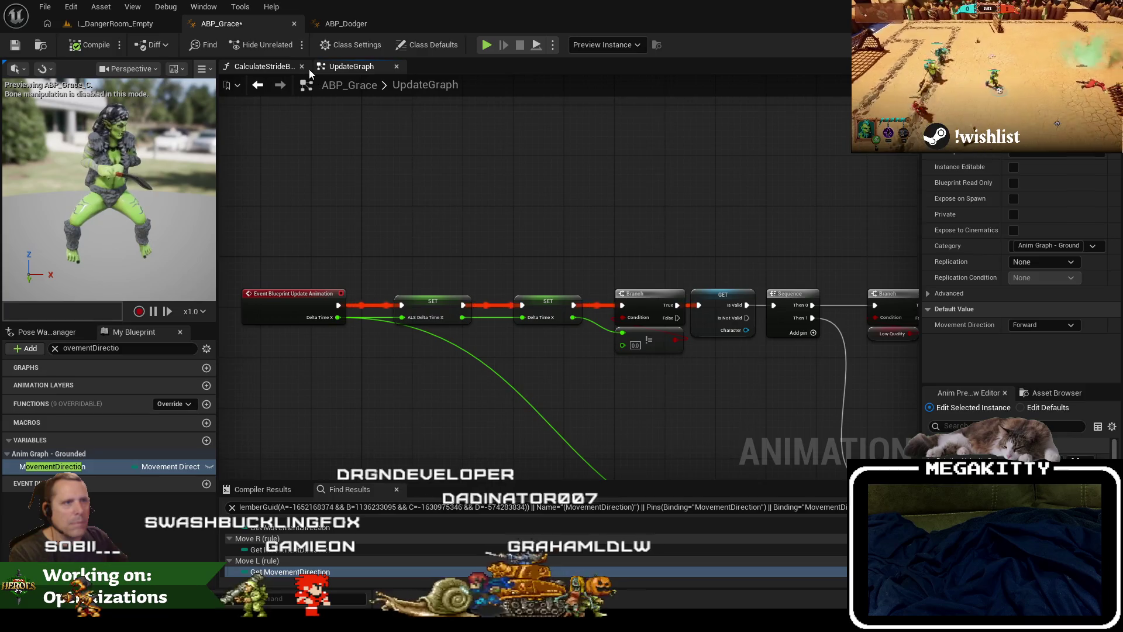
Delete the unused Movement Direction and SmoothedAimingRotation variables
{"action": "key", "text": "Delete"}
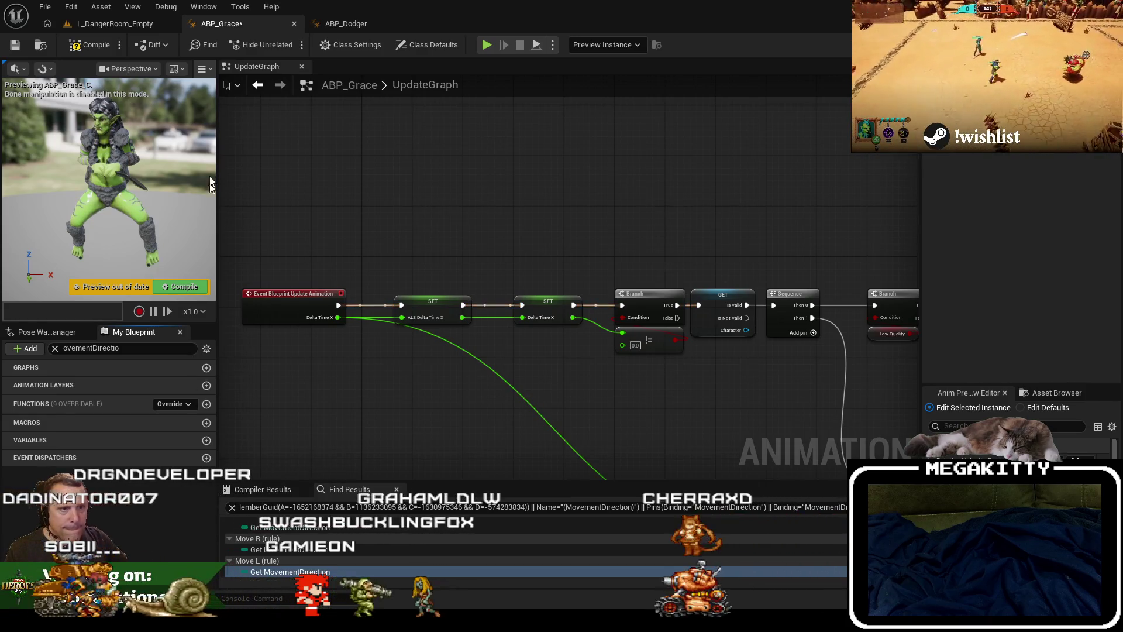
{"action": "left_click", "coordinate": [125, 348]}
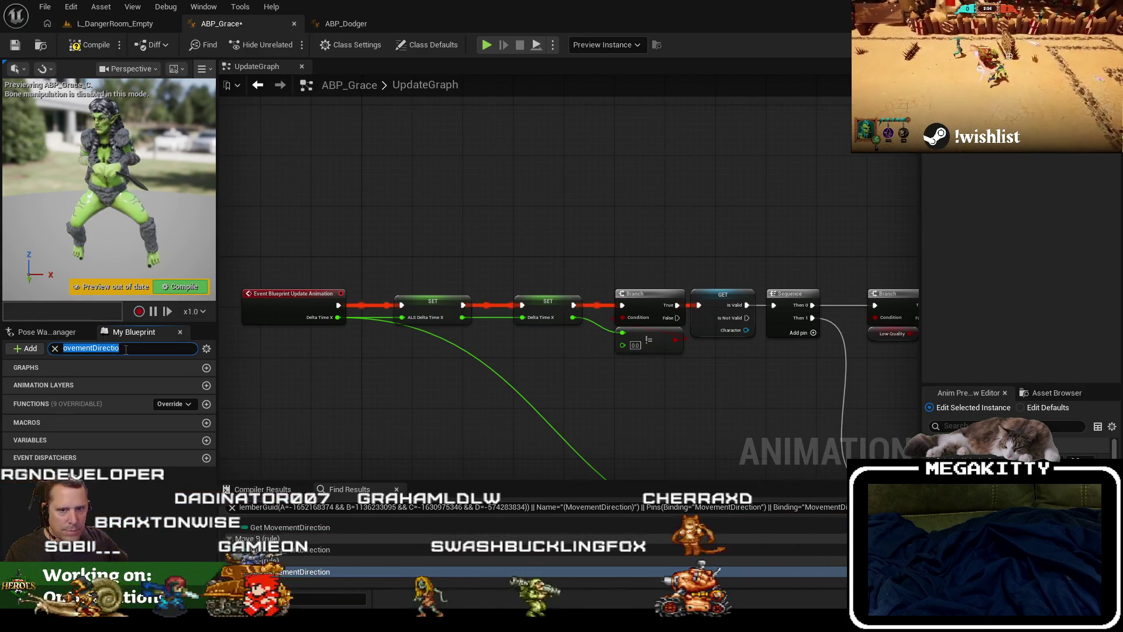
{"action": "type", "text": "moothedAimingRotati"}
{"action": "left_click", "coordinate": [111, 466]}
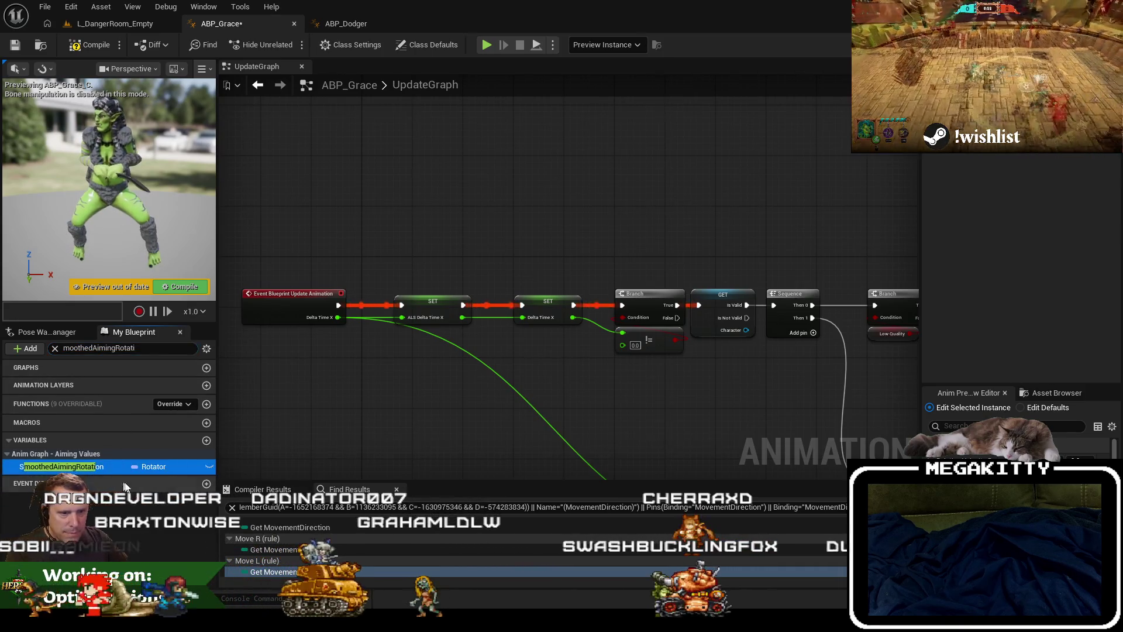
{"action": "key", "text": "Delete"}
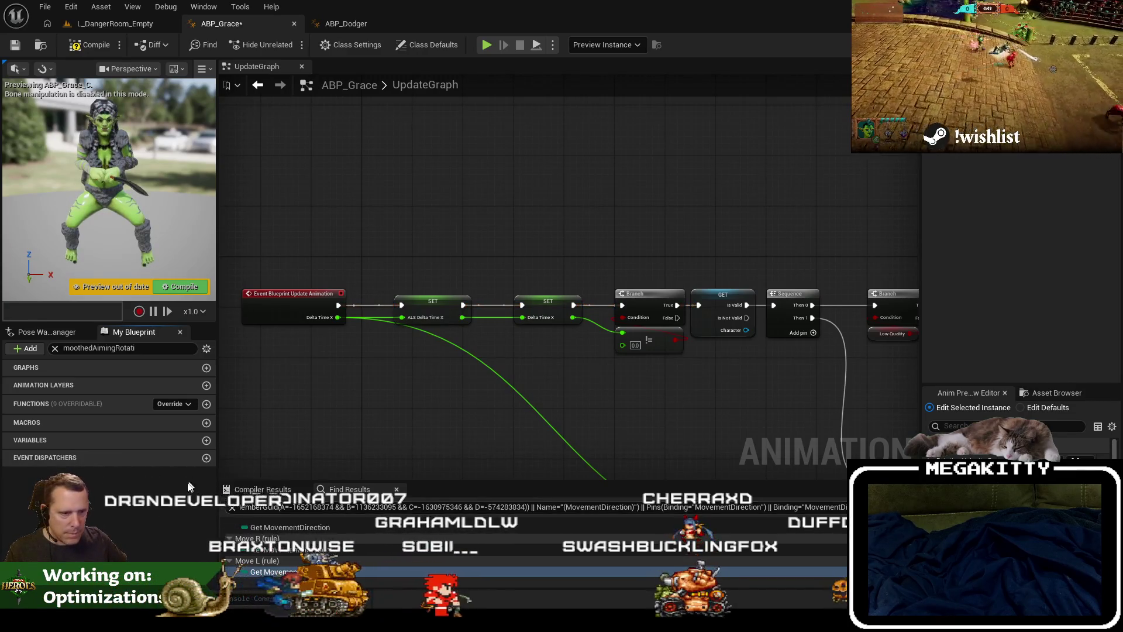
Find AimingAngle references by name and open its read in TurnInPlaceCheck
{"action": "key", "text": "ctrl+a"}
{"action": "type", "text": "AimingAng"}
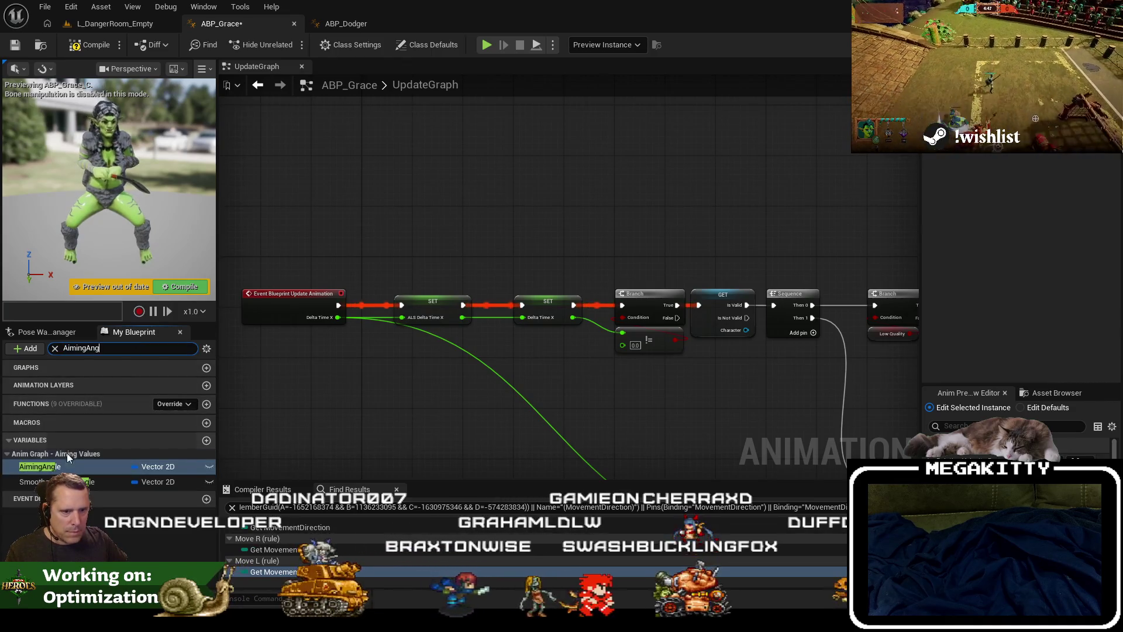
{"action": "right_click", "coordinate": [52, 466]}
{"action": "mouse_move", "coordinate": [97, 507]}
{"action": "left_click", "coordinate": [232, 511]}
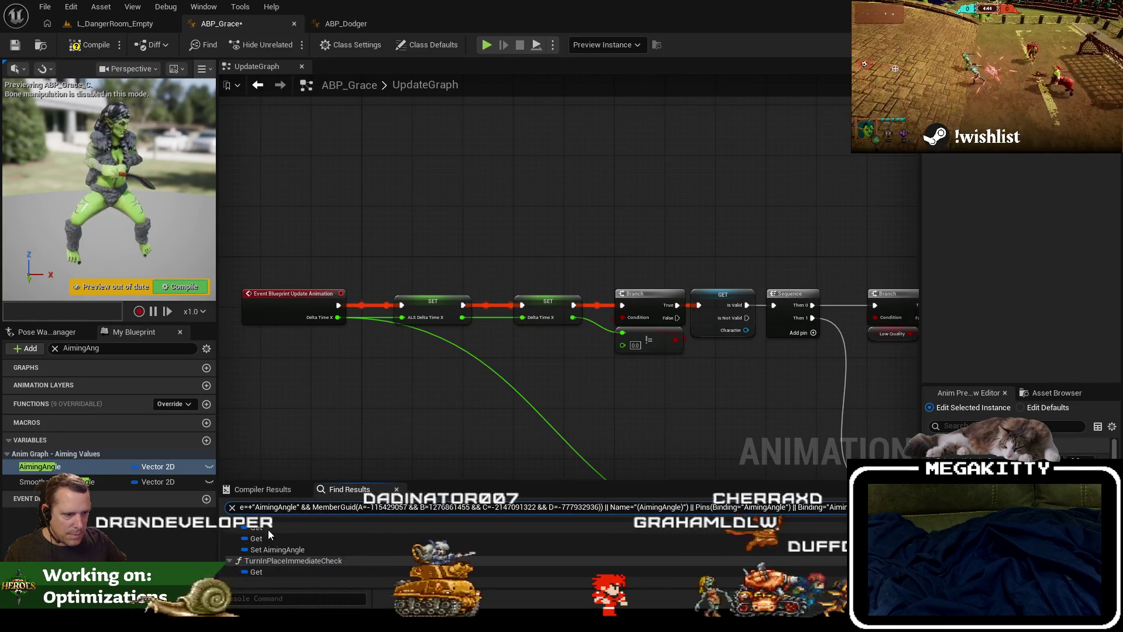
{"action": "left_click", "coordinate": [267, 529]}
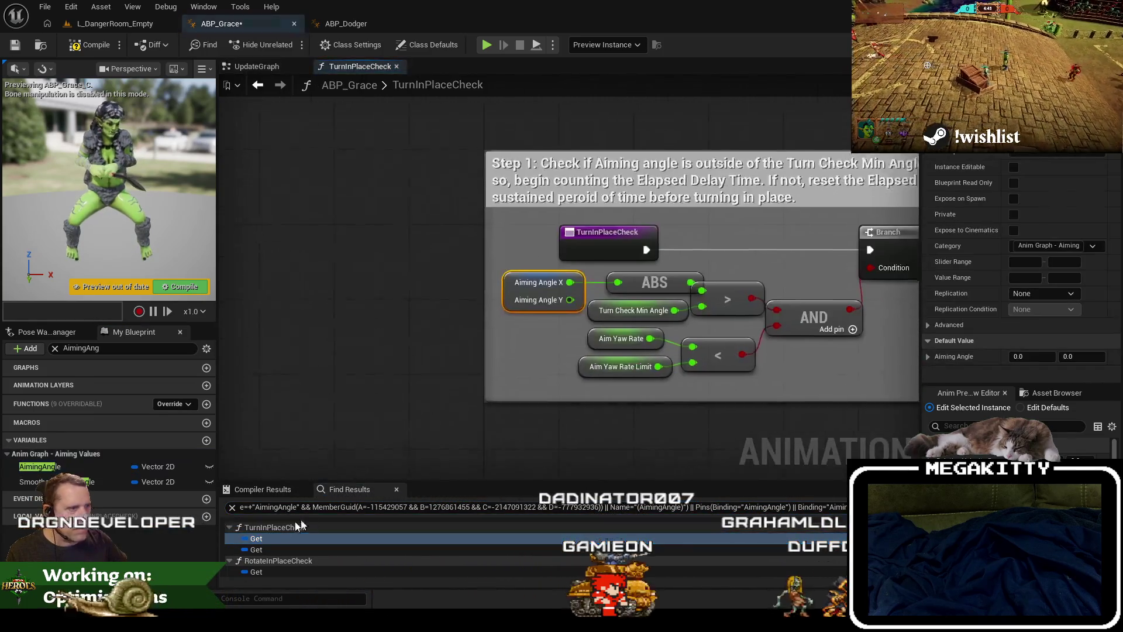
In TurnInPlaceCheck, swap the Aiming Angle getter for ALS Aiming Angle X feeding ABS
{"action": "right_click", "coordinate": [305, 308]}
{"action": "type", "text": "get elapsed"}
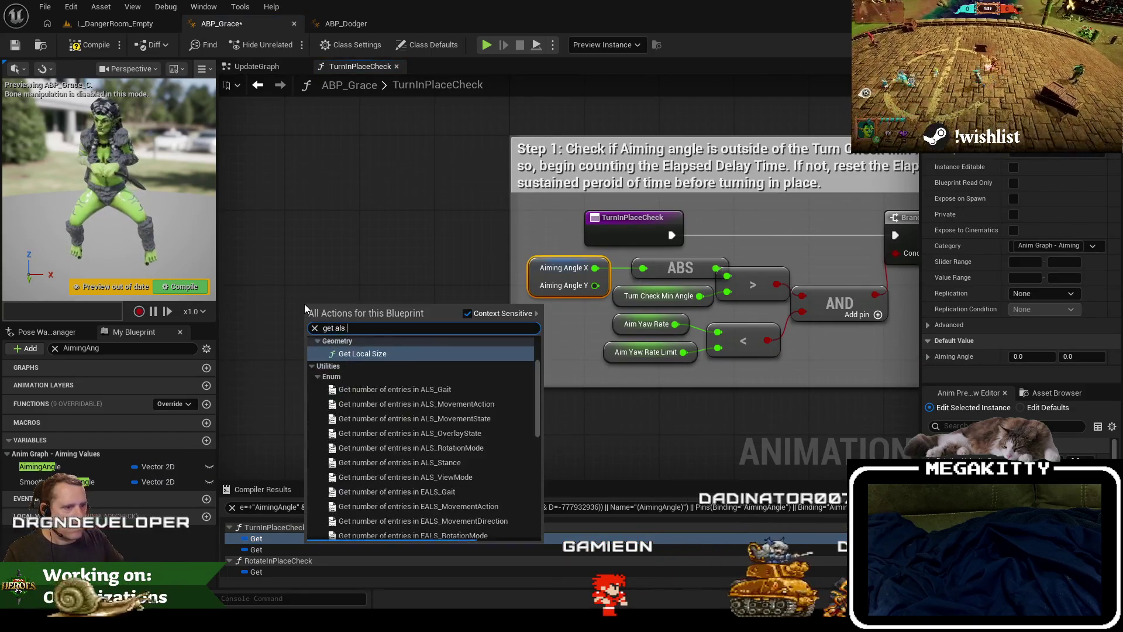
{"action": "key", "text": "Escape"}
{"action": "key", "text": "ctrl+v"}
{"action": "right_click", "coordinate": [342, 303]}
{"action": "key", "text": "Escape"}
{"action": "left_click_drag", "start_coordinate": [385, 305], "coordinate": [643, 268]}
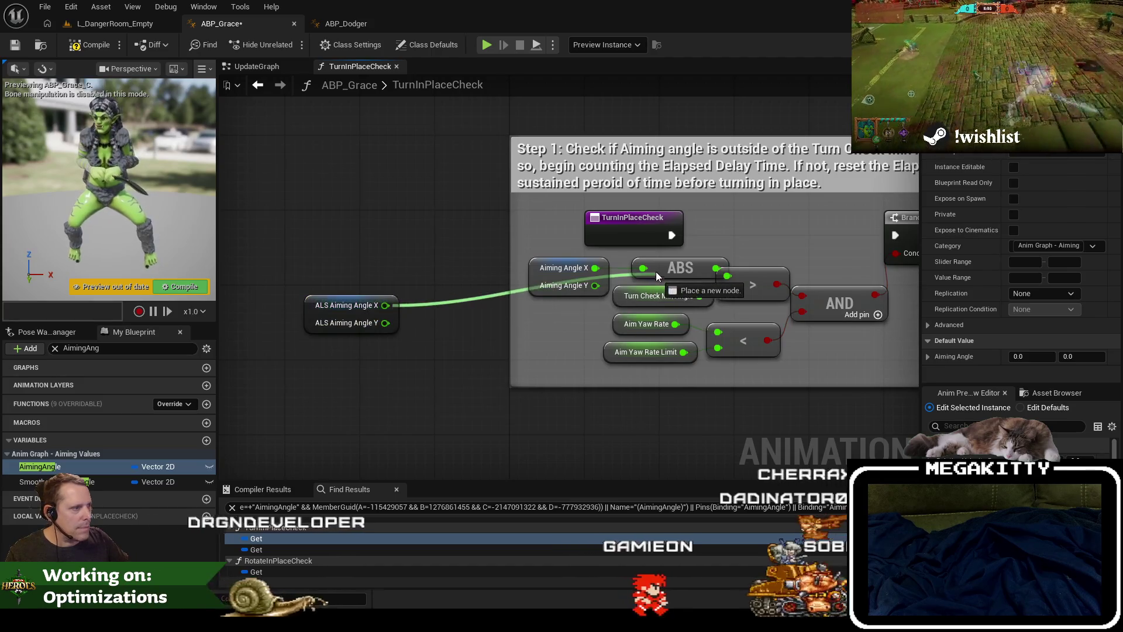
{"action": "left_click", "coordinate": [564, 275]}
{"action": "key", "text": "Delete"}
{"action": "left_click_drag", "start_coordinate": [362, 314], "coordinate": [382, 314]}
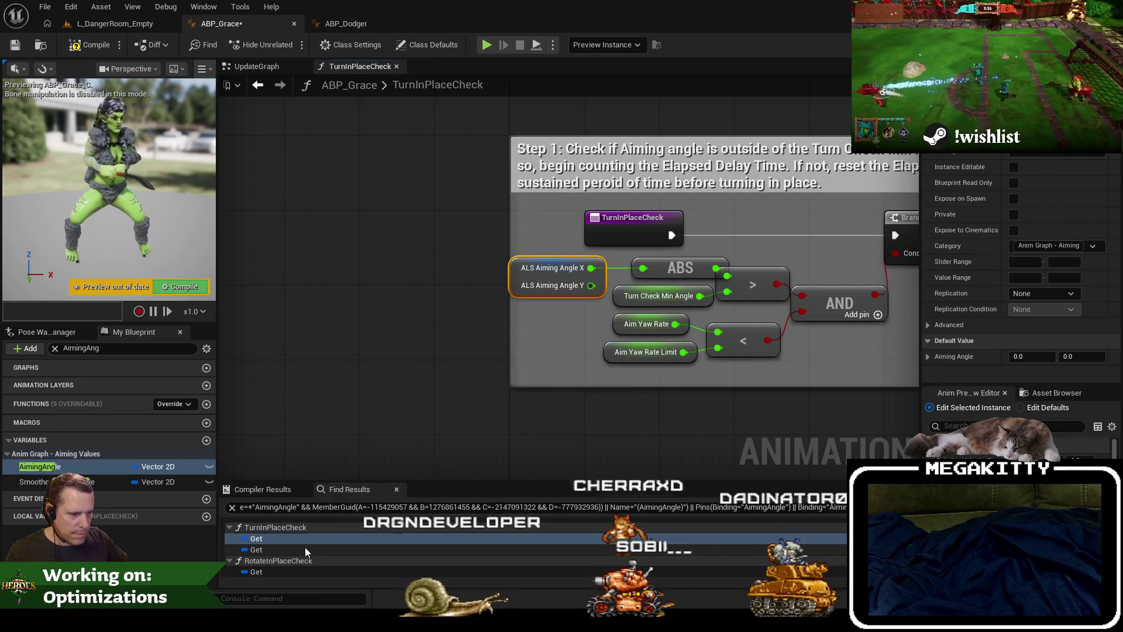
At the next reference, wire ALS Aiming Angle X into ABS and remove the old getter
{"action": "left_click", "coordinate": [306, 550]}
{"action": "left_click_drag", "start_coordinate": [610, 343], "coordinate": [623, 272]}
{"action": "left_click", "coordinate": [561, 275]}
{"action": "key", "text": "Delete"}
{"action": "left_click_drag", "start_coordinate": [556, 351], "coordinate": [535, 276]}
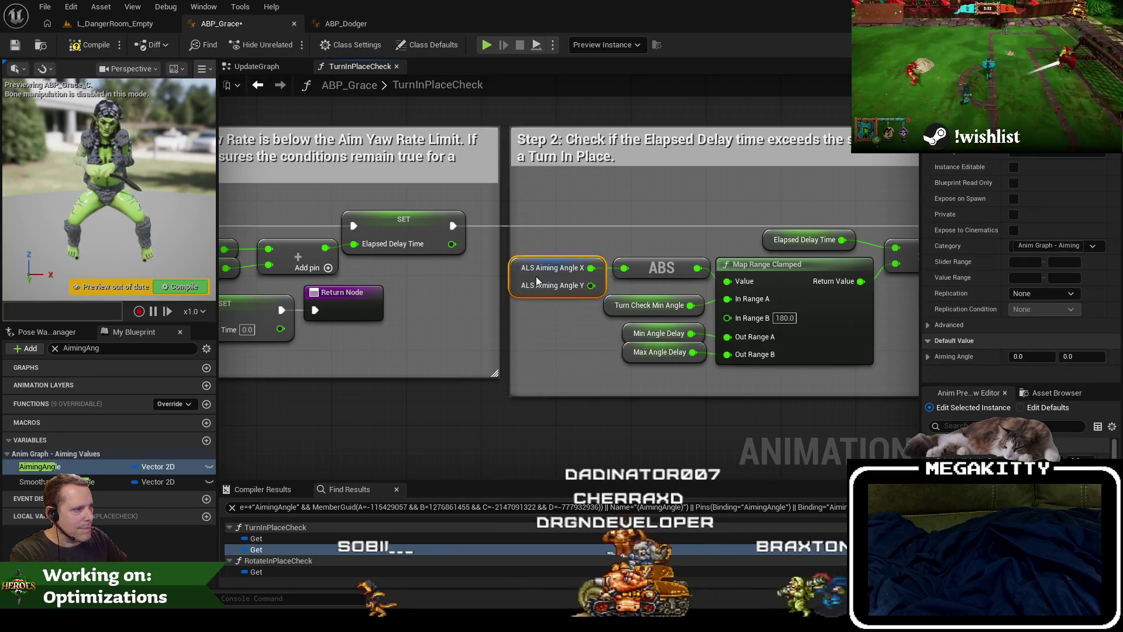
Replace both Aiming Angle getters in RotateInPlaceCheck with ALS Aiming Angle X on the comparisons
{"action": "scroll", "coordinate": [297, 553], "scroll_direction": "down", "scroll_amount": 1}
{"action": "left_click", "coordinate": [296, 554]}
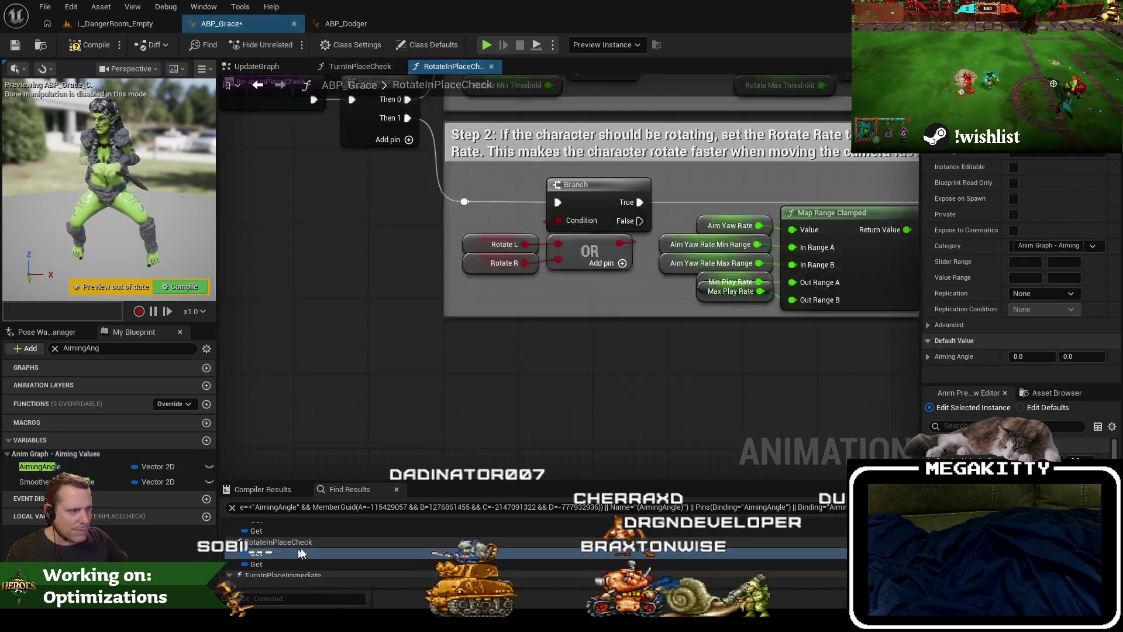
{"action": "left_click_drag", "start_coordinate": [488, 221], "coordinate": [643, 276]}
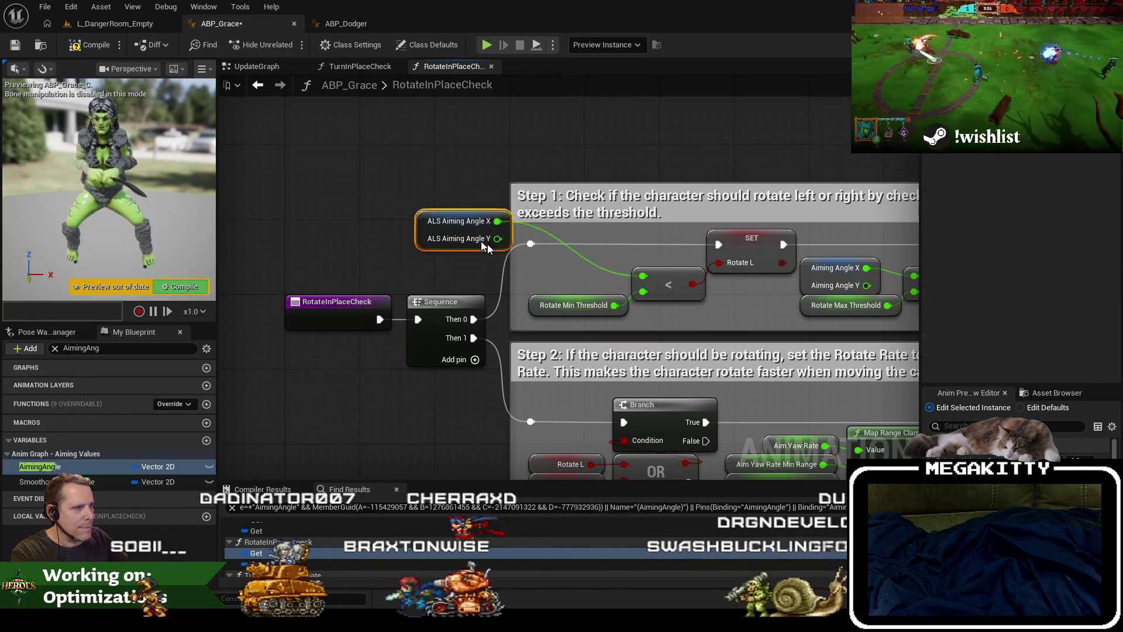
{"action": "key", "text": "Delete"}
{"action": "left_click_drag", "start_coordinate": [425, 225], "coordinate": [545, 262]}
{"action": "double_click", "coordinate": [325, 563]}
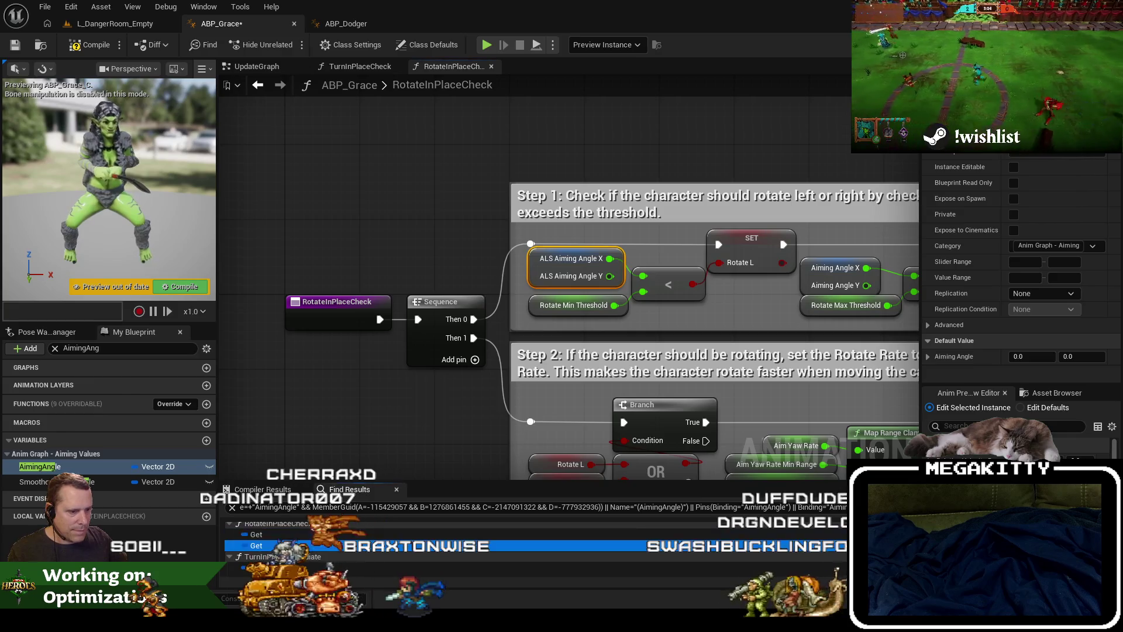
{"action": "key", "text": "ctrl+v"}
{"action": "left_click_drag", "start_coordinate": [582, 156], "coordinate": [644, 276]}
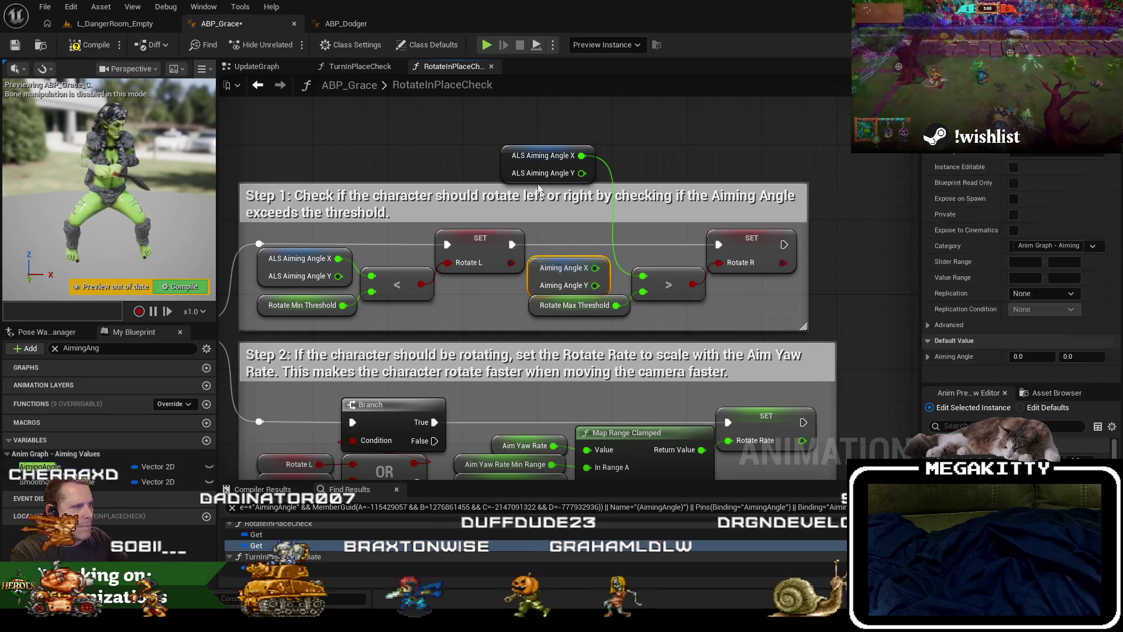
{"action": "key", "text": "Delete"}
{"action": "left_click_drag", "start_coordinate": [536, 178], "coordinate": [572, 216]}
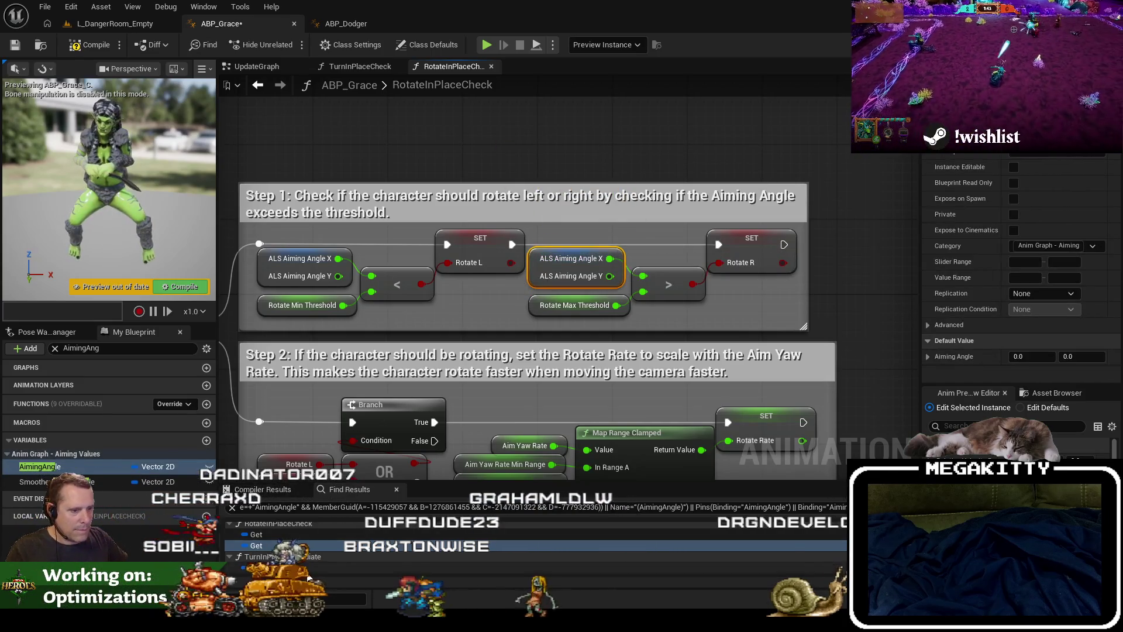
Replace the two Aiming Angle getters in TurnInPlaceImmediate, feeding ALS Aiming Angle X into ABS and >
{"action": "double_click", "coordinate": [263, 568]}
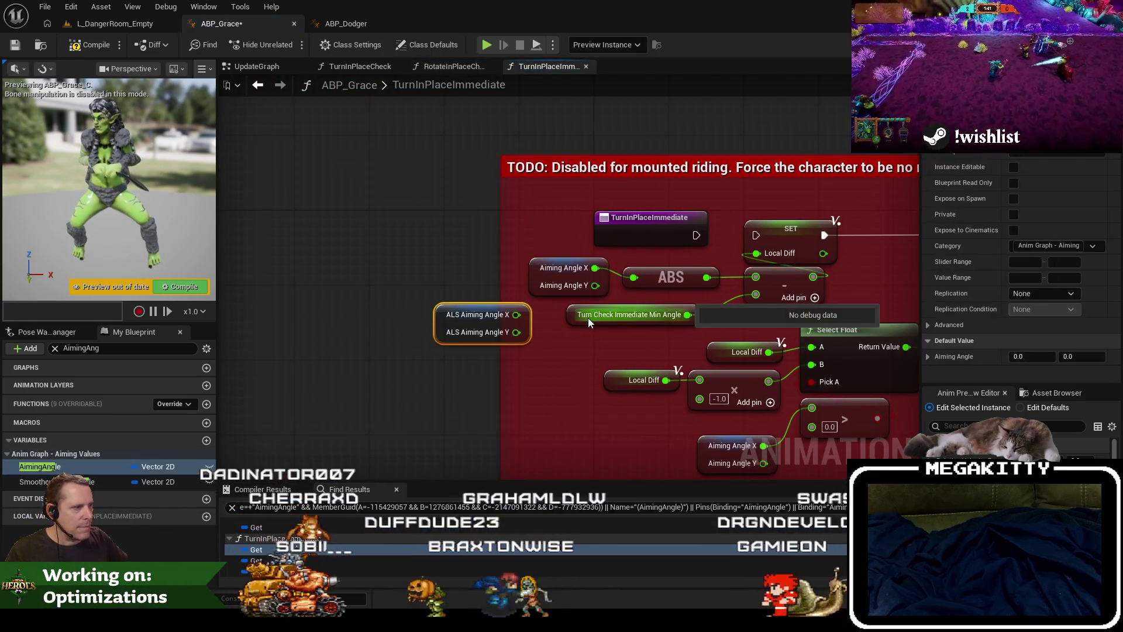
{"action": "left_click_drag", "start_coordinate": [516, 315], "coordinate": [614, 286]}
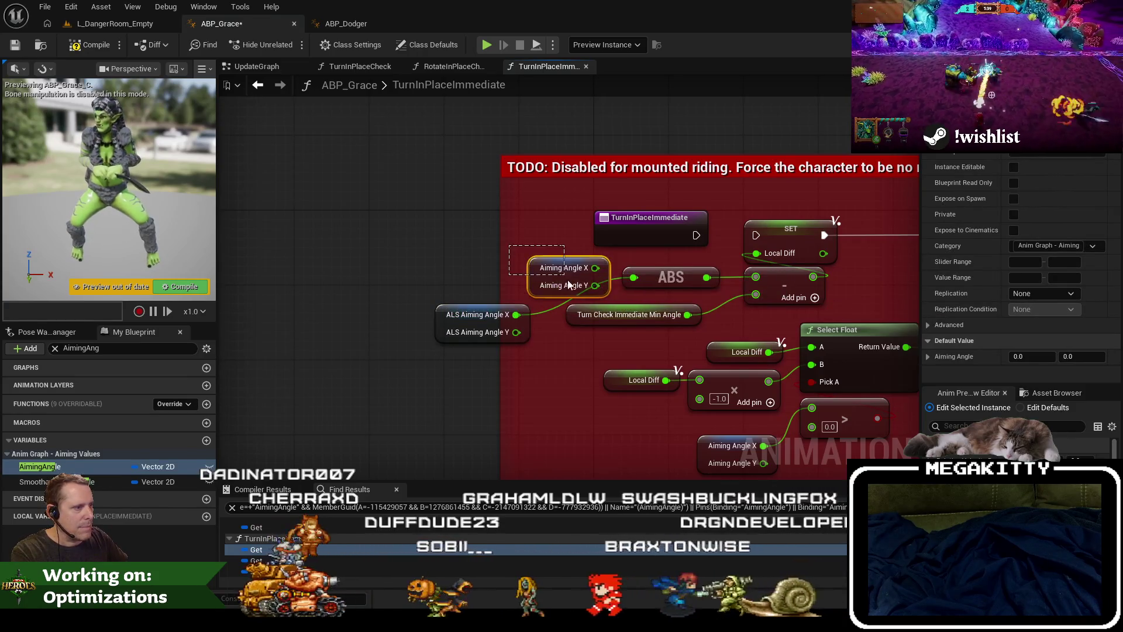
{"action": "key", "text": "Delete"}
{"action": "left_click_drag", "start_coordinate": [464, 334], "coordinate": [557, 286]}
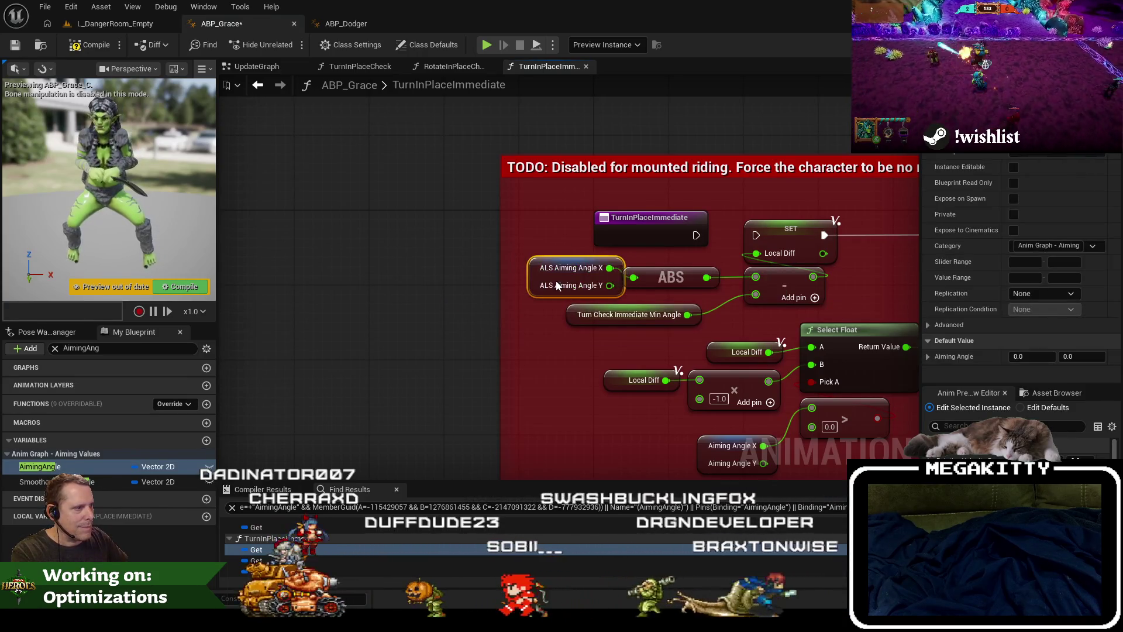
{"action": "double_click", "coordinate": [286, 557]}
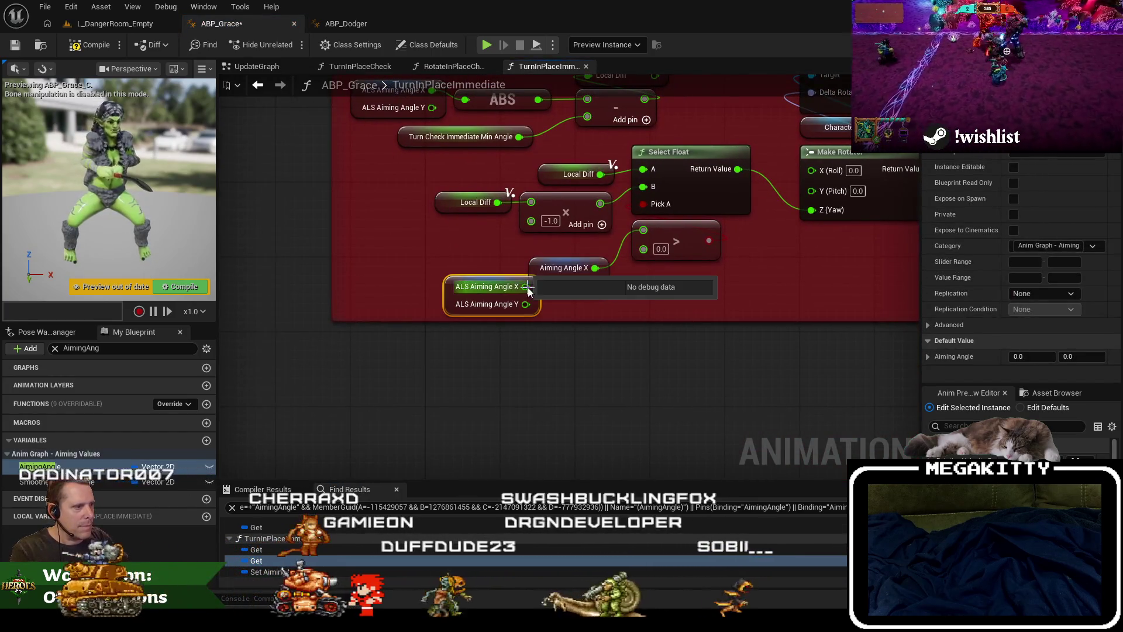
{"action": "left_click_drag", "start_coordinate": [526, 287], "coordinate": [644, 230]}
{"action": "left_click", "coordinate": [561, 268]}
{"action": "key", "text": "Delete"}
{"action": "left_click_drag", "start_coordinate": [483, 292], "coordinate": [586, 264]}
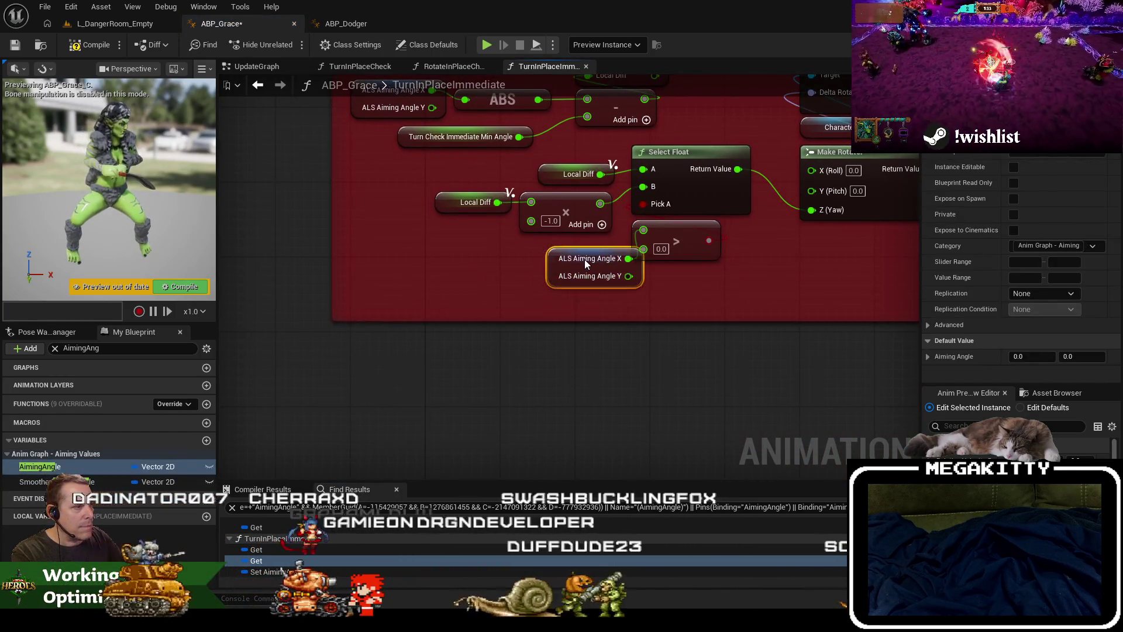
Replace the Aiming Angle setter after Add Actor Local Rotation with an ALS Aiming Angle setter
{"action": "double_click", "coordinate": [264, 553]}
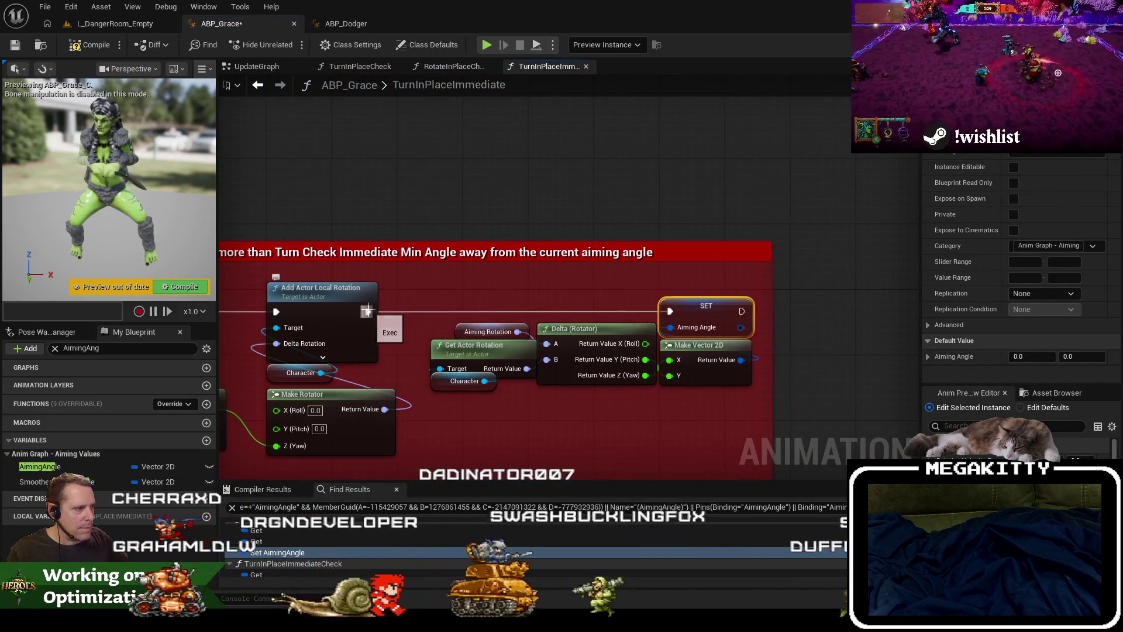
{"action": "mouse_move", "coordinate": [368, 311]}
{"action": "left_mouse_down"}
{"action": "mouse_move", "coordinate": [447, 295]}
{"action": "mouse_move", "coordinate": [508, 259]}
{"action": "left_mouse_up"}
{"action": "type", "text": "set als aim"}
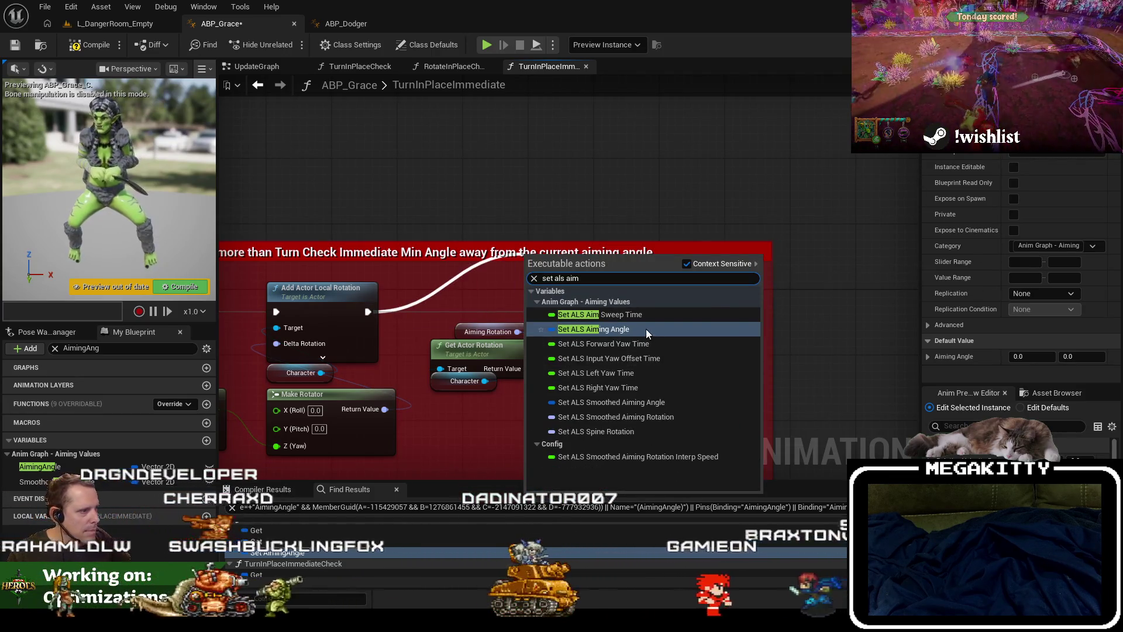
{"action": "left_click", "coordinate": [585, 329]}
{"action": "left_click_drag", "start_coordinate": [595, 276], "coordinate": [627, 280]}
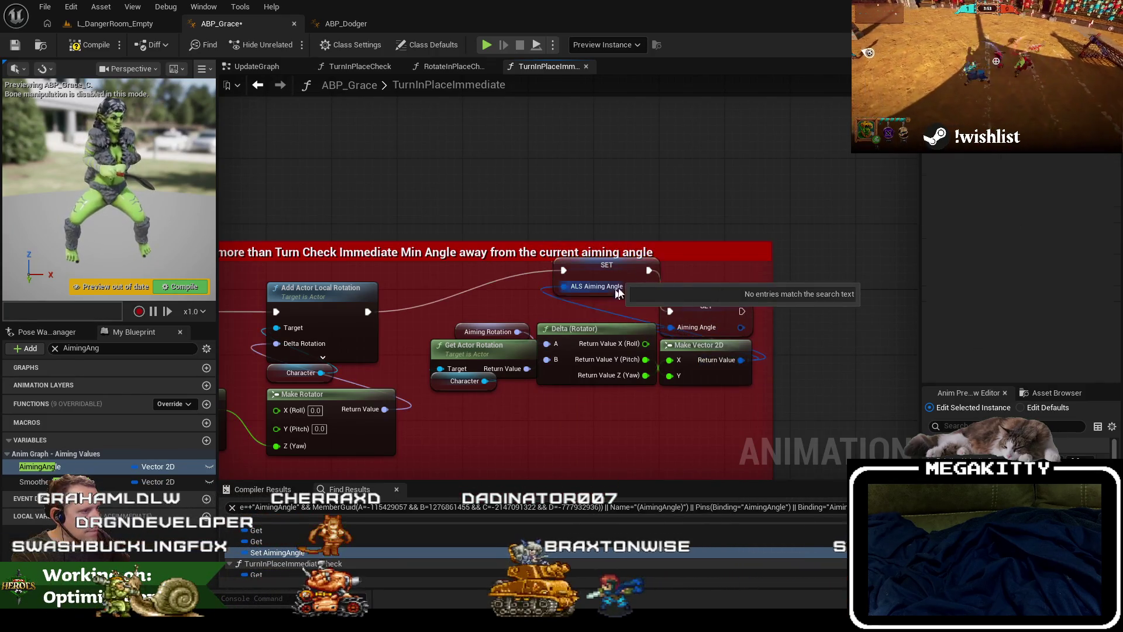
{"action": "left_click", "coordinate": [707, 311]}
{"action": "key", "text": "Delete"}
{"action": "left_click_drag", "start_coordinate": [615, 274], "coordinate": [712, 315]}
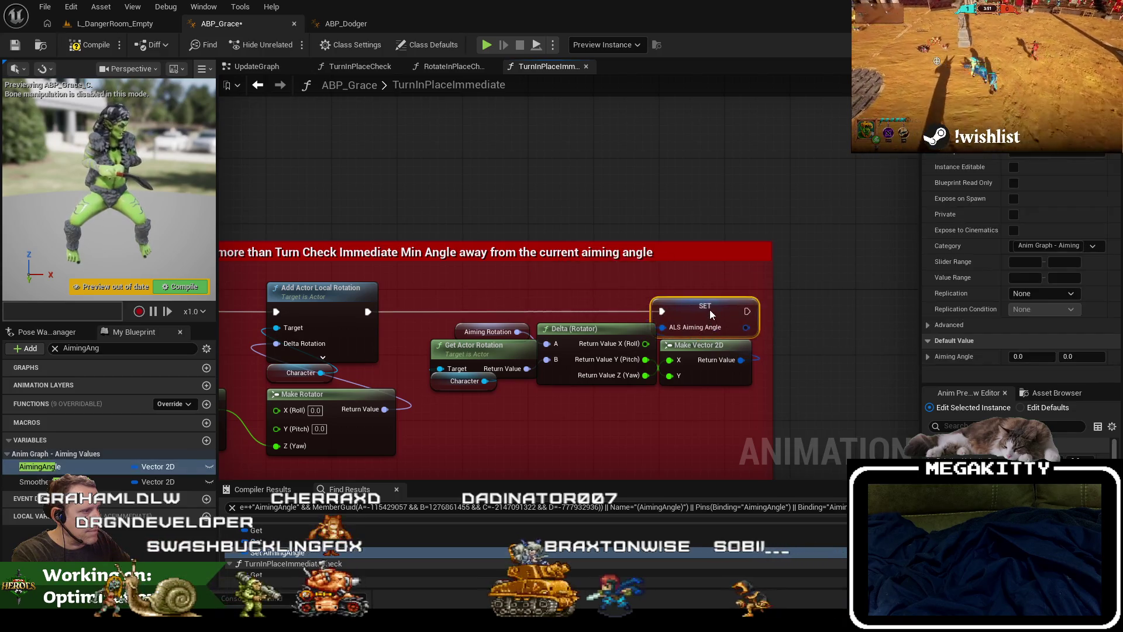
In TurnInPlaceImmediateCheck, feed ALS Aiming Angle X into ABS and delete the old getter
{"action": "double_click", "coordinate": [294, 576]}
{"action": "left_click_drag", "start_coordinate": [624, 282], "coordinate": [643, 268]}
{"action": "left_click", "coordinate": [559, 275]}
{"action": "key", "text": "Delete"}
{"action": "left_click_drag", "start_coordinate": [419, 330], "coordinate": [534, 260]}
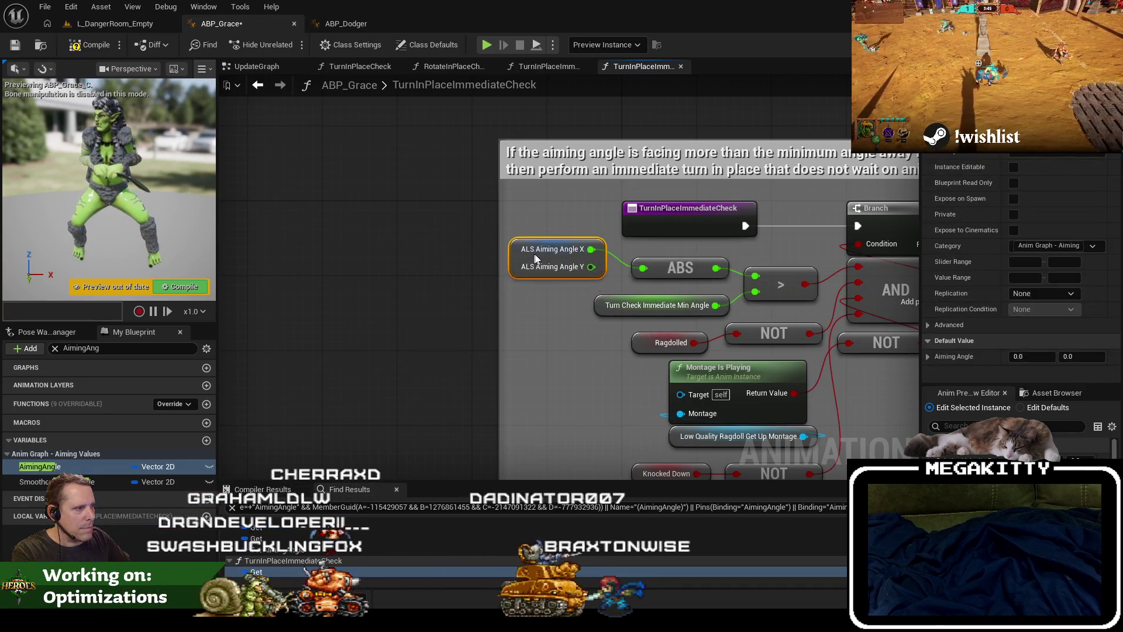
Compile and save the blueprint, then delete the AimingAngle variable
{"action": "left_click", "coordinate": [82, 44]}
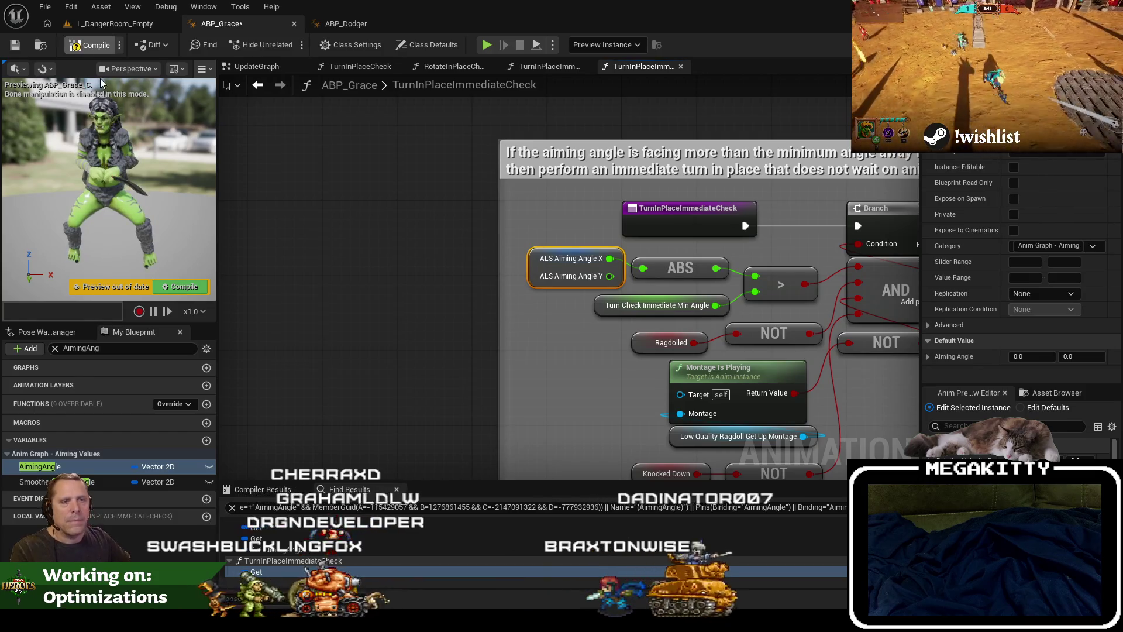
{"action": "left_click", "coordinate": [359, 263]}
{"action": "key", "text": "ctrl+s"}
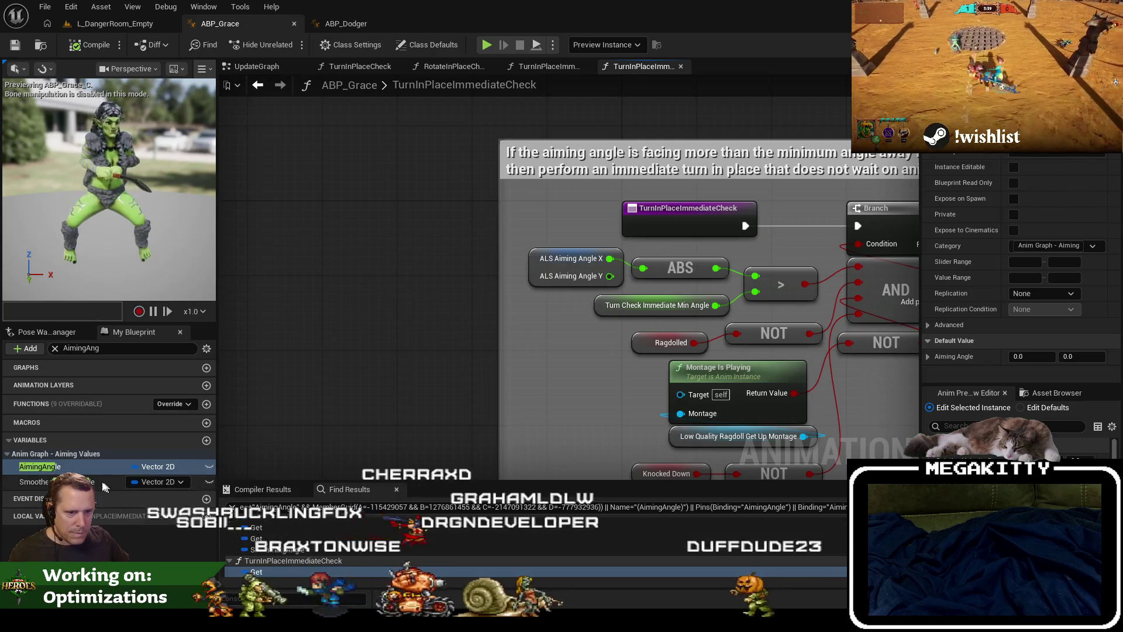
{"action": "left_click", "coordinate": [36, 466]}
{"action": "key", "text": "Delete"}
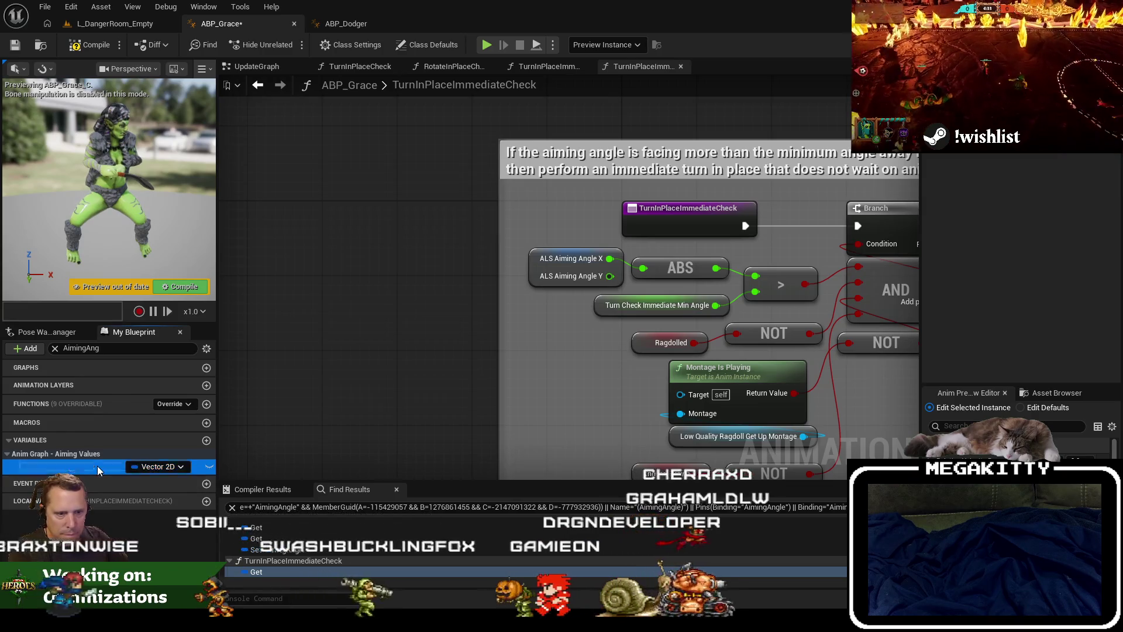
Keep the still-used SmoothedAimingAngle, list its references, and open the Looking Left and Back one
{"action": "key", "text": "Delete"}
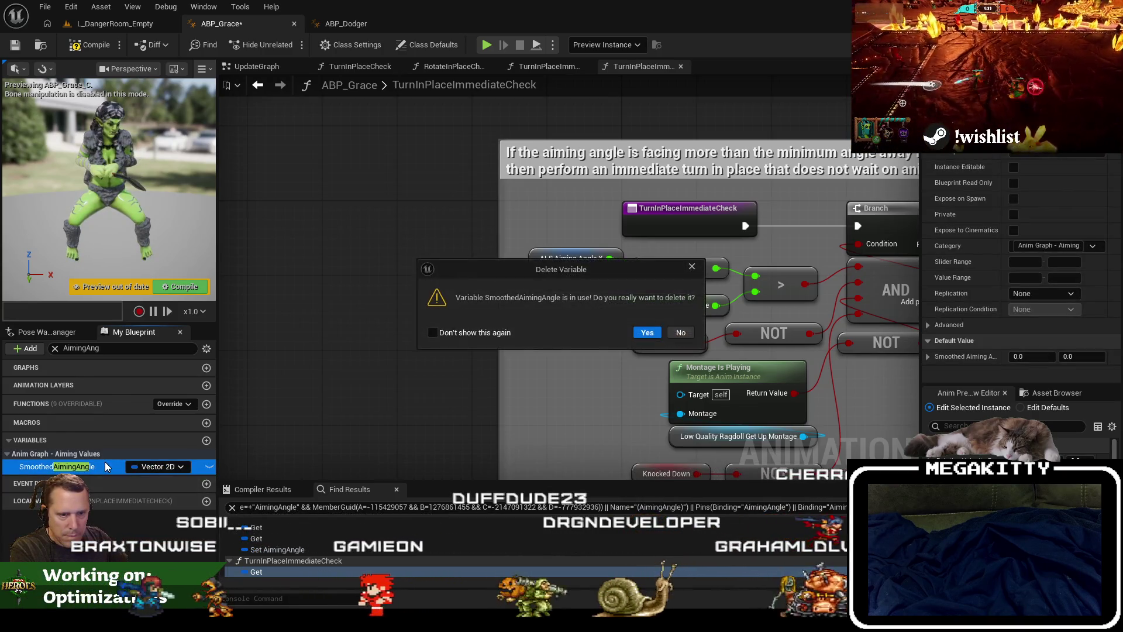
{"action": "left_click", "coordinate": [680, 332]}
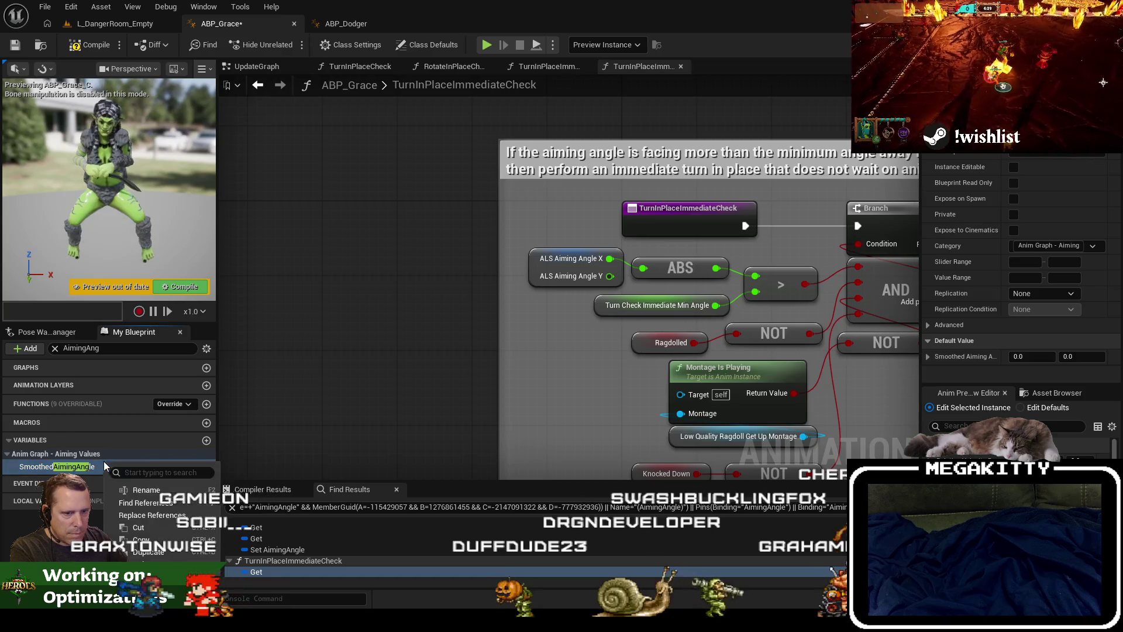
{"action": "right_click", "coordinate": [251, 503]}
{"action": "left_click", "coordinate": [259, 536]}
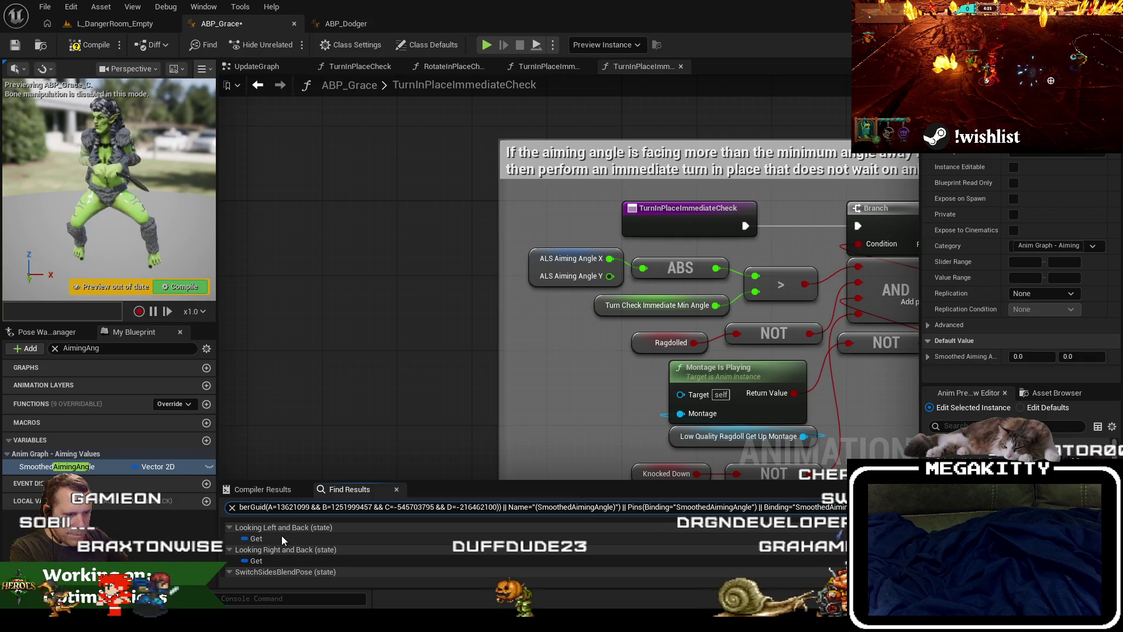
{"action": "double_click", "coordinate": [280, 535]}
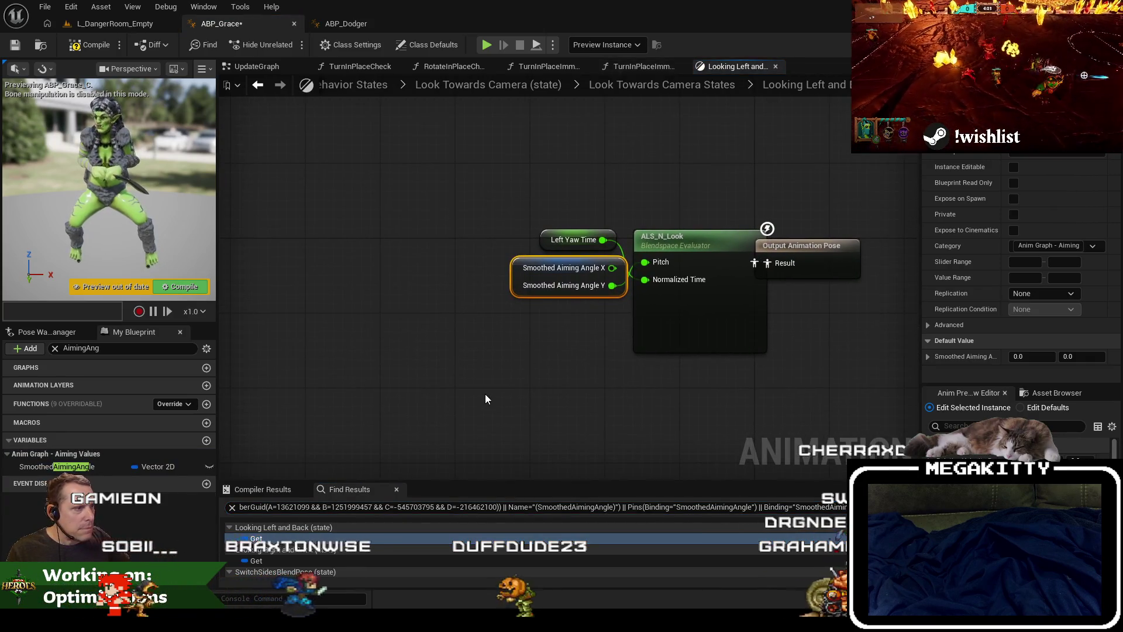
In Looking Left and Back, add a split ALS Smoothed Aiming Angle getter wired to Pitch, replacing the old getter
{"action": "right_click", "coordinate": [485, 394]}
{"action": "type", "text": "get als smoothed"}
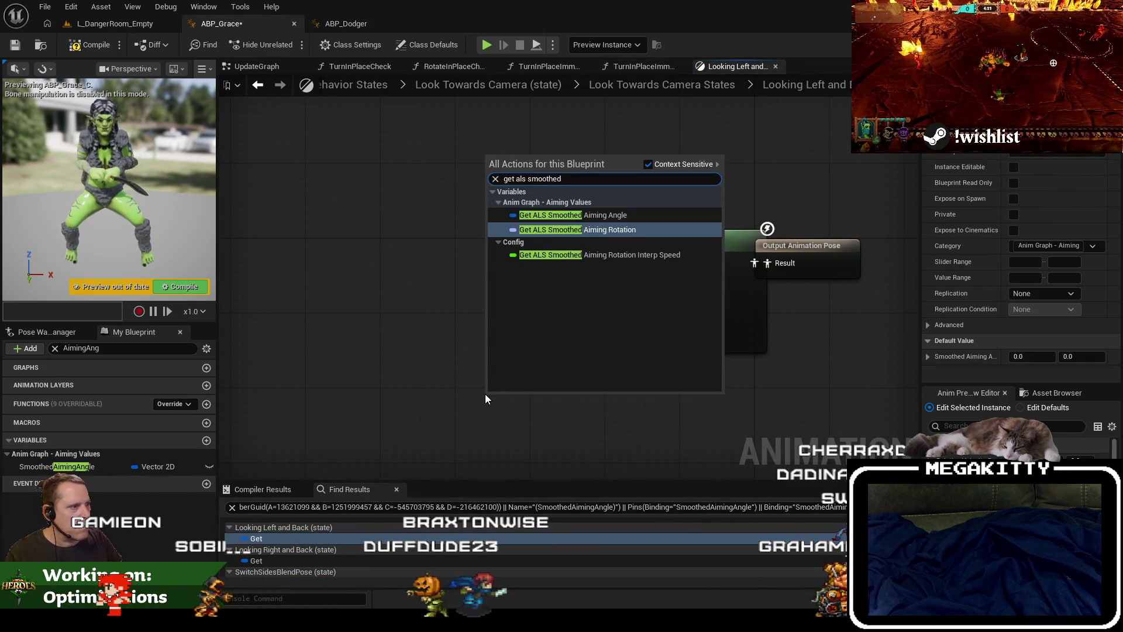
{"action": "key", "text": "Up"}
{"action": "key", "text": "Return"}
{"action": "right_click", "coordinate": [504, 404]}
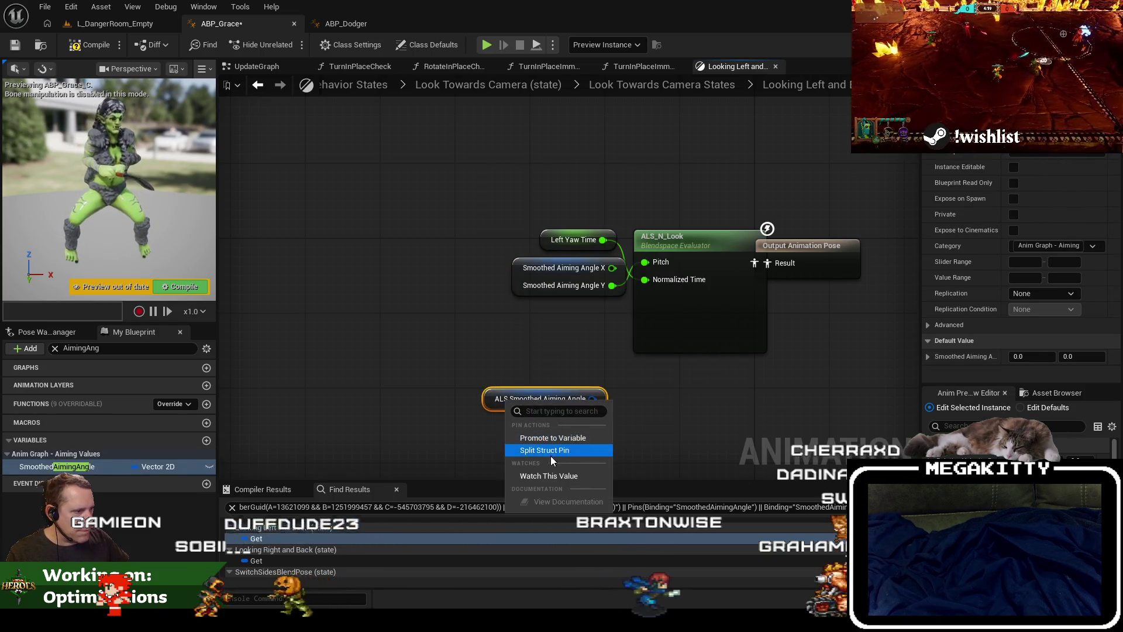
{"action": "left_click", "coordinate": [552, 472]}
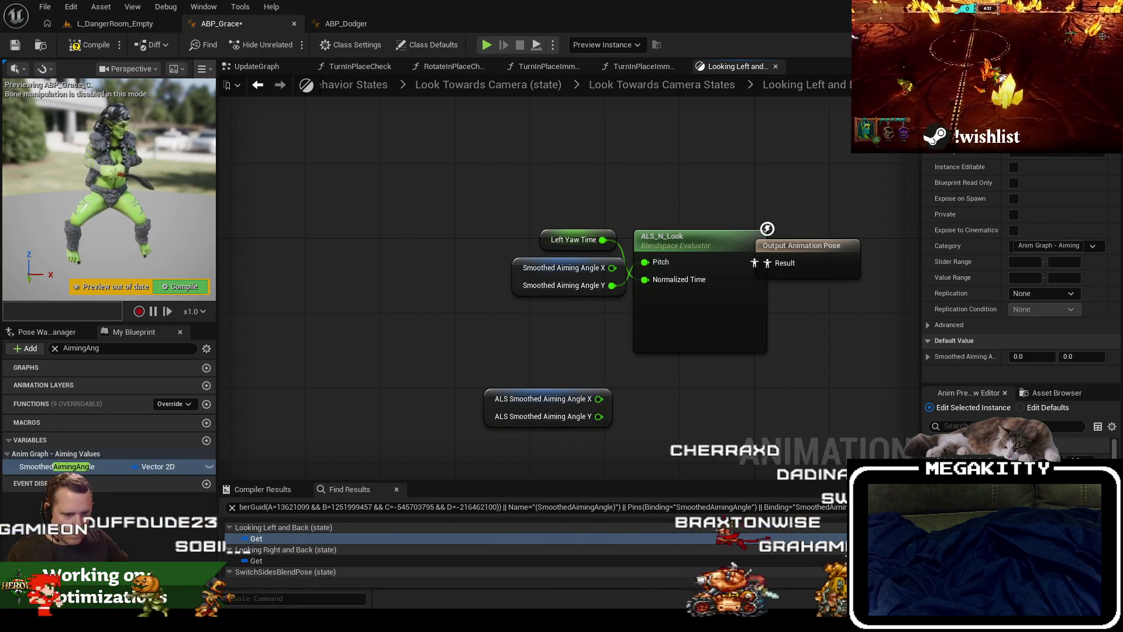
{"action": "left_click_drag", "start_coordinate": [502, 413], "coordinate": [406, 346]}
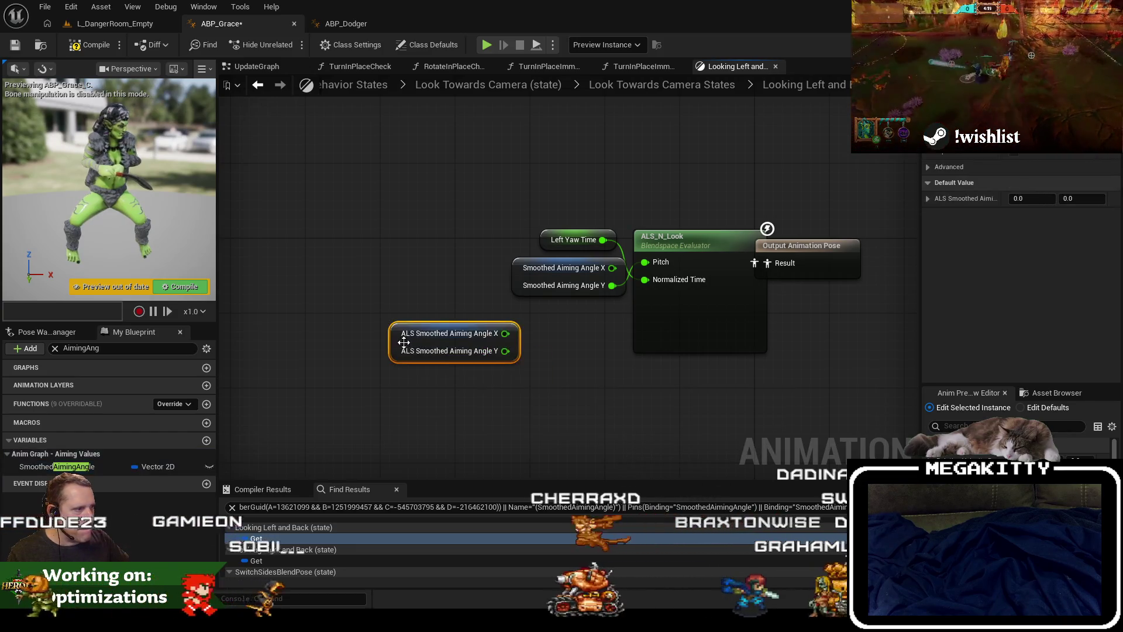
{"action": "left_click_drag", "start_coordinate": [505, 351], "coordinate": [648, 273]}
{"action": "left_click", "coordinate": [562, 275]}
{"action": "key", "text": "Delete"}
{"action": "mouse_move", "coordinate": [464, 333]}
{"action": "left_mouse_down"}
{"action": "mouse_move", "coordinate": [571, 268]}
{"action": "mouse_move", "coordinate": [541, 359]}
{"action": "mouse_move", "coordinate": [667, 370]}
{"action": "mouse_move", "coordinate": [651, 279]}
{"action": "left_mouse_up"}
Replace the Smoothed Aiming Angle getter in Looking Right and Back with the ALS one
{"action": "left_click", "coordinate": [326, 562]}
{"action": "key", "text": "ctrl+v"}
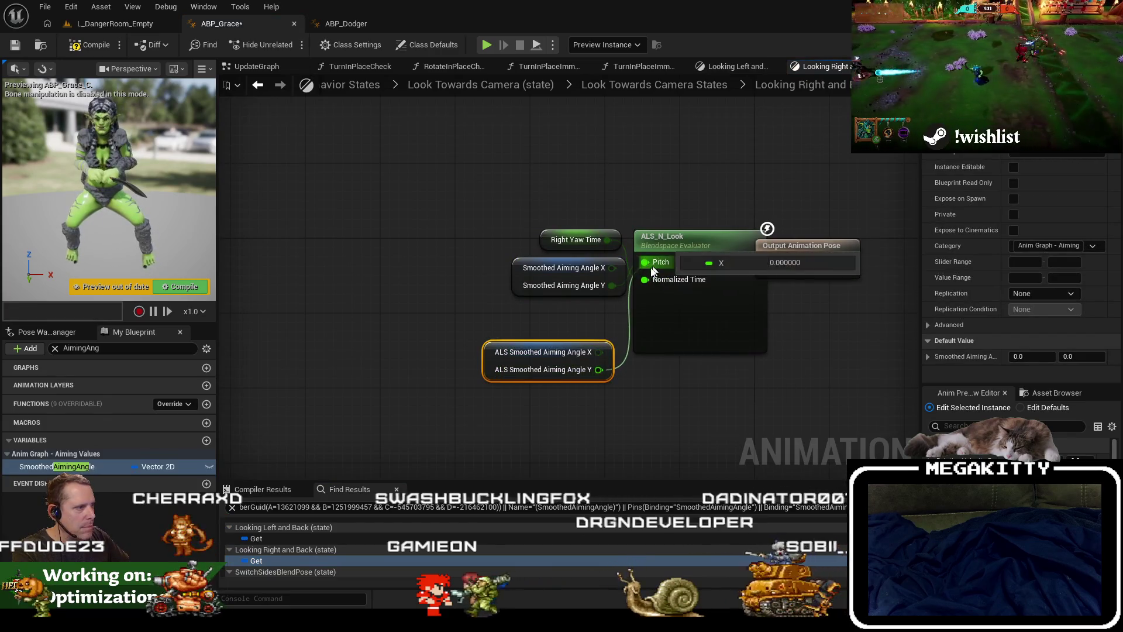
{"action": "left_click", "coordinate": [562, 274]}
{"action": "key", "text": "Delete"}
{"action": "left_click_drag", "start_coordinate": [514, 358], "coordinate": [514, 283]}
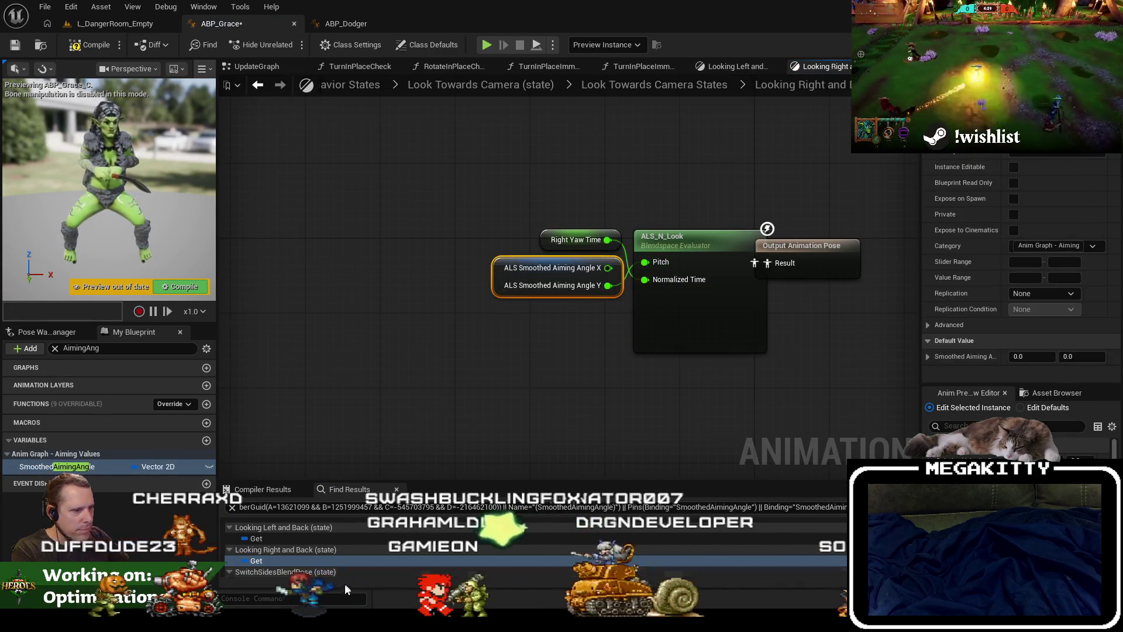
In SwitchSidesBlendPose, wire ALS Smoothed Aiming Angle Y into Pitch and remove the old getter
{"action": "scroll", "coordinate": [351, 571], "scroll_direction": "down", "scroll_amount": 1}
{"action": "left_click", "coordinate": [310, 564]}
{"action": "key", "text": "ctrl+v"}
{"action": "mouse_move", "coordinate": [579, 360]}
{"action": "left_mouse_down"}
{"action": "mouse_move", "coordinate": [604, 359]}
{"action": "mouse_move", "coordinate": [635, 324]}
{"action": "mouse_move", "coordinate": [645, 265]}
{"action": "left_mouse_up"}
{"action": "left_click", "coordinate": [562, 281]}
{"action": "key", "text": "Delete"}
{"action": "left_click_drag", "start_coordinate": [526, 351], "coordinate": [553, 267]}
Swap the Smoothed Aiming Angle getter in the Looking Right and Back rule for the ALS getter
{"action": "scroll", "coordinate": [281, 559], "scroll_direction": "down", "scroll_amount": 1}
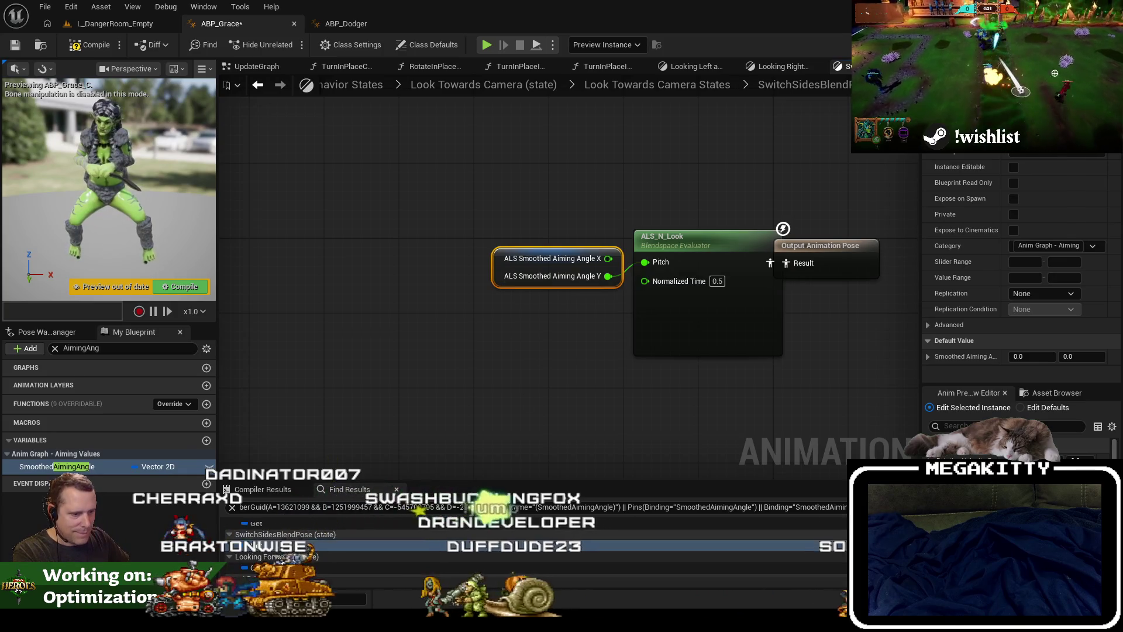
{"action": "scroll", "coordinate": [281, 559], "scroll_direction": "down", "scroll_amount": 1}
{"action": "left_click", "coordinate": [281, 562]}
{"action": "key", "text": "ctrl+v"}
{"action": "left_click", "coordinate": [561, 269]}
{"action": "key", "text": "Delete"}
{"action": "mouse_move", "coordinate": [613, 351]}
{"action": "left_mouse_down"}
{"action": "mouse_move", "coordinate": [549, 261]}
{"action": "mouse_move", "coordinate": [535, 277]}
{"action": "left_mouse_up"}
In the Looking Forwards rule, feed ALS Smoothed Aiming Angle X into In Range Value
{"action": "scroll", "coordinate": [283, 557], "scroll_direction": "down", "scroll_amount": 2}
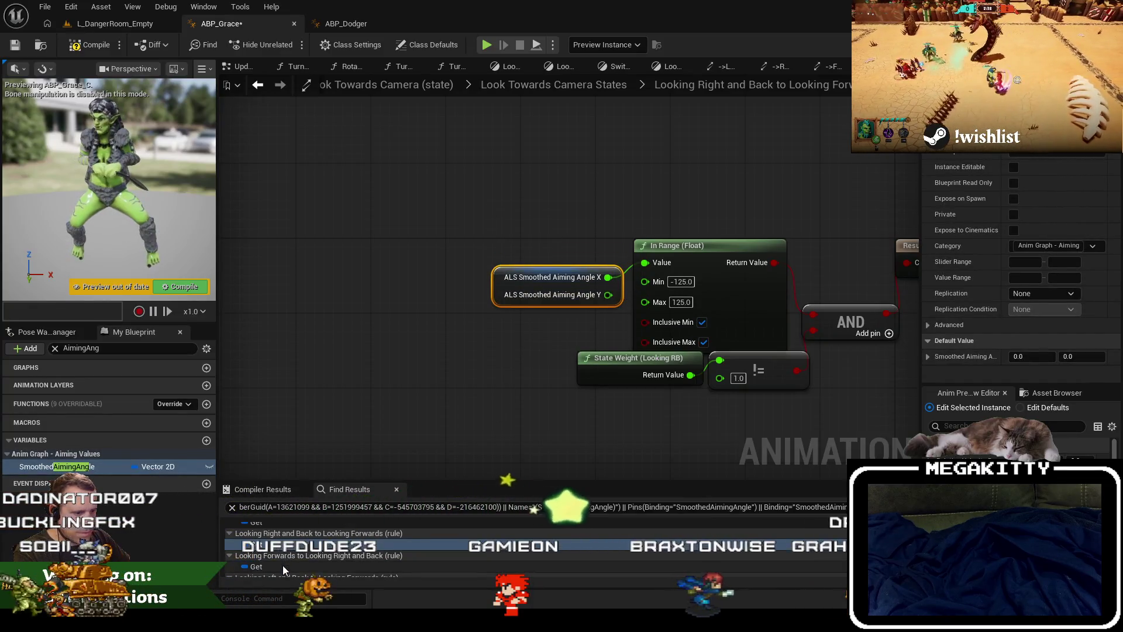
{"action": "left_click", "coordinate": [282, 565]}
{"action": "key", "text": "ctrl+v"}
{"action": "left_click_drag", "start_coordinate": [608, 324], "coordinate": [645, 263]}
{"action": "left_click", "coordinate": [585, 293]}
{"action": "key", "text": "Delete"}
{"action": "left_click_drag", "start_coordinate": [552, 336], "coordinate": [552, 280]}
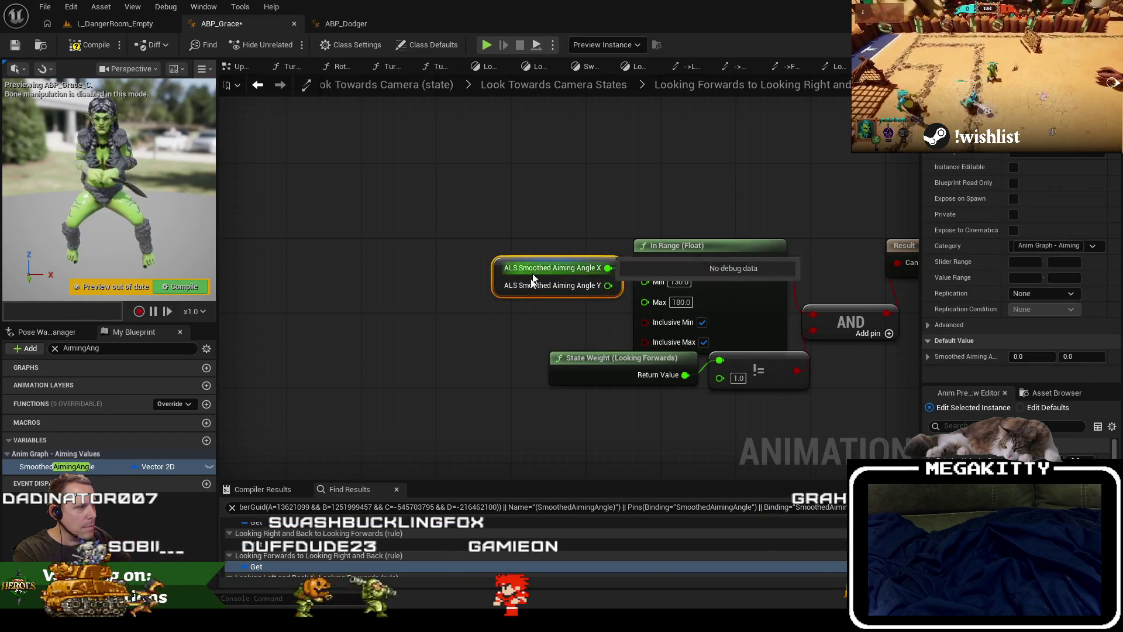
In the Looking Left and Back to Looking Forwards rule, feed ALS Smoothed Aiming Angle X into In Range Value
{"action": "scroll", "coordinate": [280, 553], "scroll_direction": "down", "scroll_amount": 3}
{"action": "left_click", "coordinate": [279, 551]}
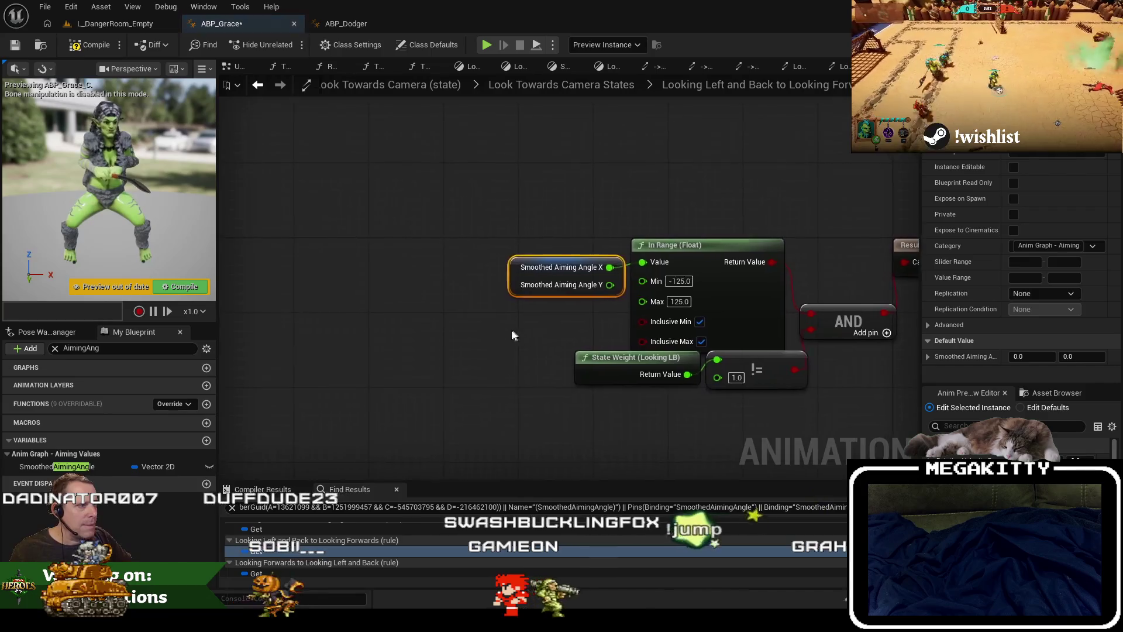
{"action": "key", "text": "ctrl+v"}
{"action": "mouse_move", "coordinate": [599, 323]}
{"action": "left_mouse_down"}
{"action": "mouse_move", "coordinate": [652, 272]}
{"action": "mouse_move", "coordinate": [645, 262]}
{"action": "left_mouse_up"}
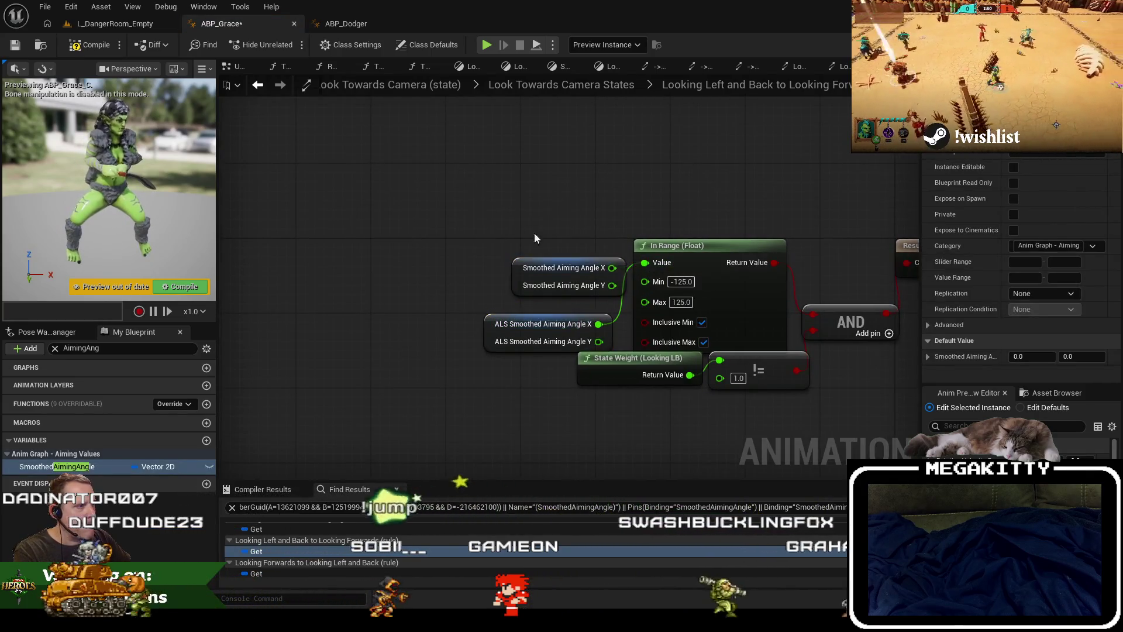
{"action": "left_click", "coordinate": [561, 276]}
{"action": "key", "text": "Delete"}
{"action": "left_click_drag", "start_coordinate": [531, 340], "coordinate": [546, 287]}
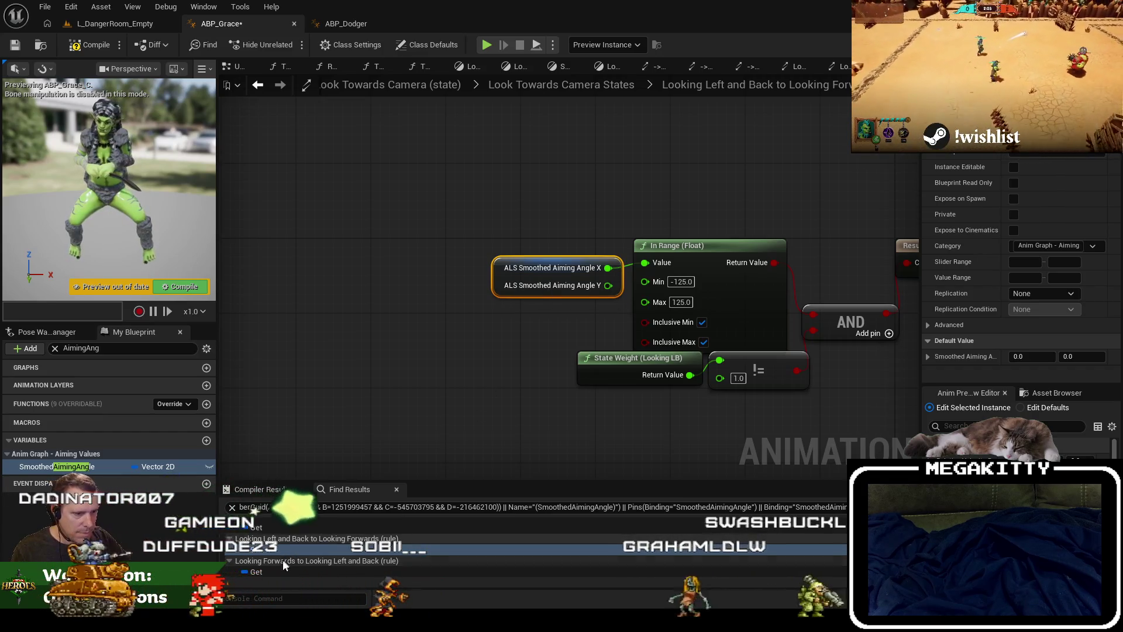
Update the Looking Forwards to Looking Left and Back rule the same way, then compile
{"action": "left_click", "coordinate": [278, 571]}
{"action": "key", "text": "ctrl+v"}
{"action": "mouse_move", "coordinate": [543, 305]}
{"action": "left_mouse_down"}
{"action": "mouse_move", "coordinate": [654, 281]}
{"action": "mouse_move", "coordinate": [661, 265]}
{"action": "left_mouse_up"}
{"action": "left_click", "coordinate": [563, 273]}
{"action": "key", "text": "Delete"}
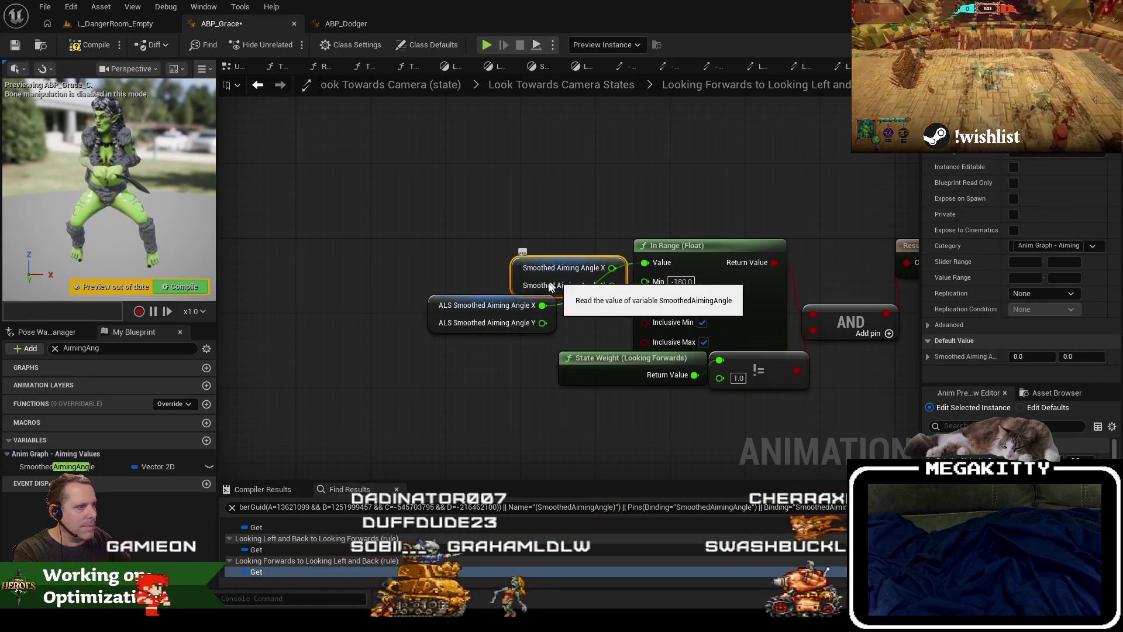
{"action": "left_click_drag", "start_coordinate": [494, 305], "coordinate": [560, 276]}
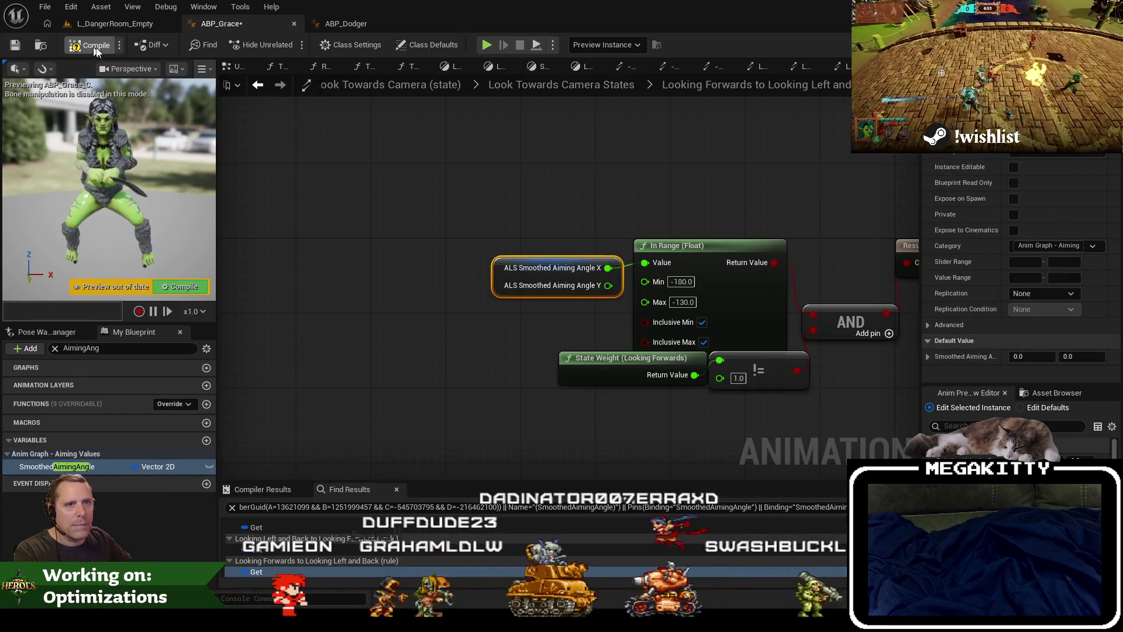
{"action": "key", "text": "F7"}
{"action": "right_click", "coordinate": [233, 71]}
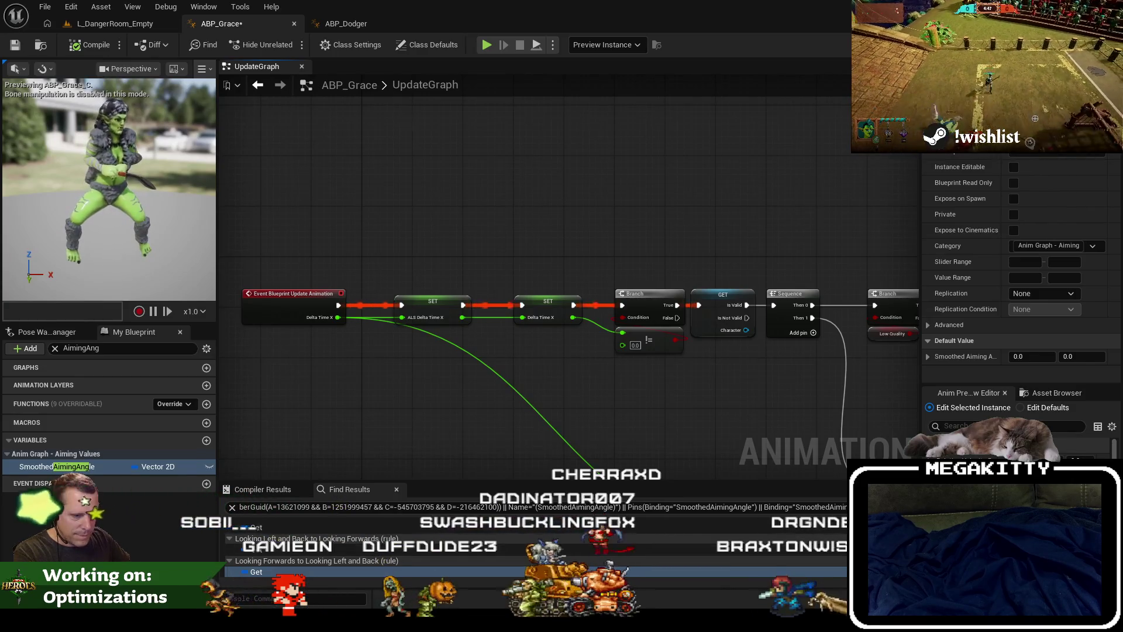
Delete the SmoothedAimingAngle and AimSweepTime variables
{"action": "key", "text": "Delete"}
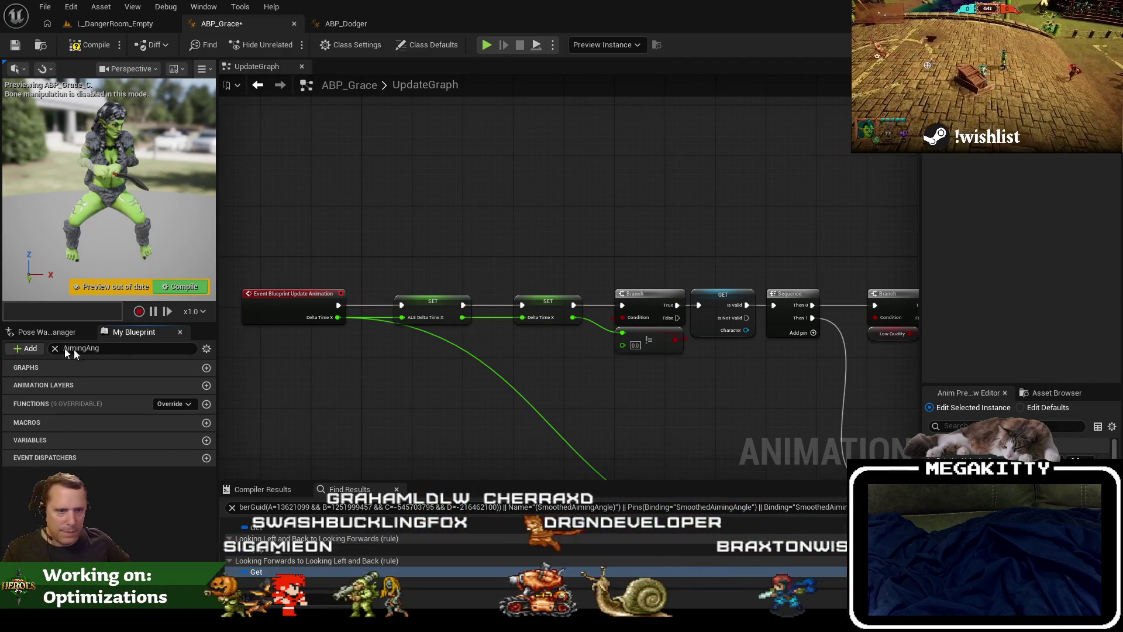
{"action": "type", "text": "AimSweepTime"}
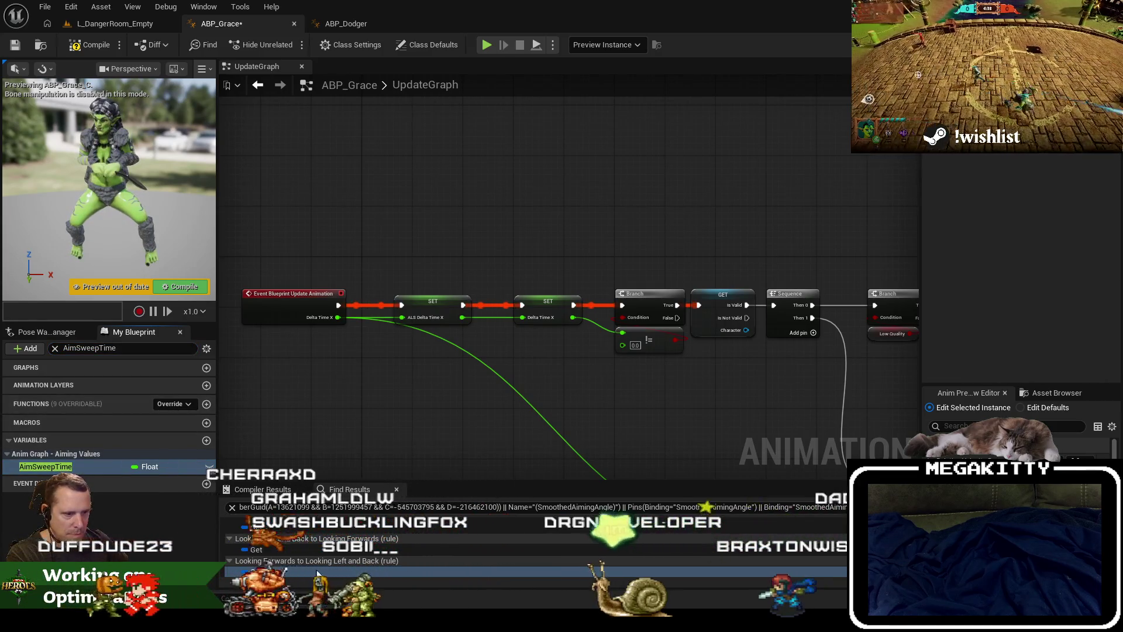
{"action": "key", "text": "Delete"}
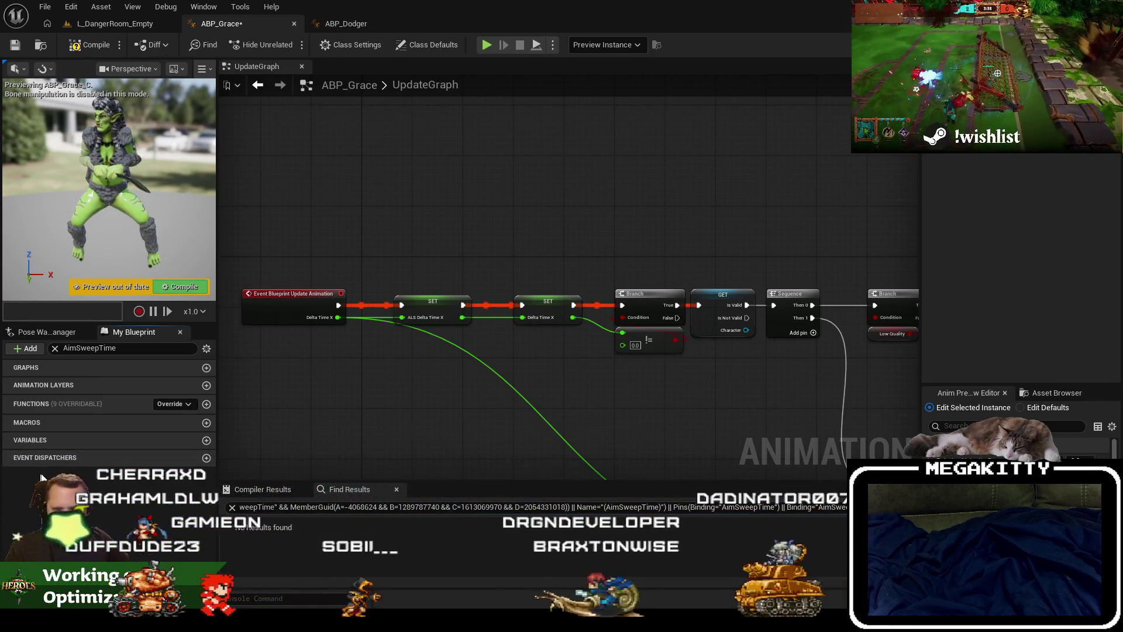
Find all references to SpineRotation, then switch back to the level editor
{"action": "double_click", "coordinate": [93, 344]}
{"action": "type", "text": "SpineRotati"}
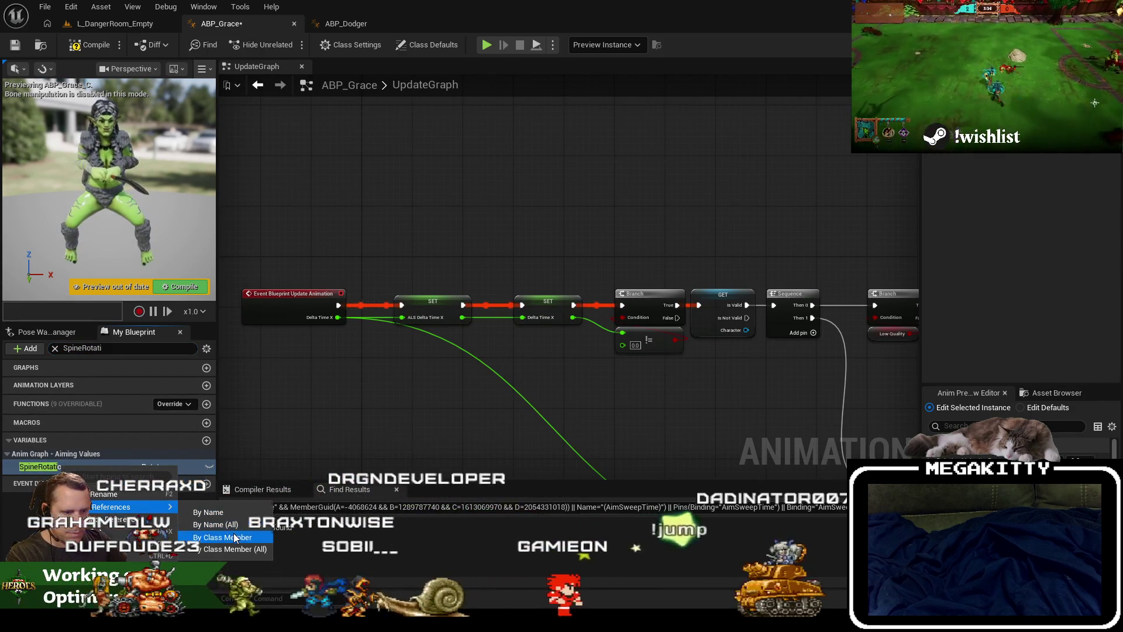
{"action": "key", "text": "alt+shift+f"}
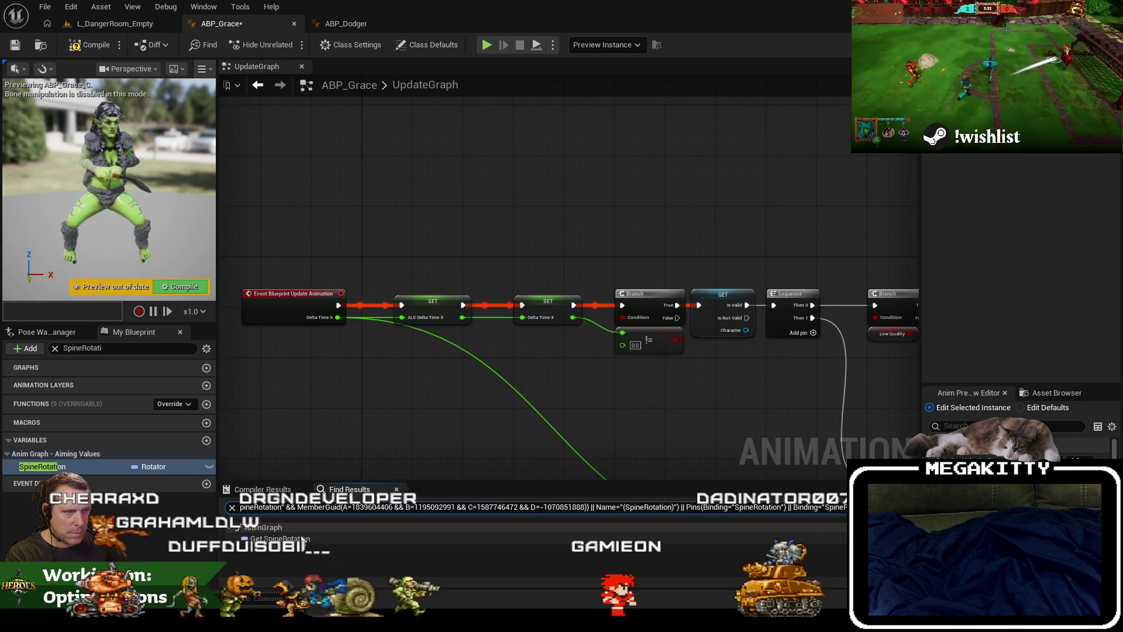
{"action": "key", "text": "ctrl+Tab"}
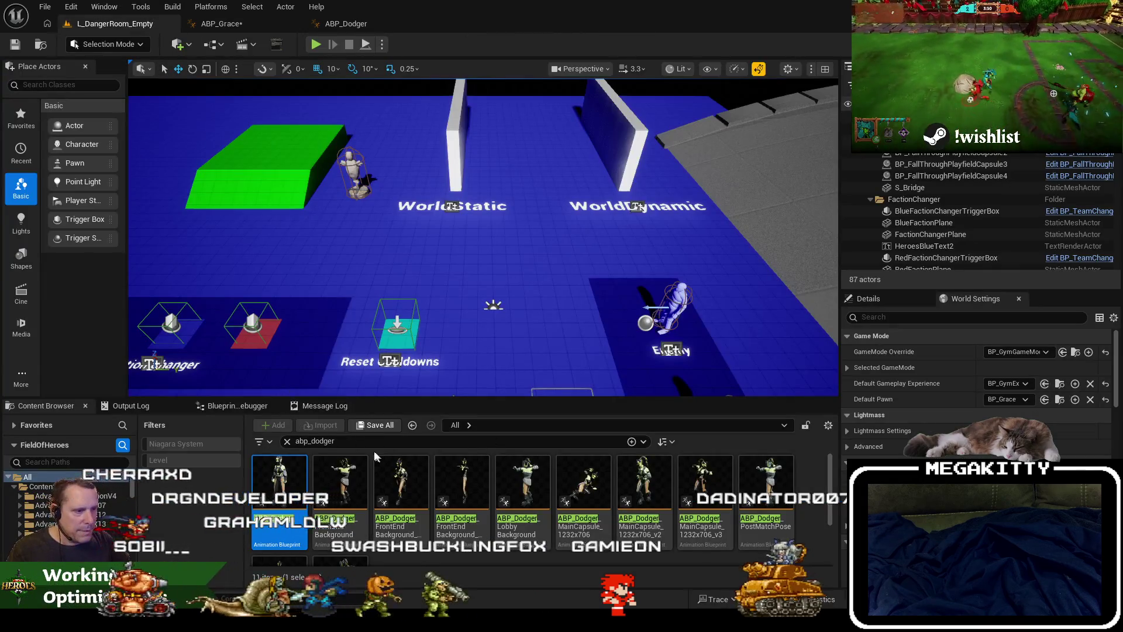
Open ABP_Dodger and ABP_Elis and bring up the TurnInPlace function in each
{"action": "type", "text": "abp"}
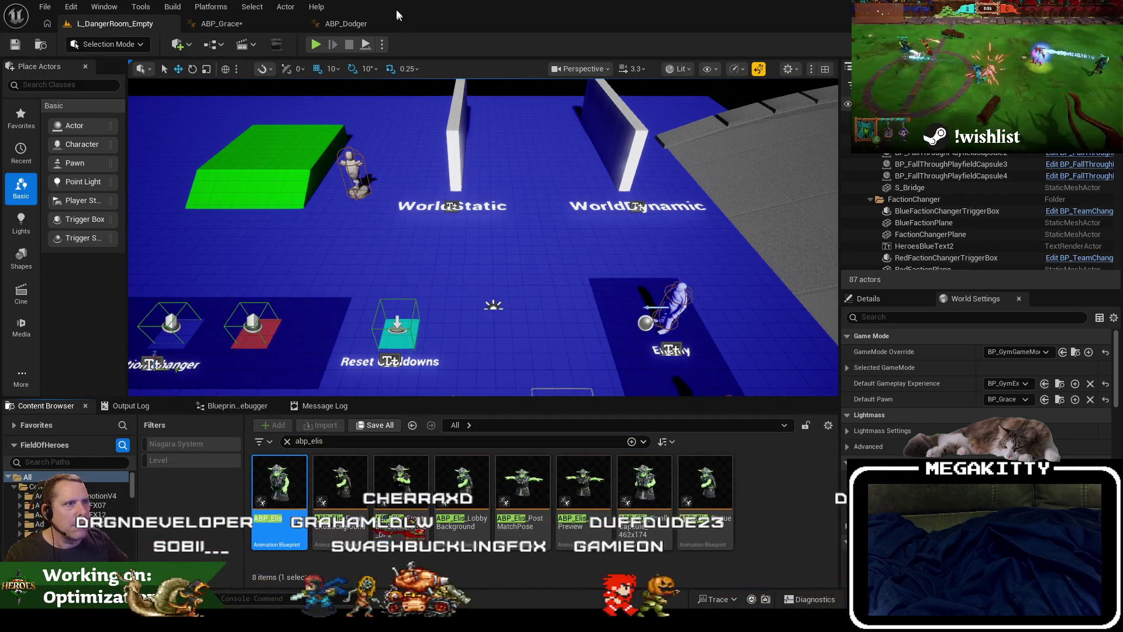
{"action": "left_click", "coordinate": [363, 22]}
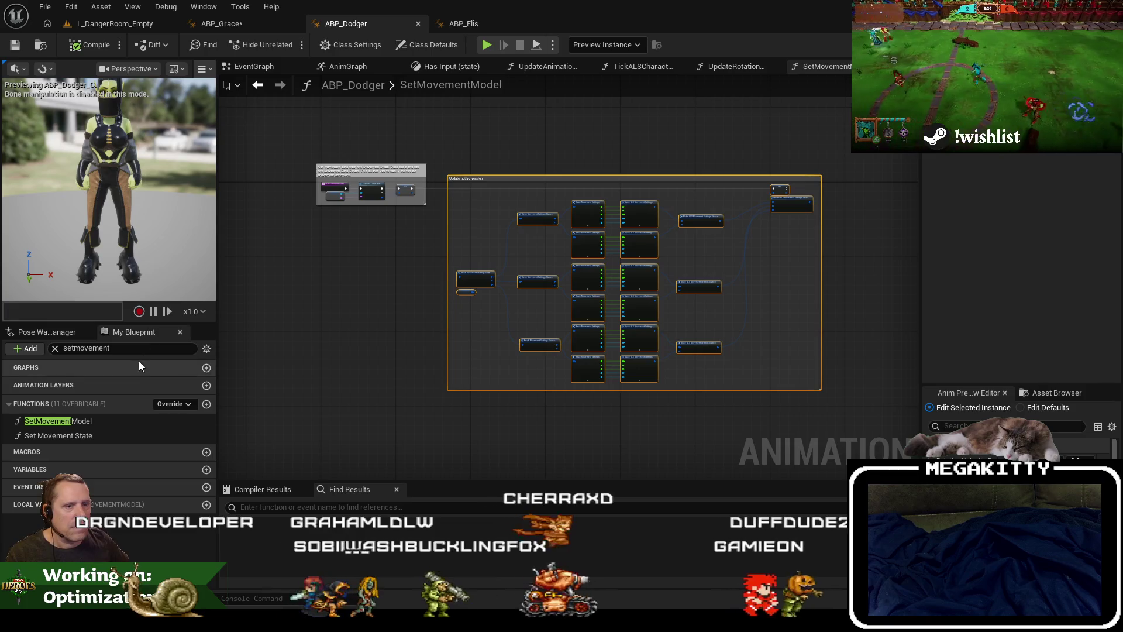
{"action": "type", "text": "turninpla"}
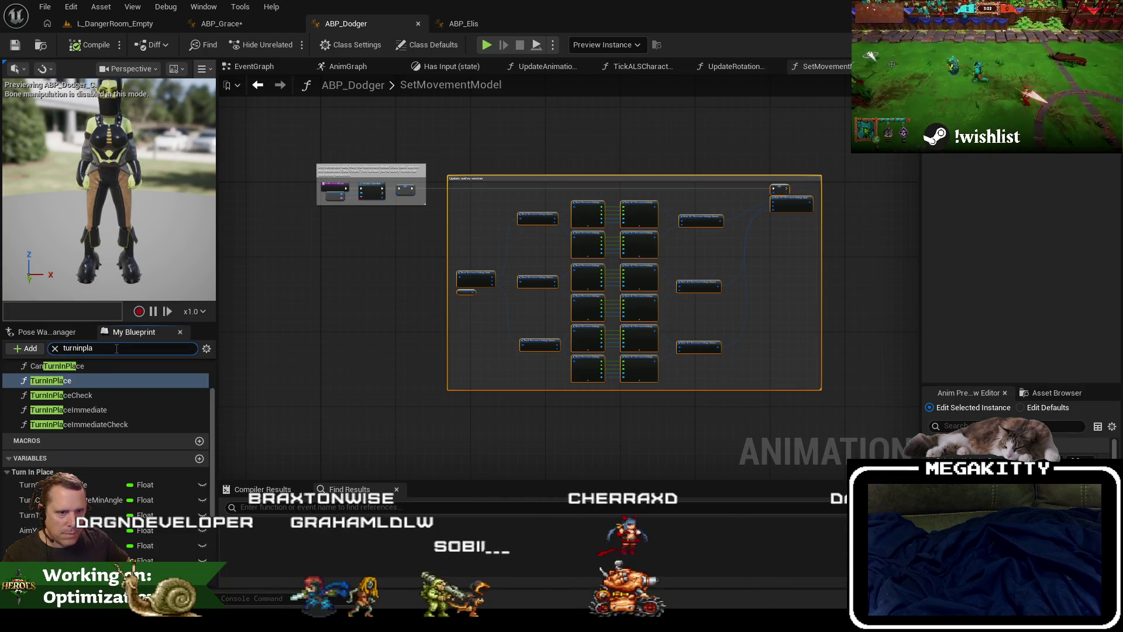
{"action": "double_click", "coordinate": [82, 382]}
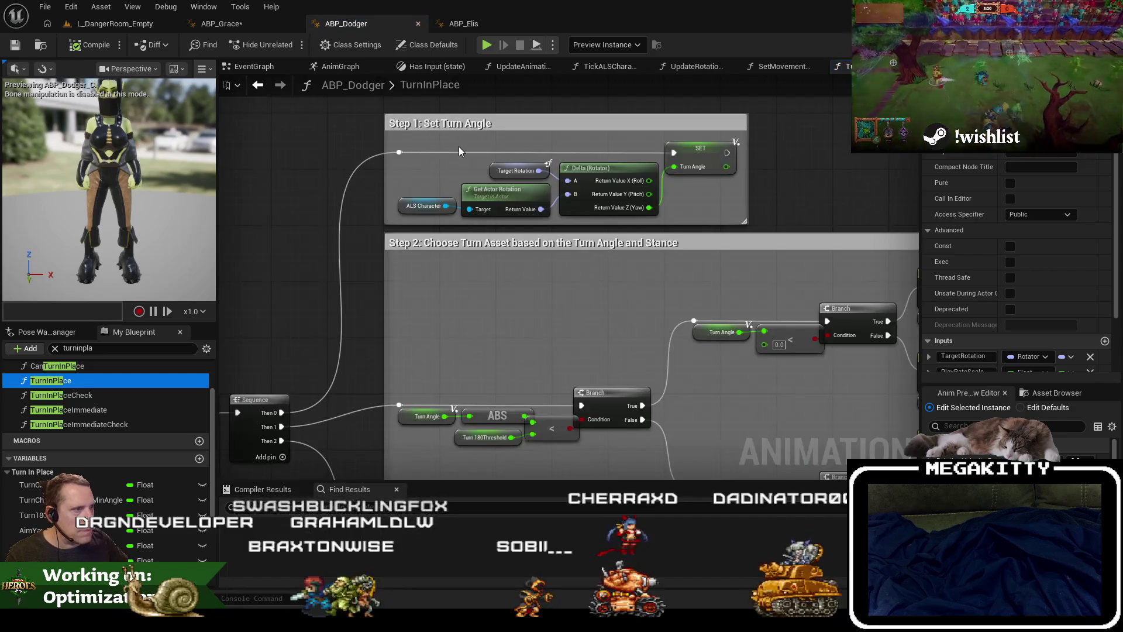
{"action": "left_click", "coordinate": [480, 23]}
{"action": "left_click", "coordinate": [81, 348]}
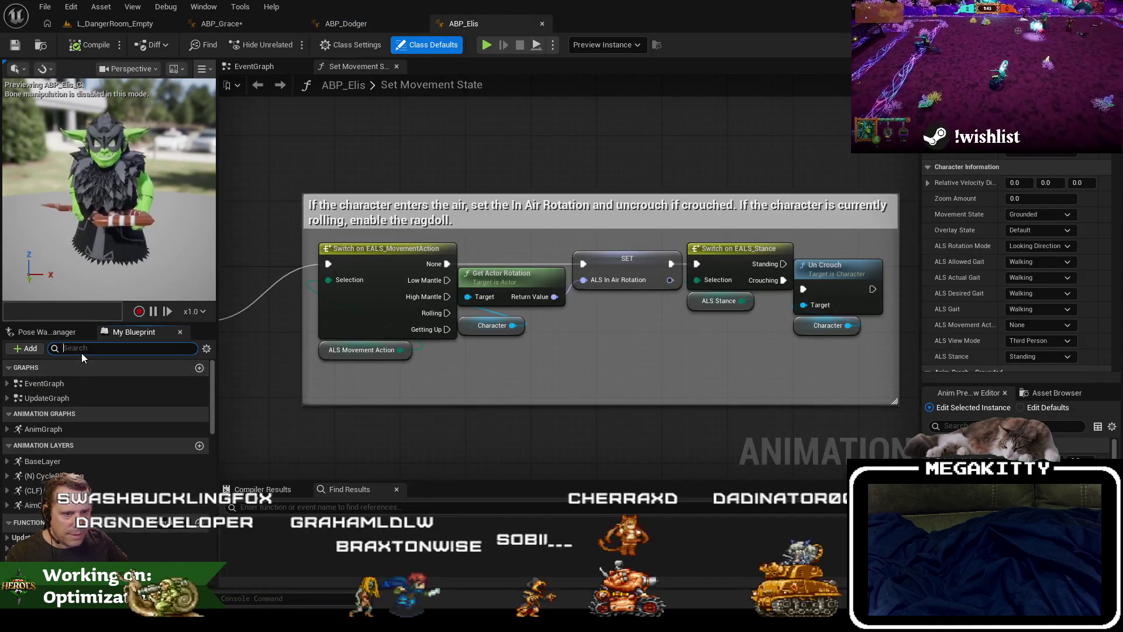
{"action": "type", "text": "turninpl"}
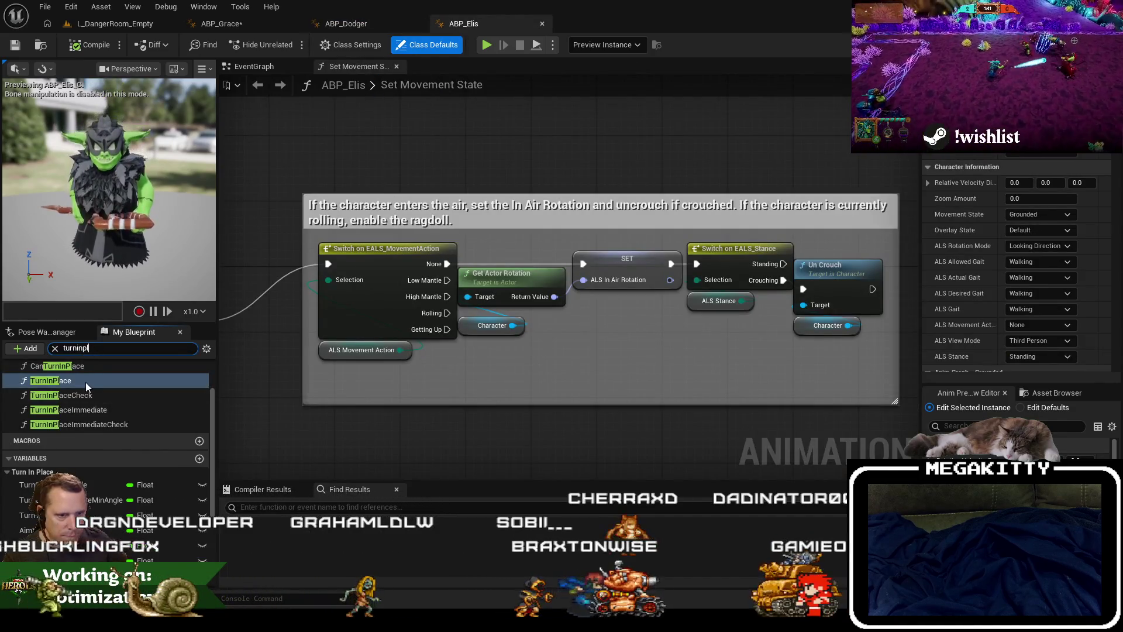
{"action": "double_click", "coordinate": [82, 381]}
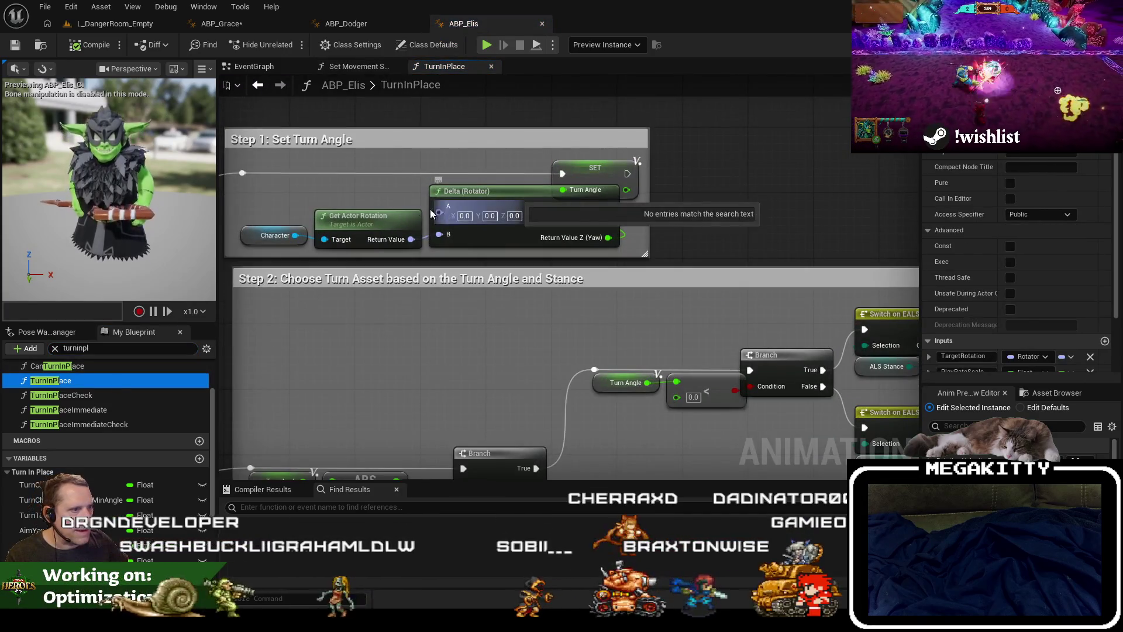
Feed a Target Rotation getter into ABP_Elis's Delta A input, save, and close ABP_Elis
{"action": "left_click_drag", "start_coordinate": [440, 216], "coordinate": [356, 168]}
{"action": "type", "text": "get target rot"}
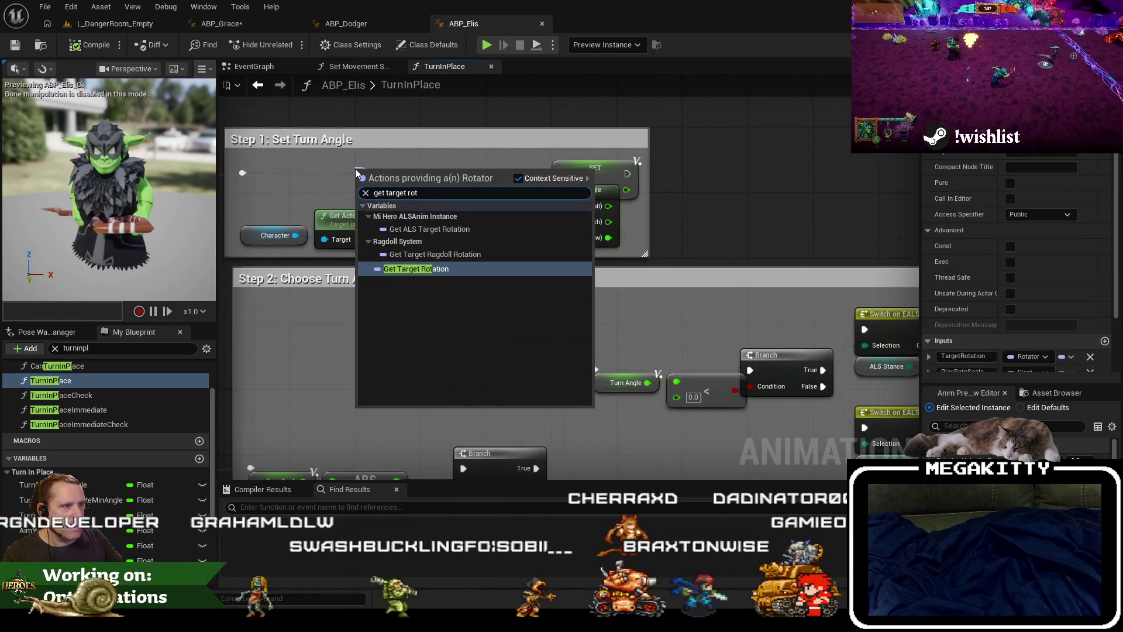
{"action": "key", "text": "Return"}
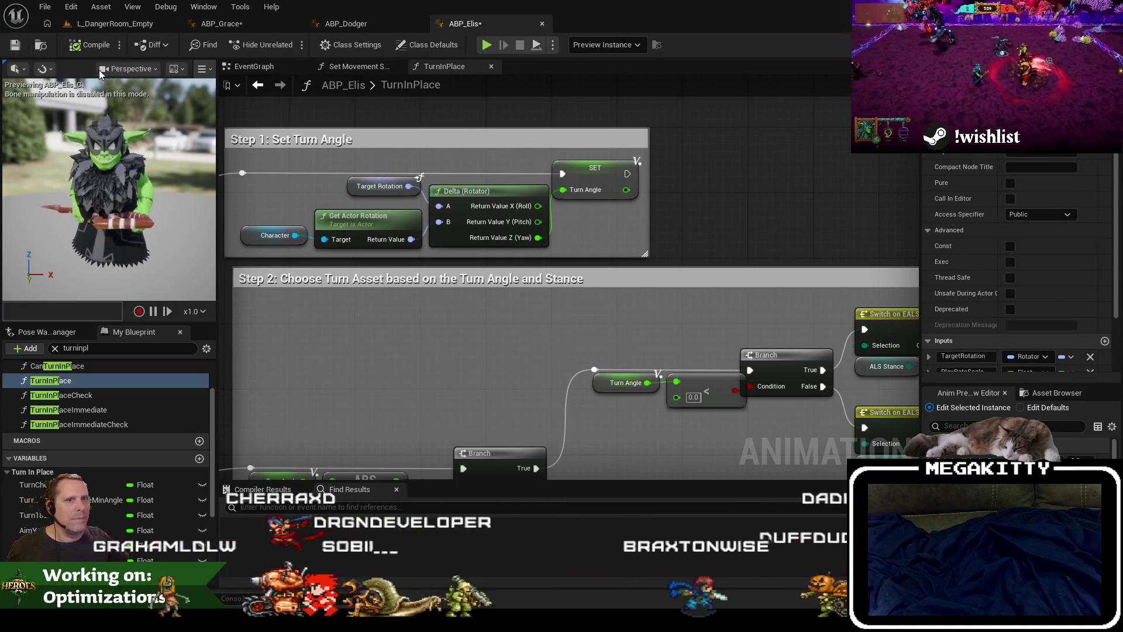
{"action": "left_click", "coordinate": [16, 46]}
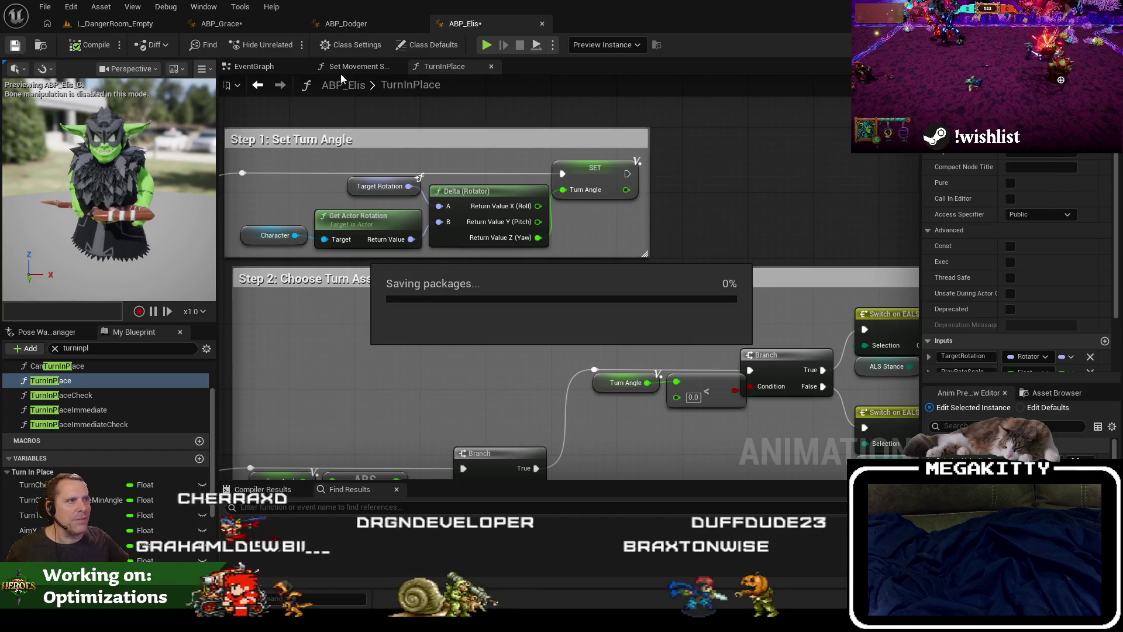
{"action": "left_click", "coordinate": [544, 23]}
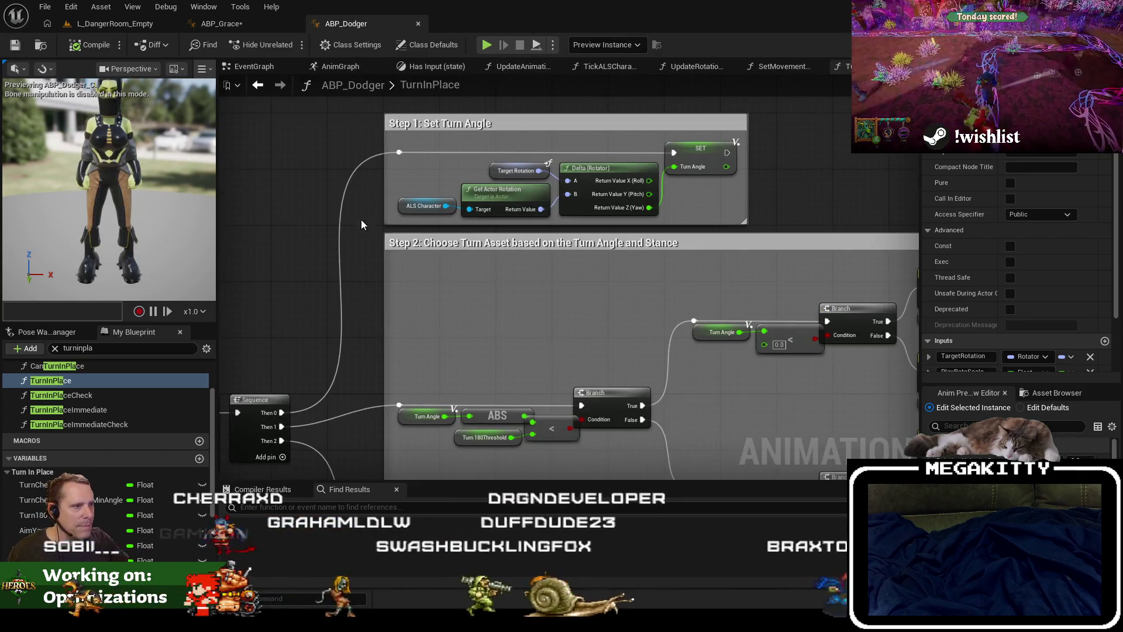
In ABP_Grace's AnimGraph, wire a new ALS Spine Rotation getter into the spine bone rotations, including Spine1
{"action": "left_click", "coordinate": [245, 27]}
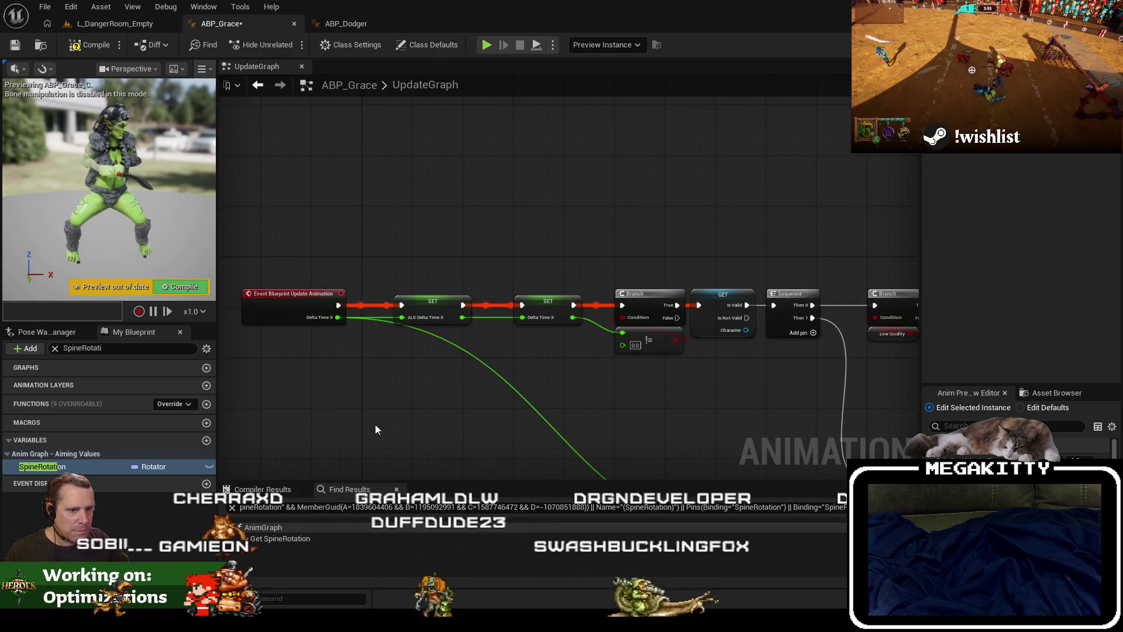
{"action": "double_click", "coordinate": [264, 540]}
{"action": "right_click", "coordinate": [336, 237]}
{"action": "type", "text": "get als spine"}
{"action": "key", "text": "Return"}
{"action": "left_click_drag", "start_coordinate": [336, 238], "coordinate": [285, 323]}
{"action": "mouse_move", "coordinate": [679, 271]}
{"action": "left_mouse_down"}
{"action": "mouse_move", "coordinate": [527, 337]}
{"action": "mouse_move", "coordinate": [645, 359]}
{"action": "mouse_move", "coordinate": [337, 330]}
{"action": "mouse_move", "coordinate": [380, 359]}
{"action": "mouse_move", "coordinate": [420, 330]}
{"action": "mouse_move", "coordinate": [609, 420]}
{"action": "mouse_move", "coordinate": [443, 262]}
{"action": "mouse_move", "coordinate": [430, 200]}
{"action": "mouse_move", "coordinate": [512, 338]}
{"action": "left_mouse_up"}
Replace the old Spine Rotation getter, delete the SpineRotation variable, and save
{"action": "left_click", "coordinate": [398, 241]}
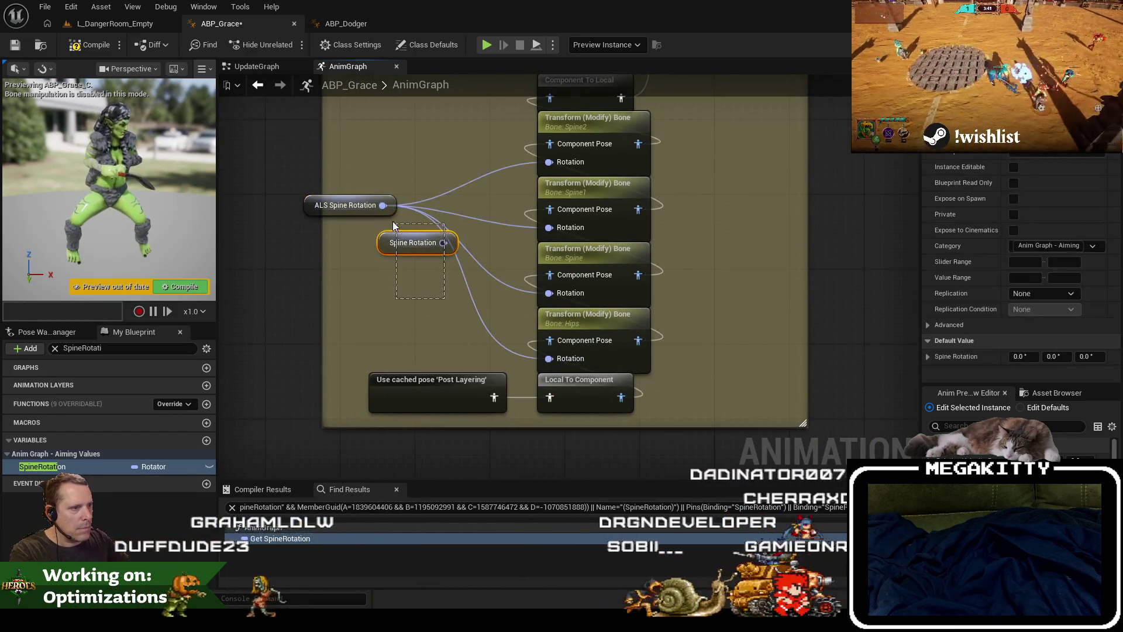
{"action": "key", "text": "Delete"}
{"action": "mouse_move", "coordinate": [326, 207]}
{"action": "left_mouse_down"}
{"action": "mouse_move", "coordinate": [399, 226]}
{"action": "mouse_move", "coordinate": [381, 225]}
{"action": "mouse_move", "coordinate": [408, 244]}
{"action": "mouse_move", "coordinate": [410, 263]}
{"action": "left_mouse_up"}
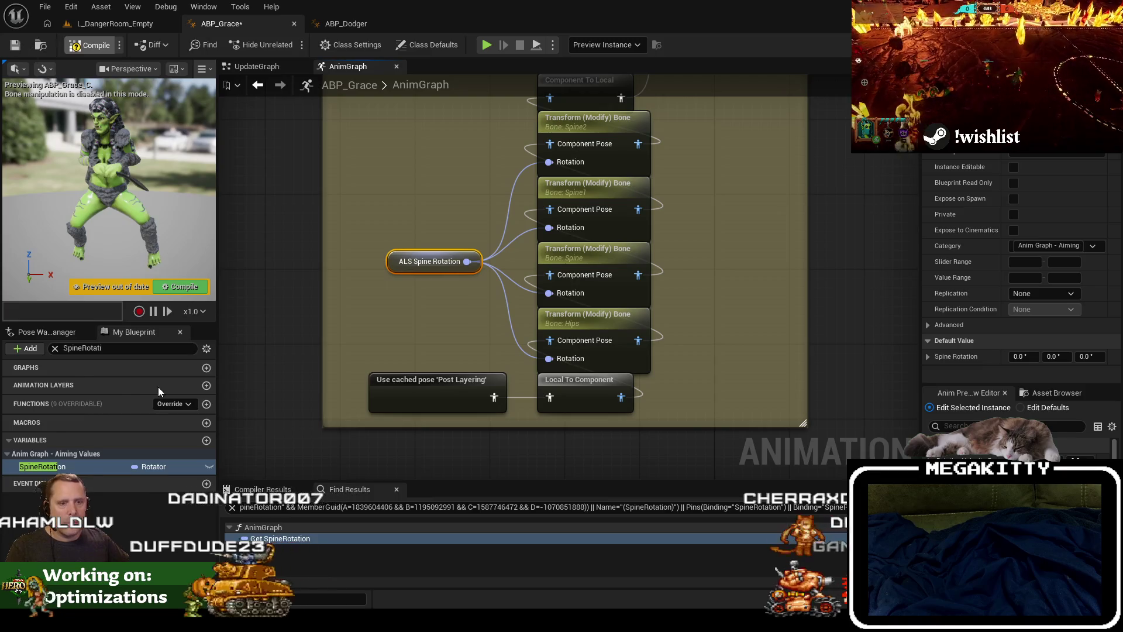
{"action": "left_click", "coordinate": [85, 465]}
{"action": "key", "text": "Delete"}
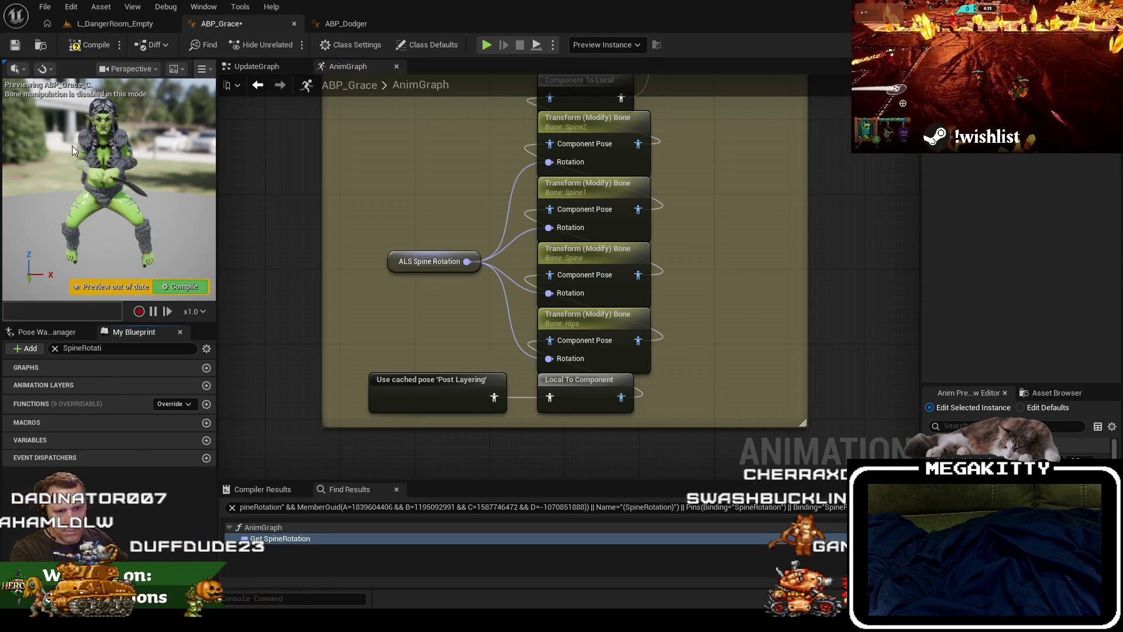
{"action": "left_click", "coordinate": [15, 50]}
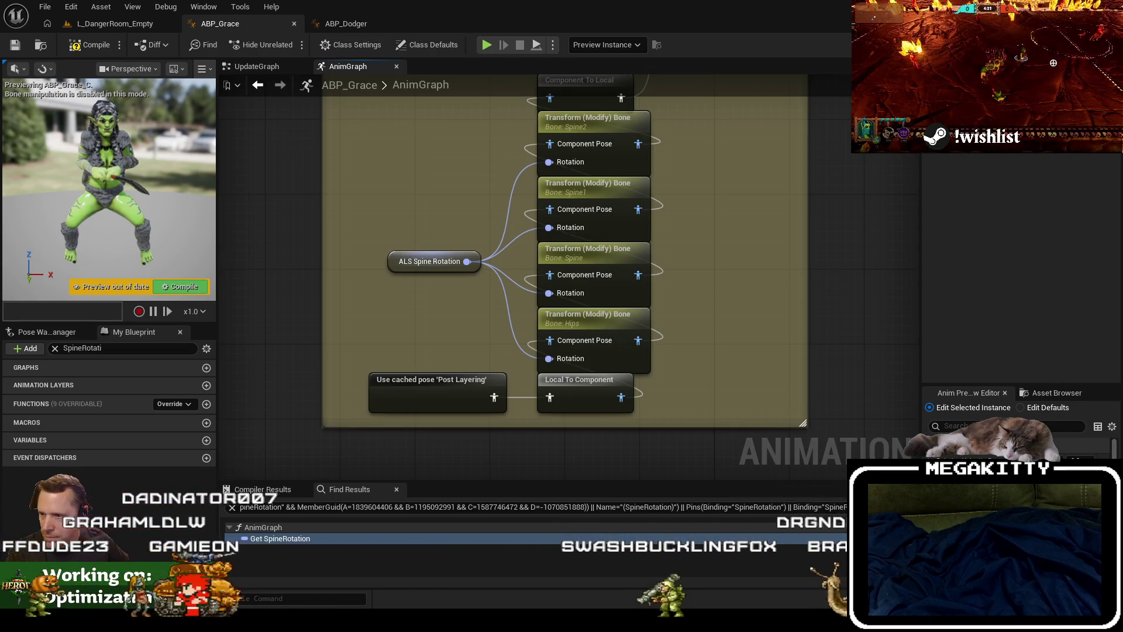
Find references to InputYawOffsetTime and jump to its usage
{"action": "triple_click", "coordinate": [117, 348]}
{"action": "type", "text": "InputYawOffsetTim"}
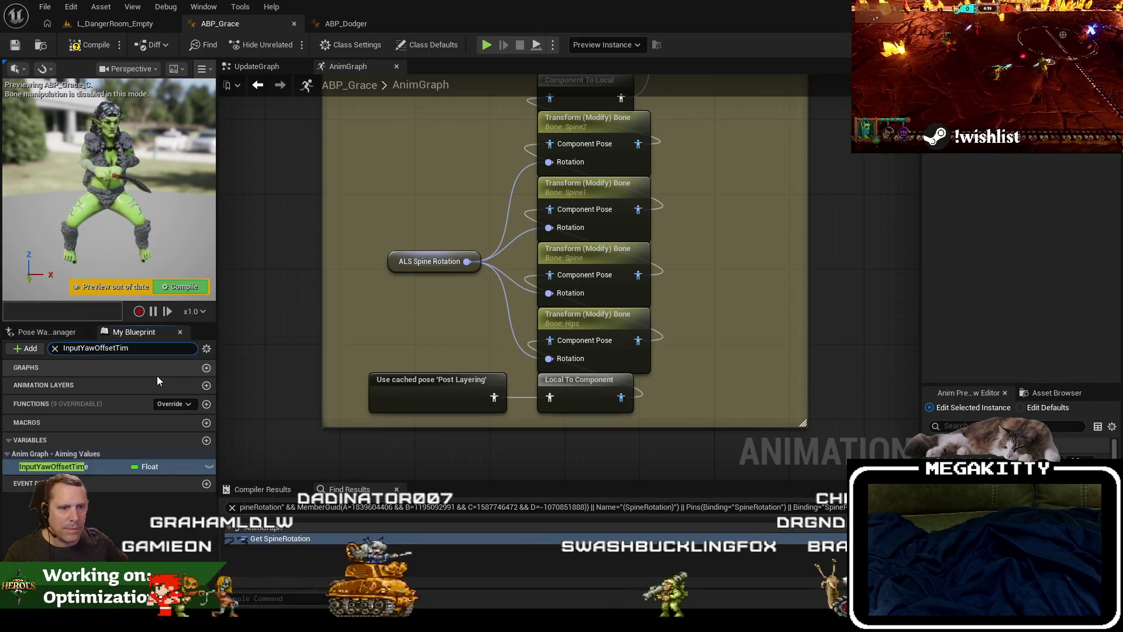
{"action": "left_click", "coordinate": [79, 466]}
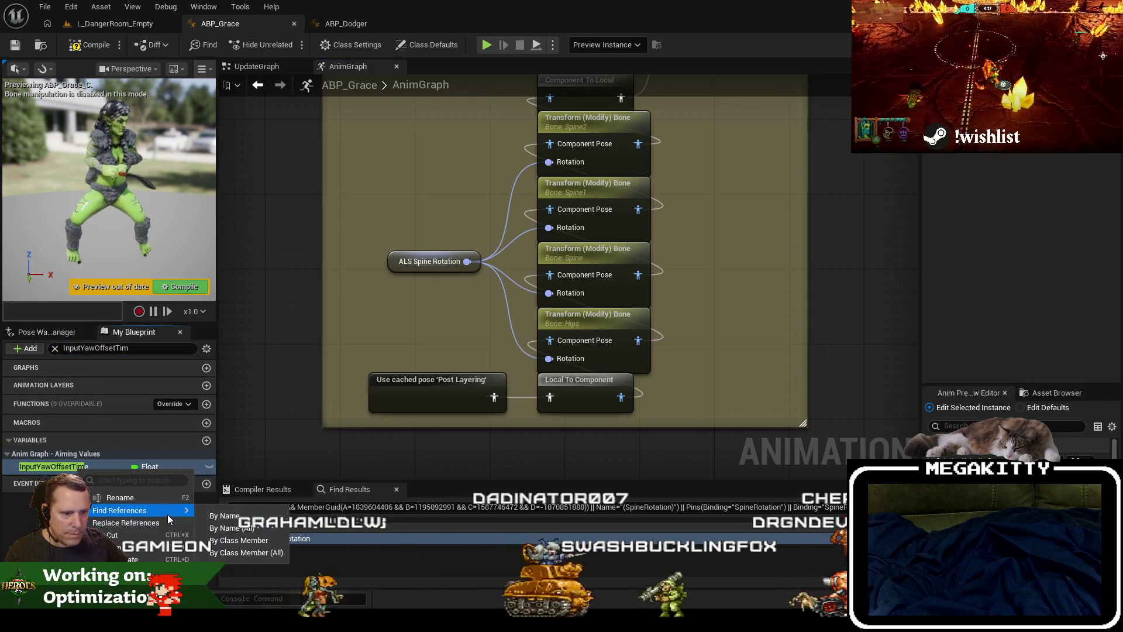
{"action": "key", "text": "shift+alt+f"}
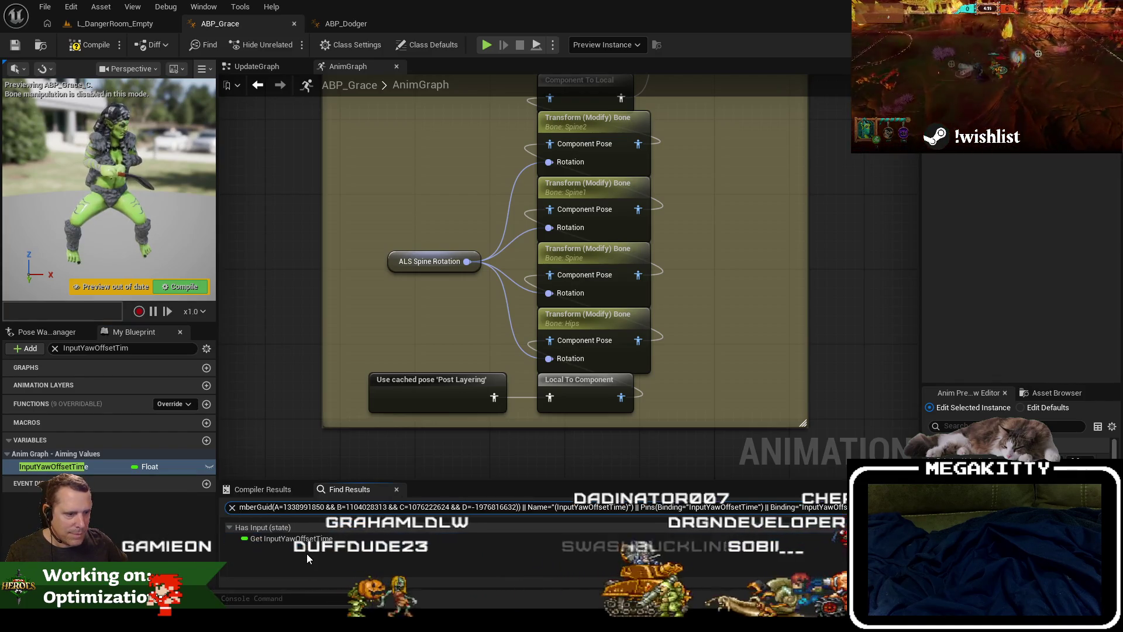
{"action": "left_click", "coordinate": [308, 539]}
{"action": "double_click", "coordinate": [308, 540]}
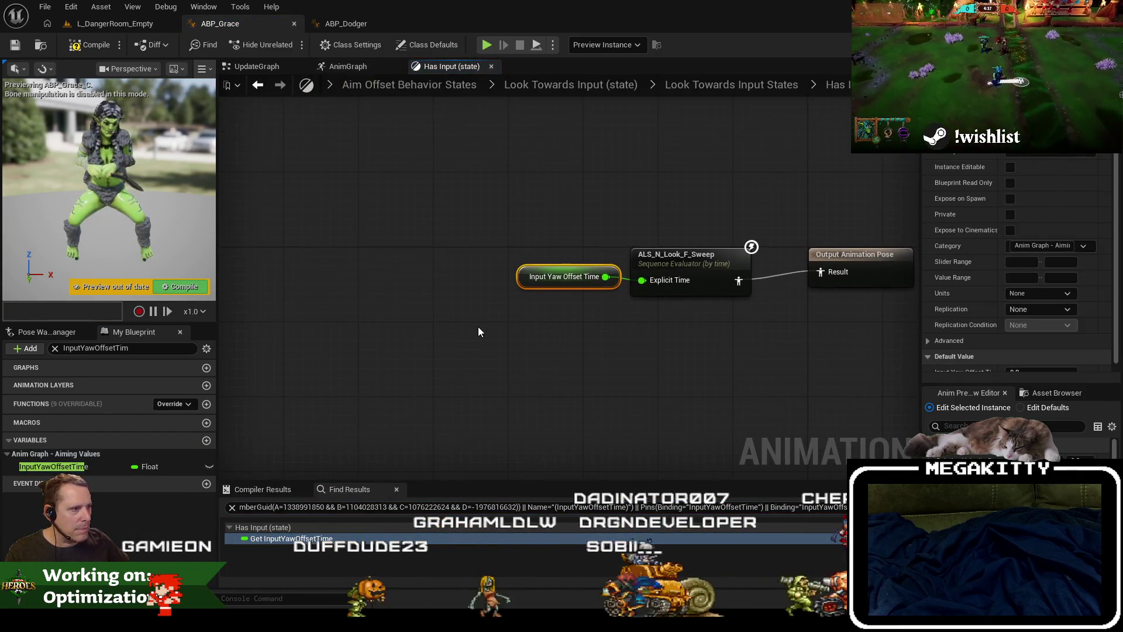
Feed ALS Input Yaw Offset Time into Explicit Time, deleting the old node and InputYawOffsetTime variable
{"action": "right_click", "coordinate": [479, 327]}
{"action": "type", "text": "get als inp"}
{"action": "key", "text": "Return"}
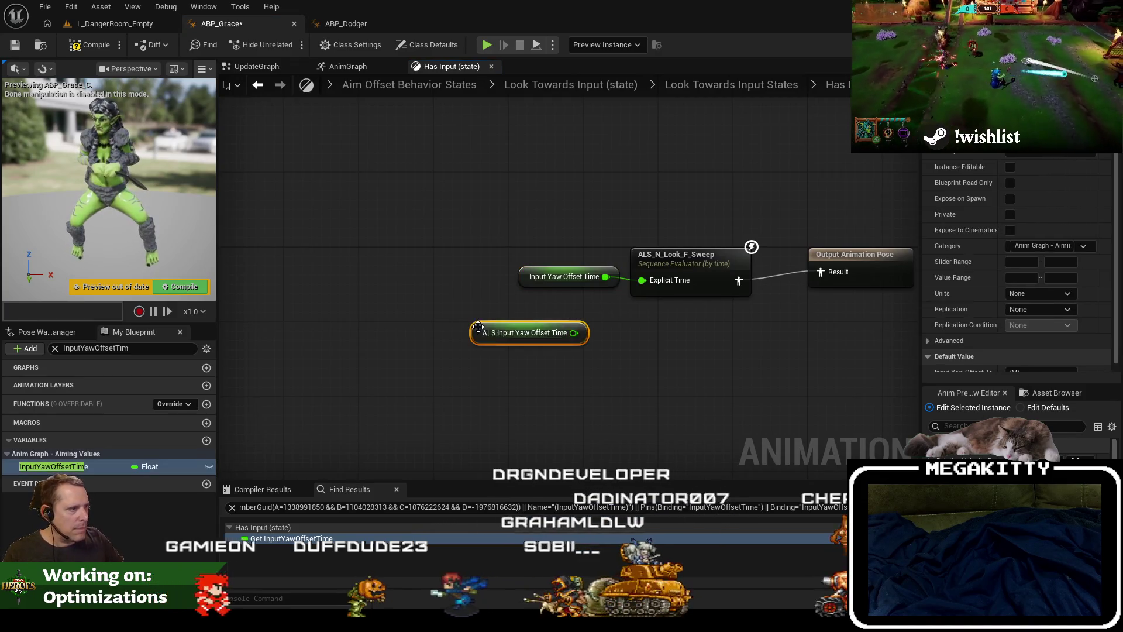
{"action": "left_click_drag", "start_coordinate": [574, 335], "coordinate": [666, 279]}
{"action": "left_click", "coordinate": [562, 277]}
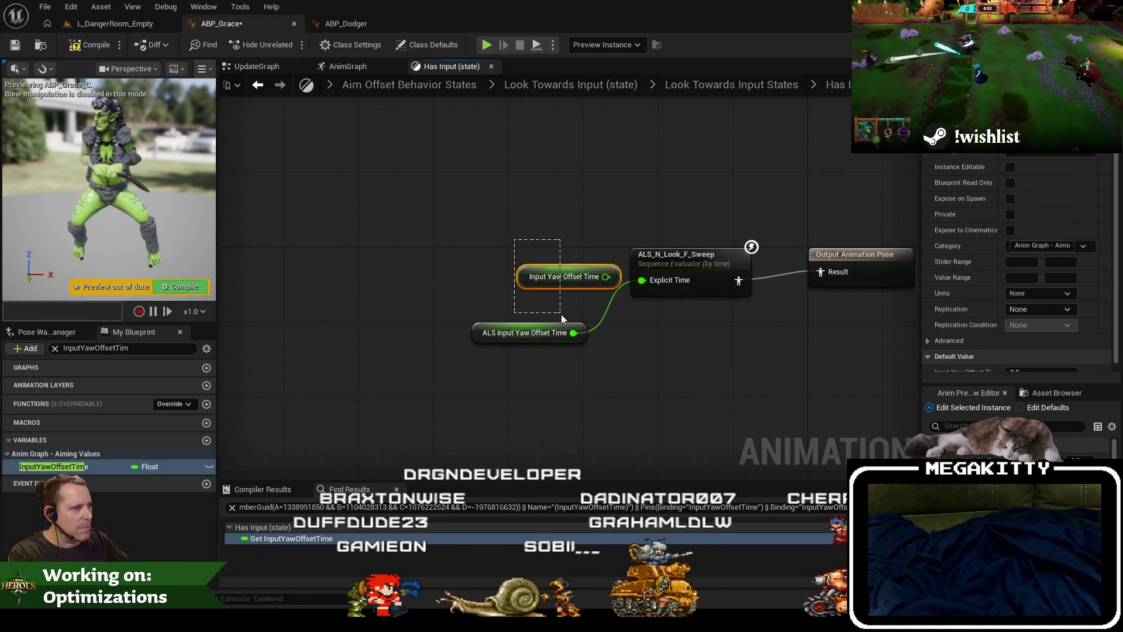
{"action": "key", "text": "Delete"}
{"action": "left_click_drag", "start_coordinate": [545, 340], "coordinate": [580, 294]}
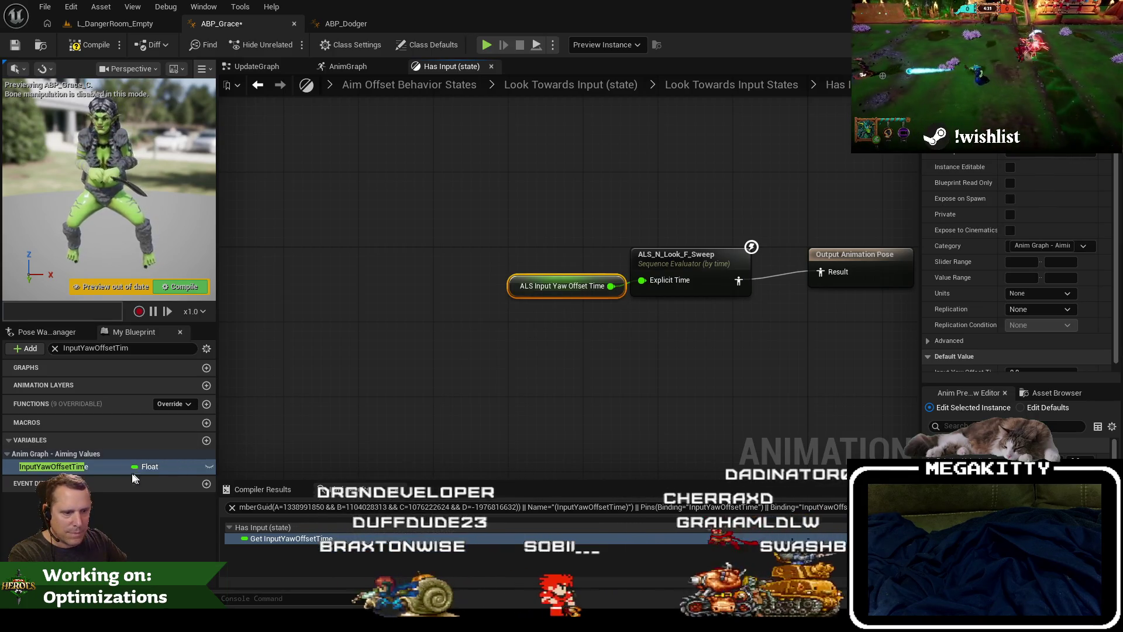
{"action": "left_click", "coordinate": [103, 461]}
{"action": "key", "text": "Delete"}
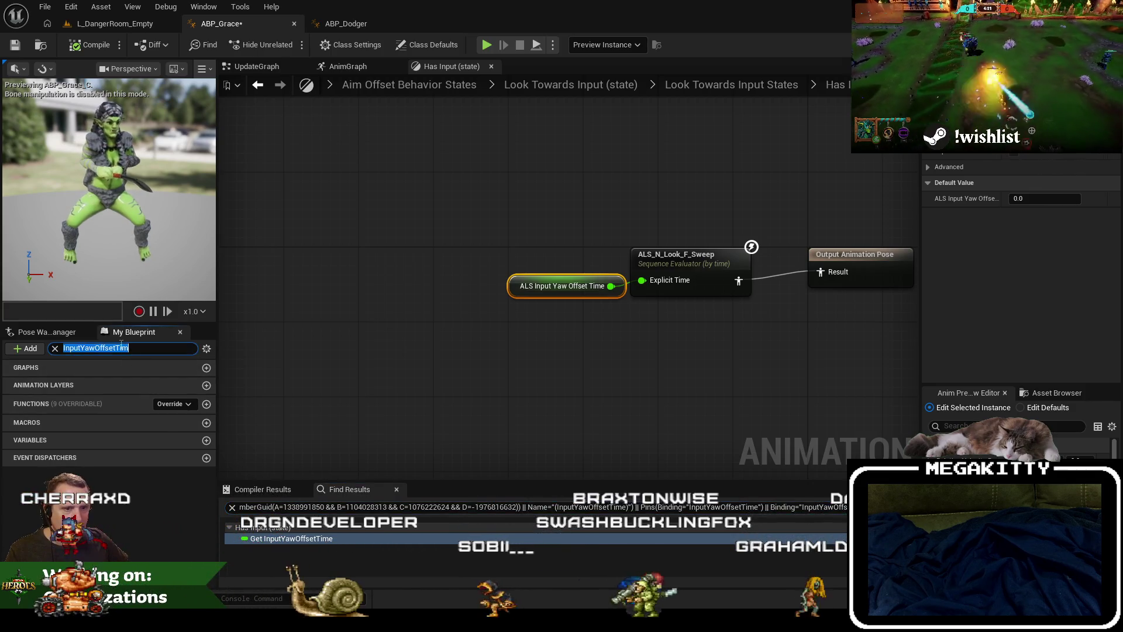
Find references to LeftYawTime and jump to its usage
{"action": "type", "text": "LeftYawTime"}
{"action": "right_click", "coordinate": [54, 467]}
{"action": "mouse_move", "coordinate": [103, 507]}
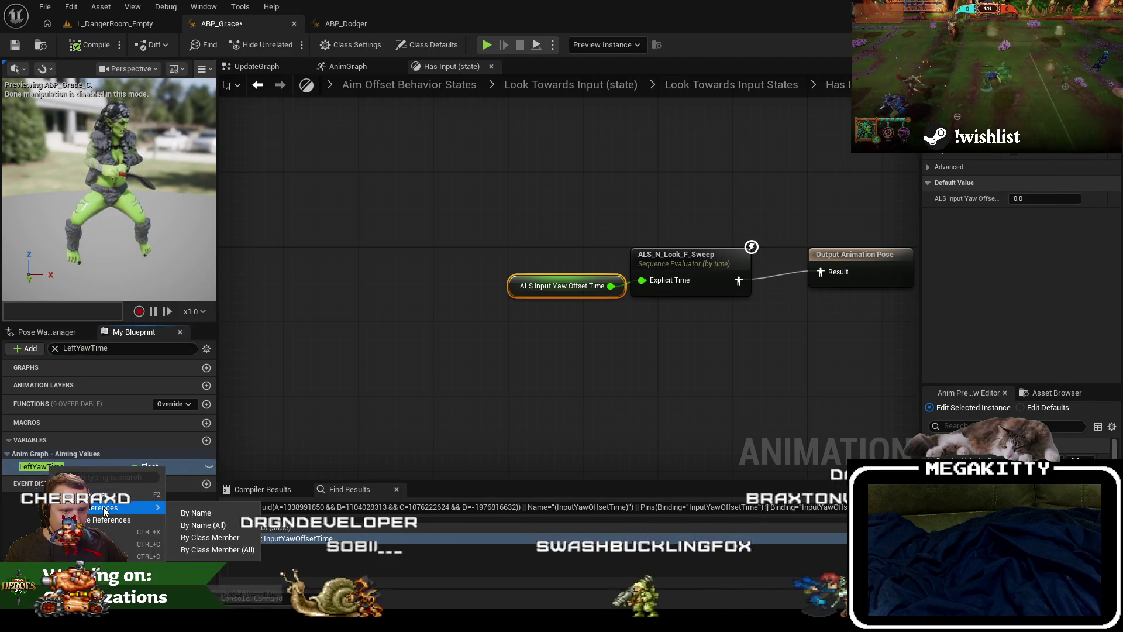
{"action": "left_click", "coordinate": [209, 535]}
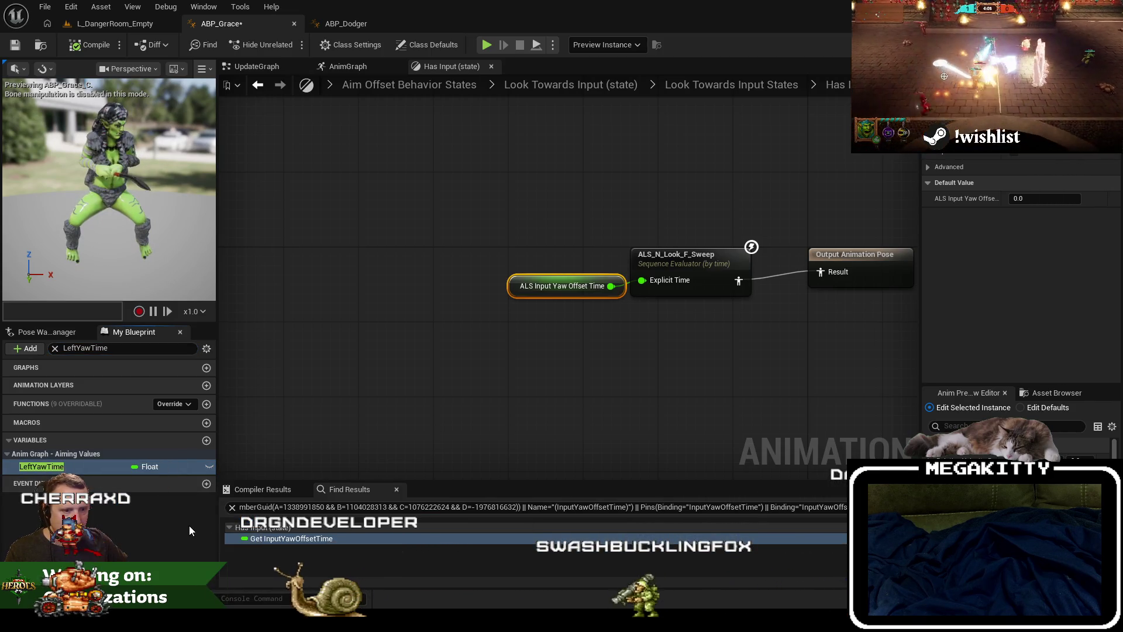
{"action": "double_click", "coordinate": [284, 538]}
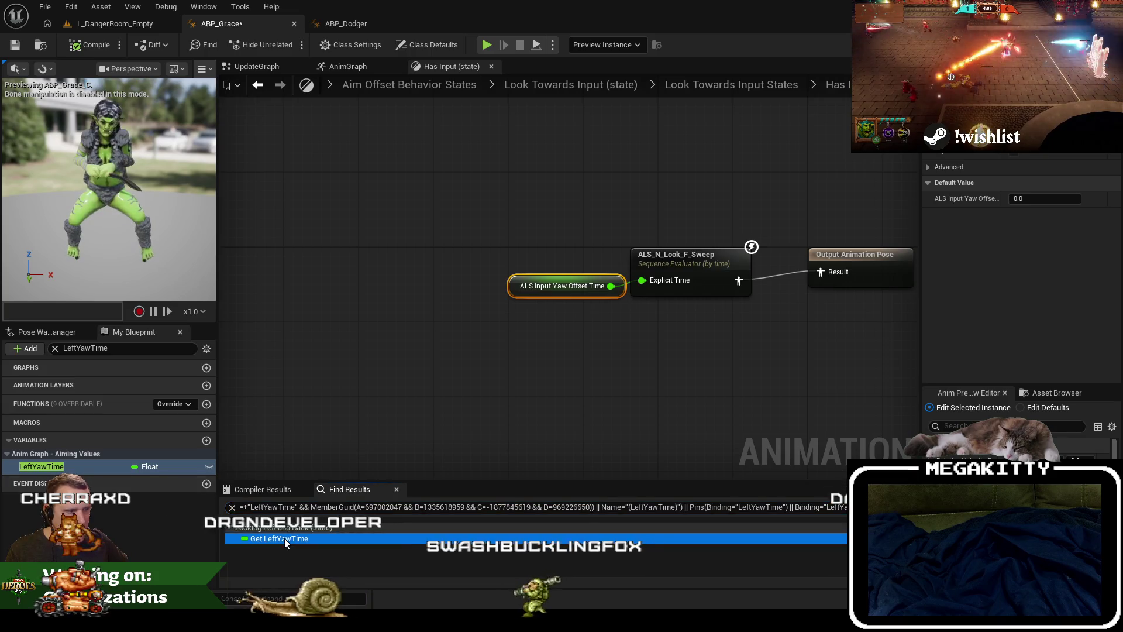
Feed ALS Left Yaw Time into Normalized Time, replacing the old Left Yaw Time node
{"action": "right_click", "coordinate": [407, 365]}
{"action": "type", "text": "get als left y"}
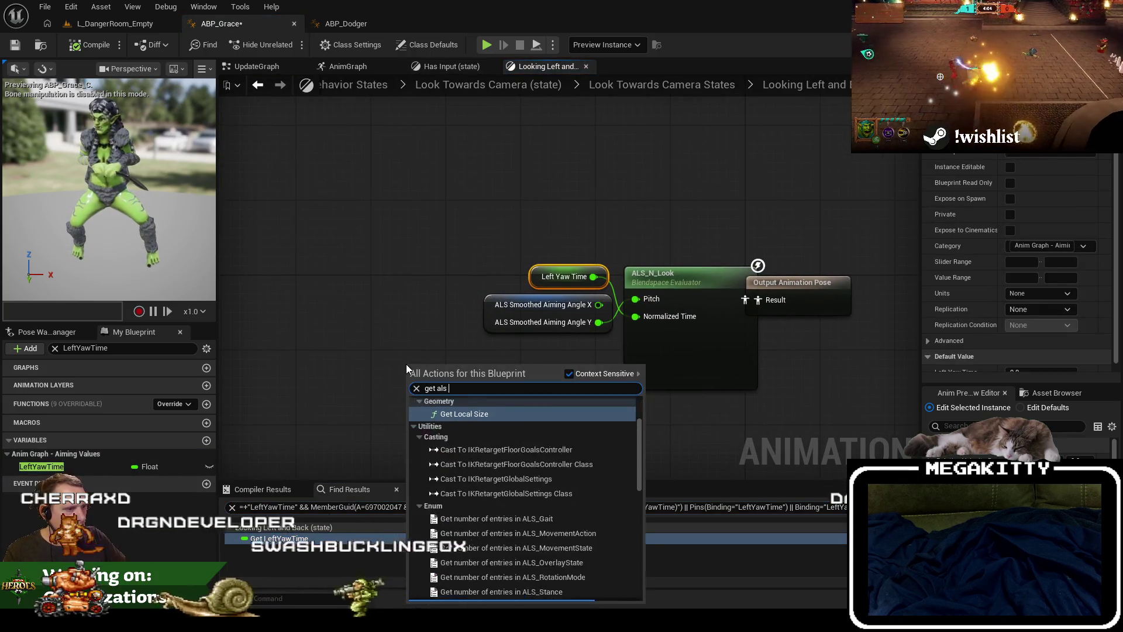
{"action": "key", "text": "Return"}
{"action": "mouse_move", "coordinate": [477, 369]}
{"action": "left_mouse_down"}
{"action": "mouse_move", "coordinate": [570, 339]}
{"action": "mouse_move", "coordinate": [606, 372]}
{"action": "left_mouse_up"}
{"action": "left_click_drag", "start_coordinate": [674, 328], "coordinate": [672, 321]}
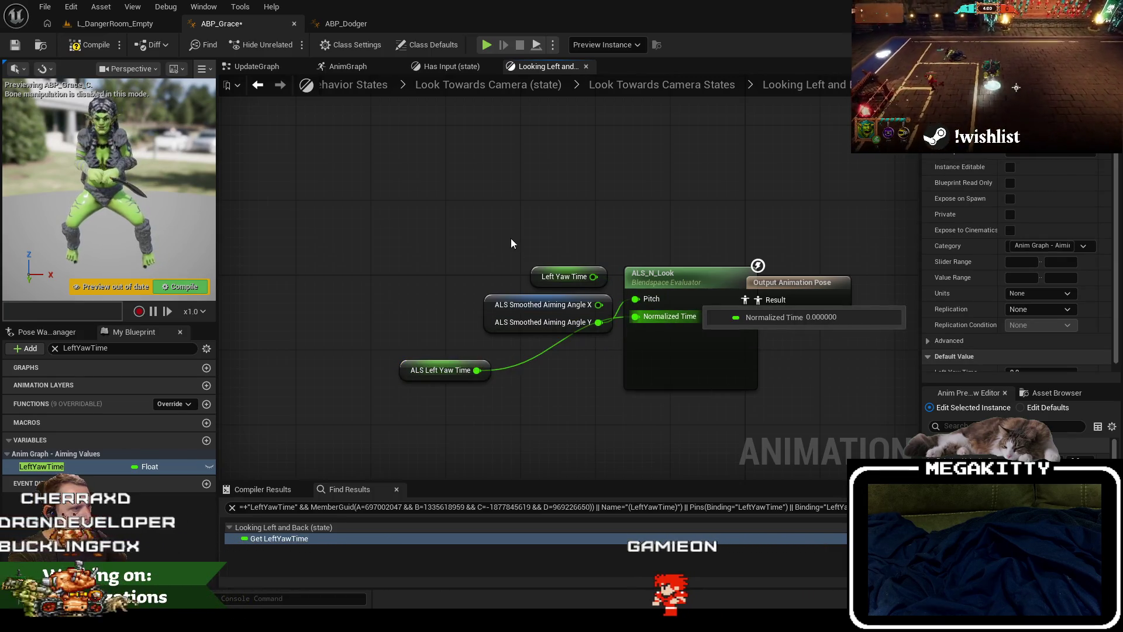
{"action": "left_click_drag", "start_coordinate": [511, 238], "coordinate": [556, 278]}
{"action": "key", "text": "Delete"}
{"action": "left_click_drag", "start_coordinate": [445, 373], "coordinate": [569, 280]}
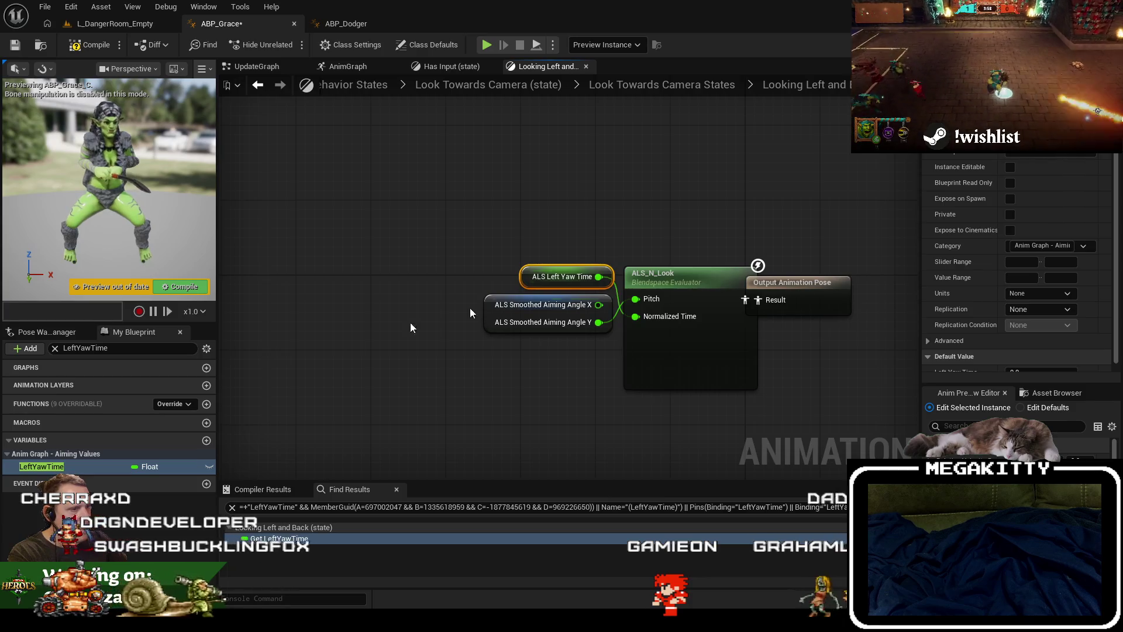
{"action": "left_click", "coordinate": [125, 347]}
{"action": "type", "text": "yaw time"}
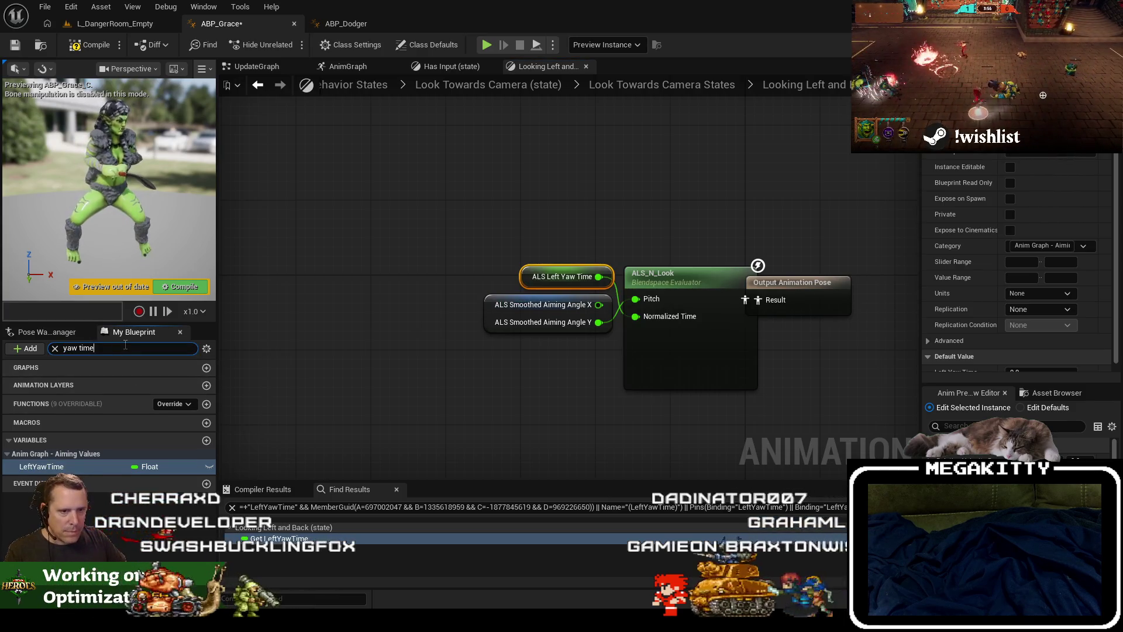
Jump to ForwardYawTime's usage and add an ALS Forward Yaw Time getter there
{"action": "right_click", "coordinate": [63, 473]}
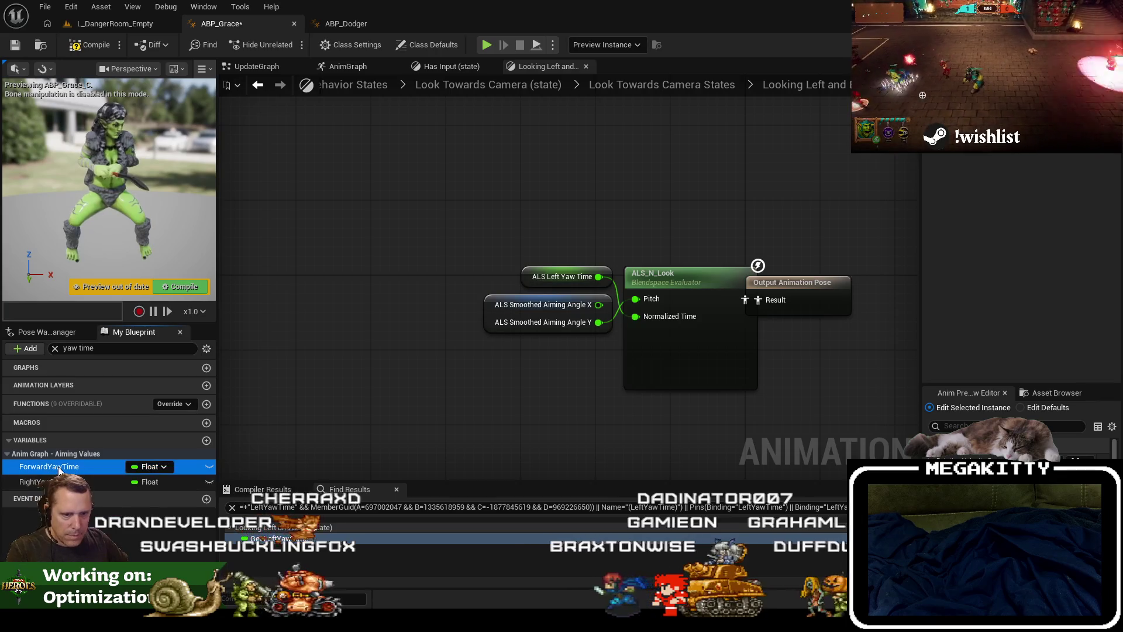
{"action": "mouse_move", "coordinate": [162, 510]}
{"action": "left_click", "coordinate": [466, 448]}
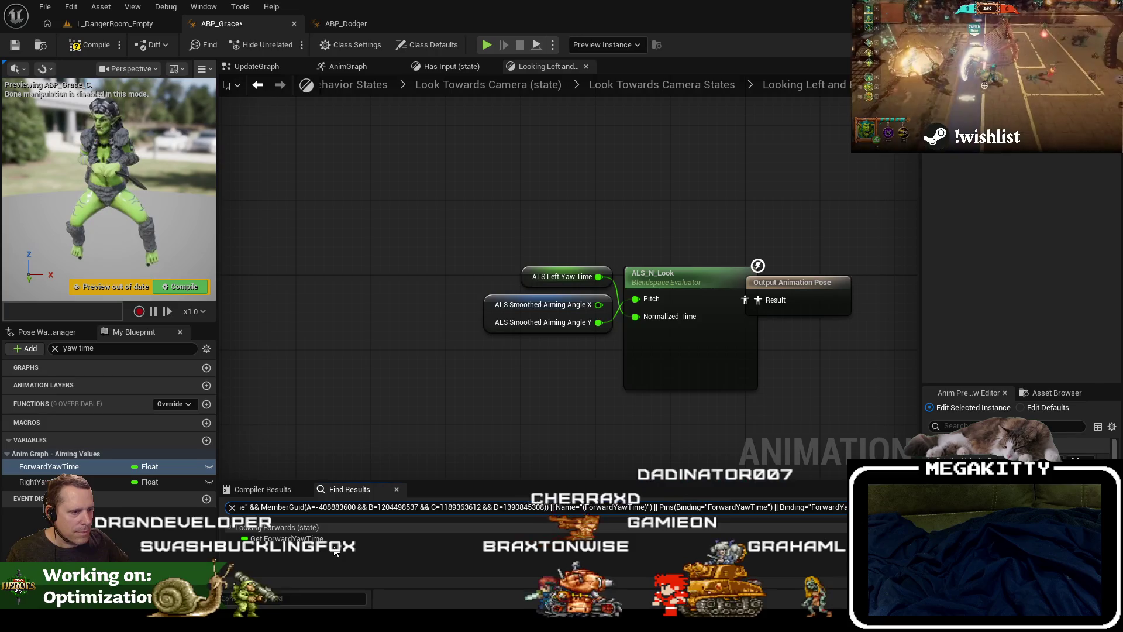
{"action": "double_click", "coordinate": [287, 538]}
{"action": "right_click", "coordinate": [445, 214]}
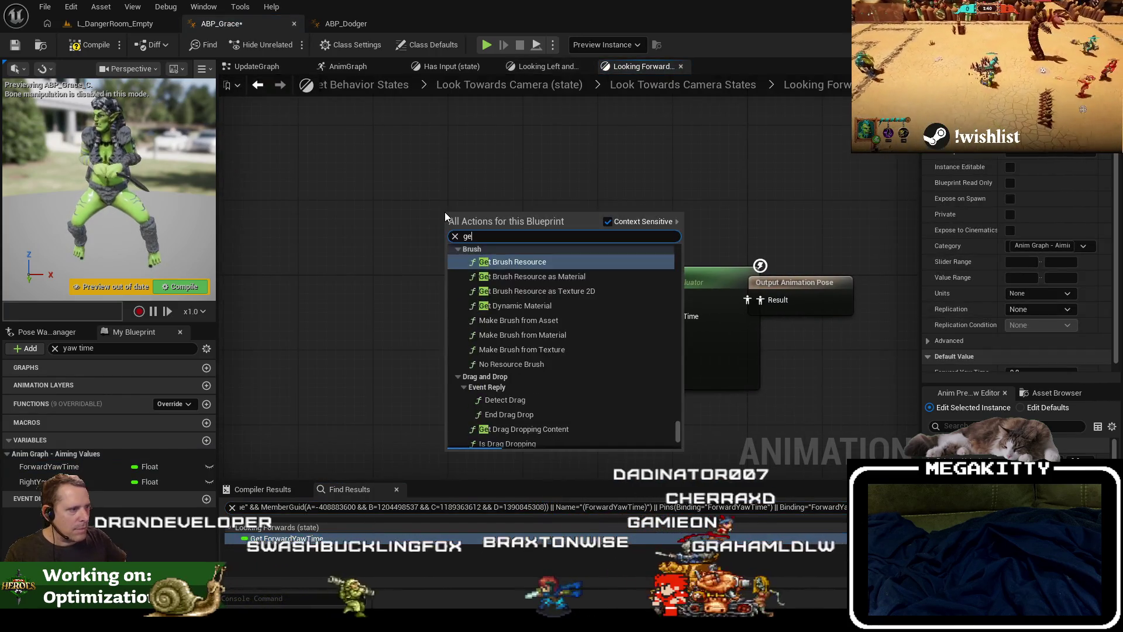
{"action": "type", "text": "get als forward y"}
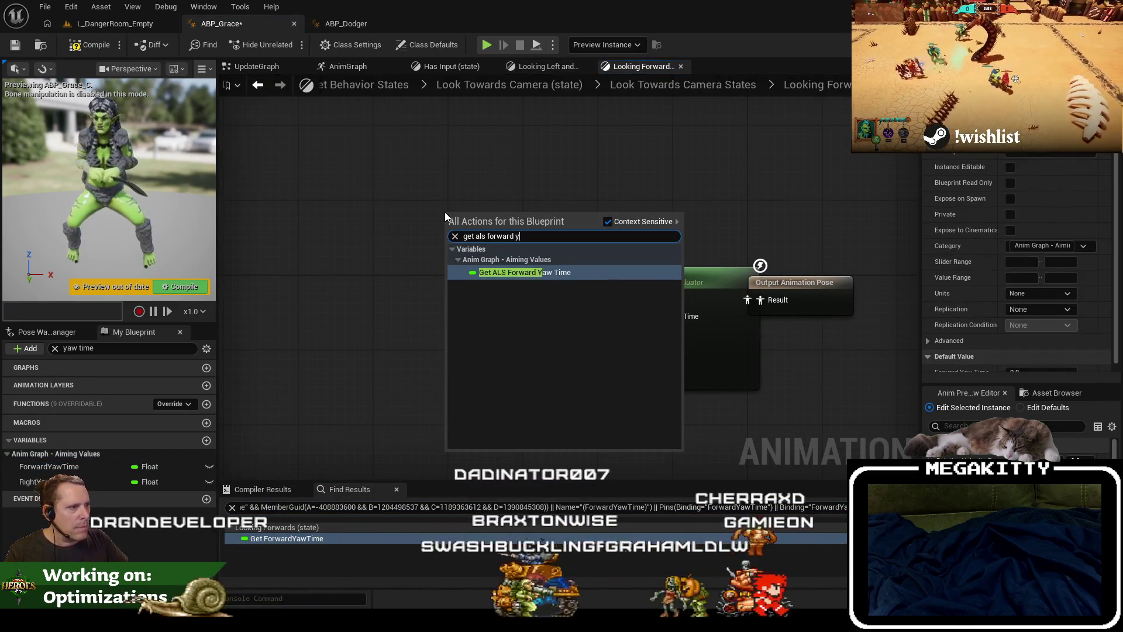
{"action": "key", "text": "Return"}
Wire ALS Forward Yaw Time into Normalized Time, deleting the old node and ForwardYawTime variable
{"action": "mouse_move", "coordinate": [531, 221]}
{"action": "left_mouse_down"}
{"action": "mouse_move", "coordinate": [556, 224]}
{"action": "mouse_move", "coordinate": [638, 316]}
{"action": "left_mouse_up"}
{"action": "left_click", "coordinate": [562, 276]}
{"action": "key", "text": "Delete"}
{"action": "left_click_drag", "start_coordinate": [479, 220], "coordinate": [546, 277]}
{"action": "left_click", "coordinate": [71, 467]}
{"action": "key", "text": "Delete"}
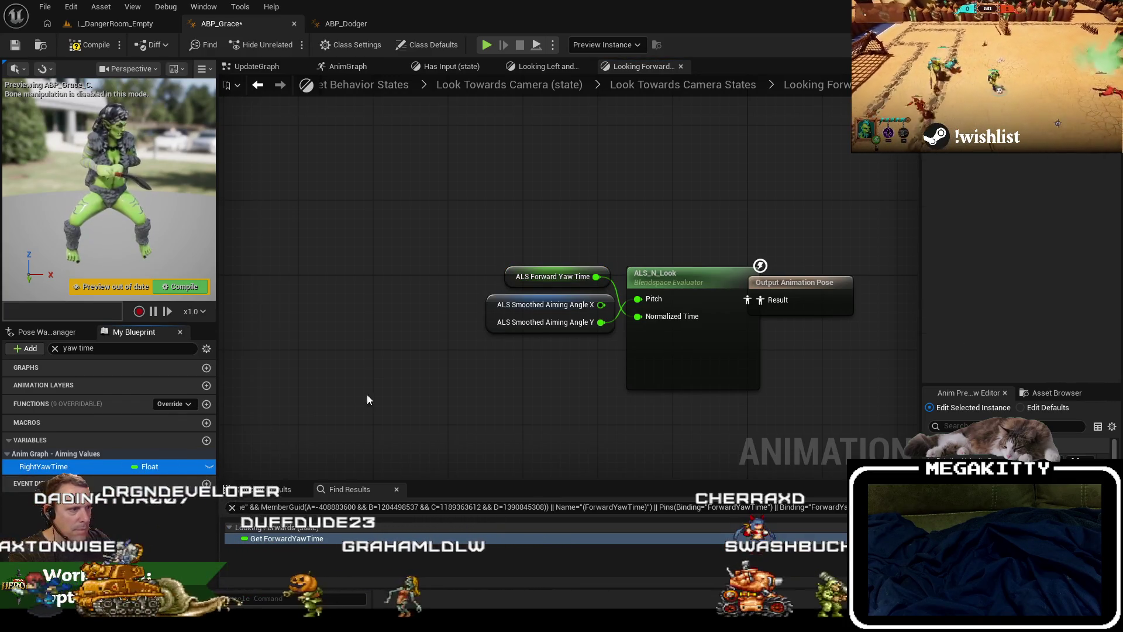
{"action": "left_click", "coordinate": [119, 504]}
Jump to RightYawTime's usage and add an ALS Right Yaw Time getter there
{"action": "right_click", "coordinate": [63, 468]}
{"action": "mouse_move", "coordinate": [139, 513]}
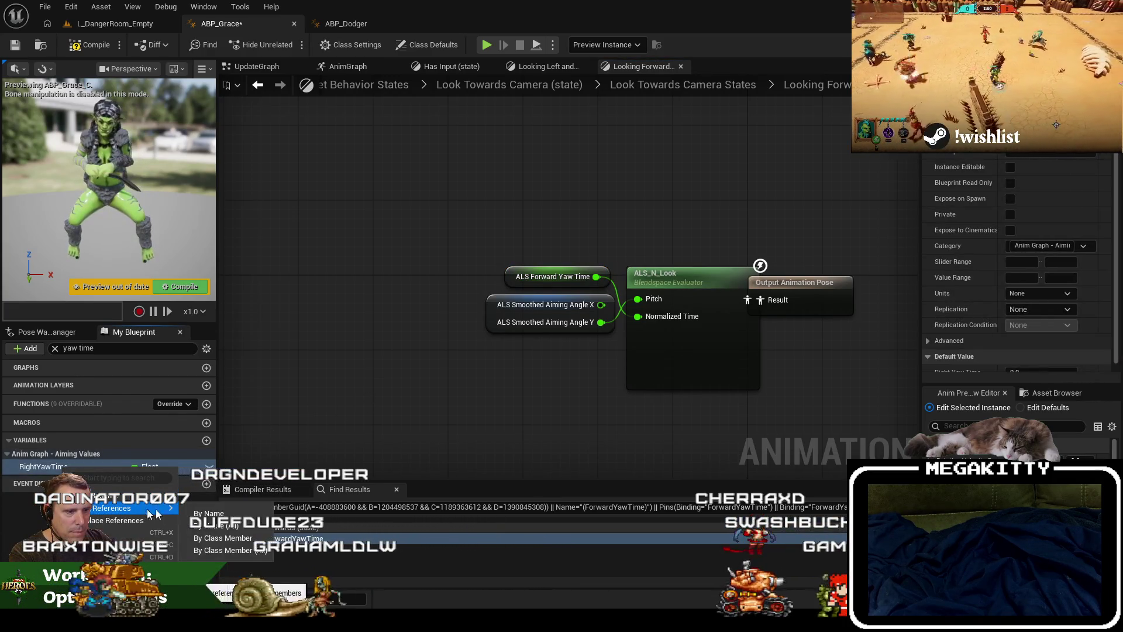
{"action": "key", "text": "Escape"}
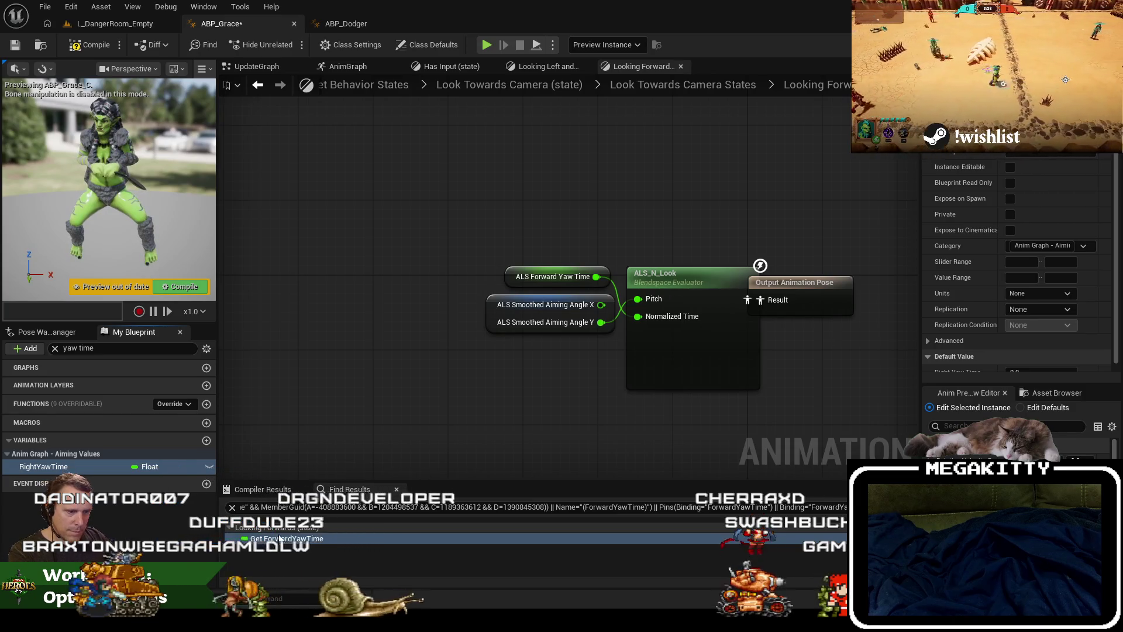
{"action": "left_click", "coordinate": [289, 540]}
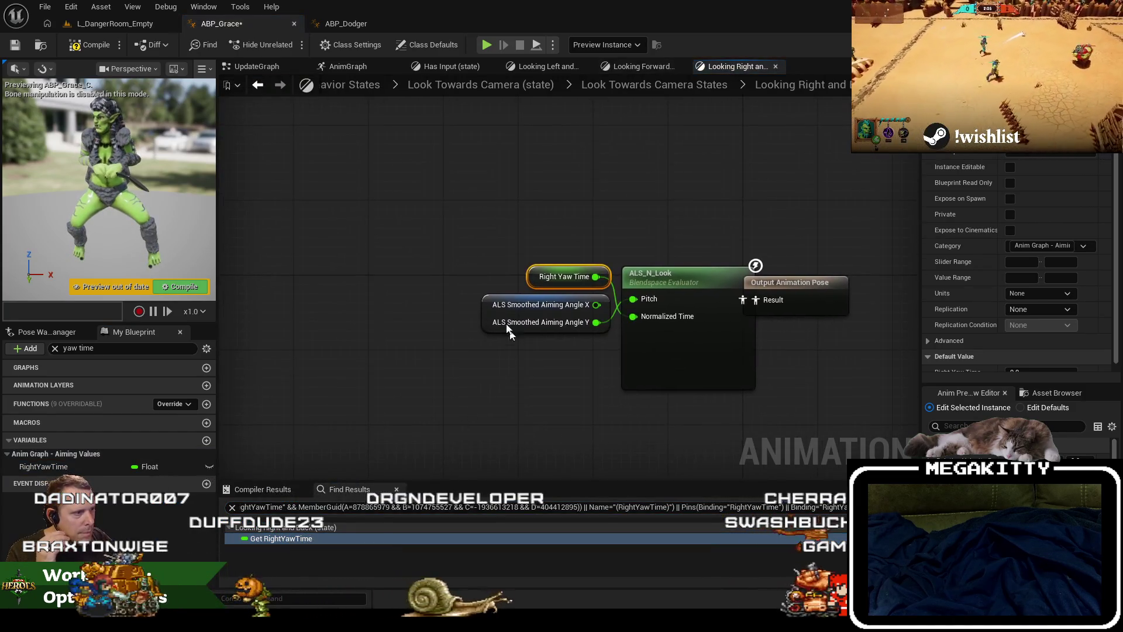
{"action": "right_click", "coordinate": [430, 232]}
{"action": "type", "text": "get als right yaw"}
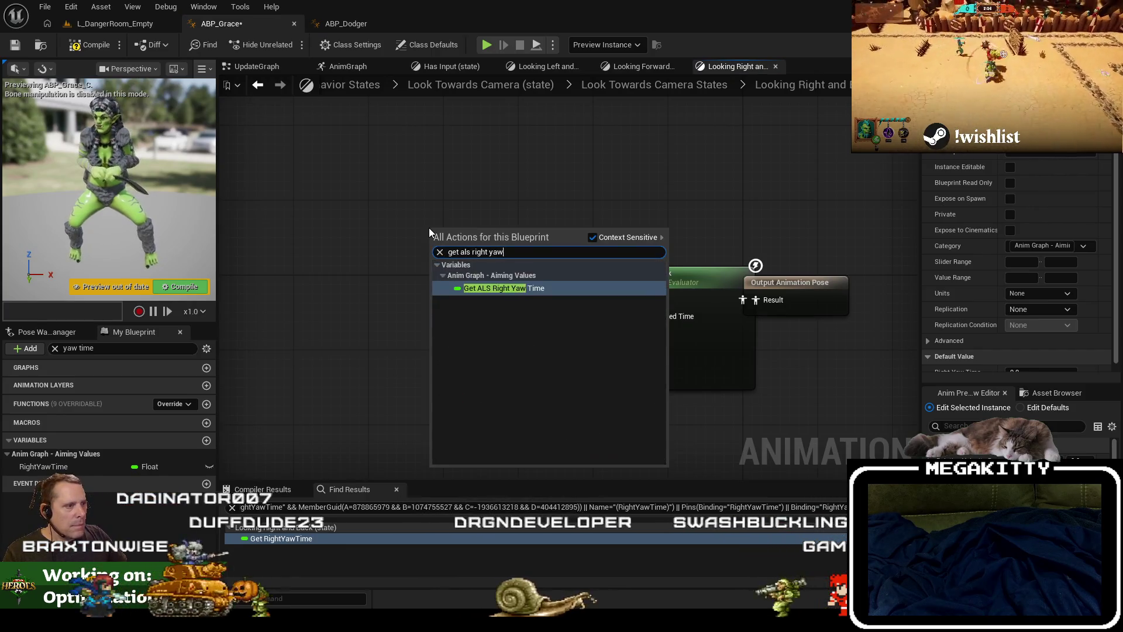
{"action": "key", "text": "Return"}
Wire ALS Right Yaw Time into Normalized Time, delete the old node and RightYawTime variable, and save
{"action": "mouse_move", "coordinate": [508, 230]}
{"action": "left_mouse_down"}
{"action": "mouse_move", "coordinate": [570, 258]}
{"action": "mouse_move", "coordinate": [654, 321]}
{"action": "left_mouse_up"}
{"action": "left_click", "coordinate": [565, 276]}
{"action": "key", "text": "Delete"}
{"action": "left_click_drag", "start_coordinate": [440, 218], "coordinate": [525, 265]}
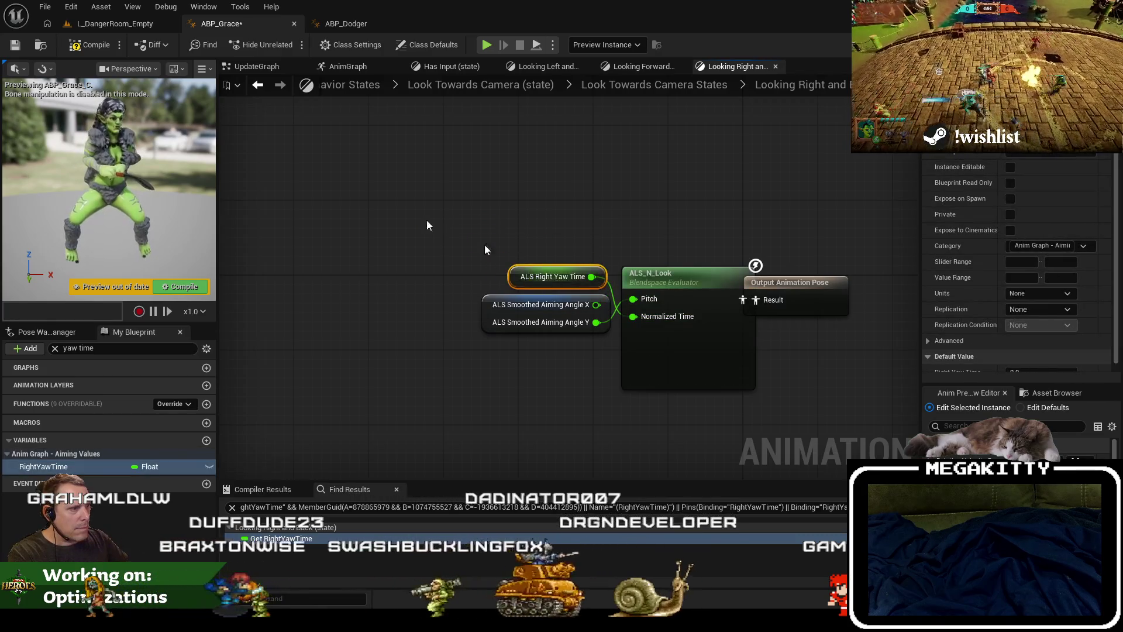
{"action": "left_click", "coordinate": [71, 468]}
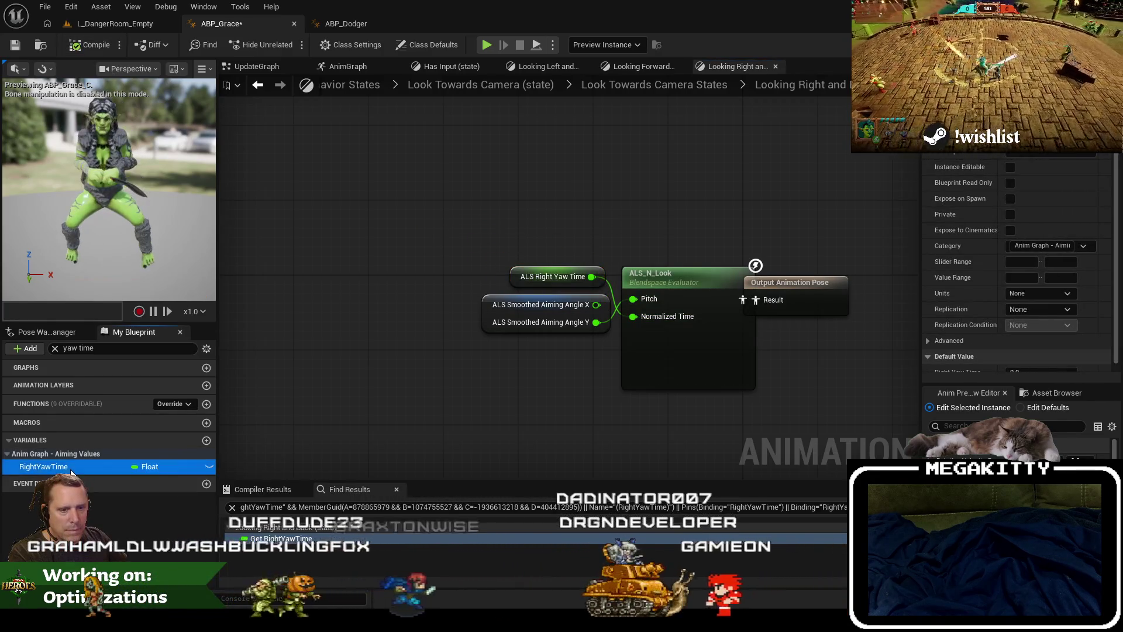
{"action": "key", "text": "Delete"}
{"action": "key", "text": "ctrl+s"}
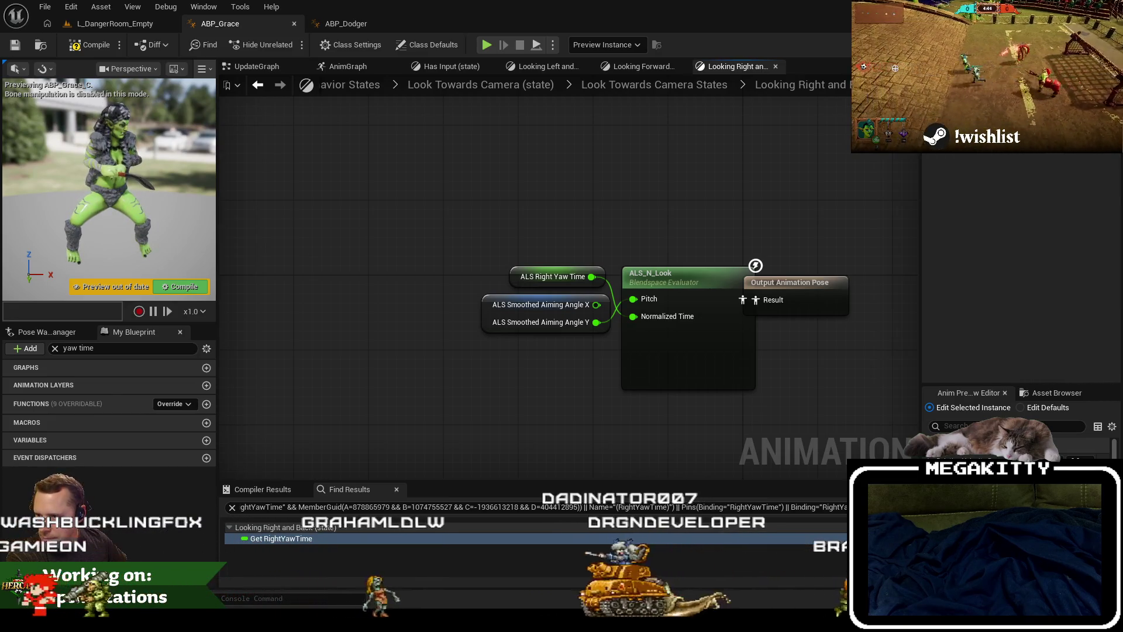
Find RotationMode references and jump to its first usage in CanTurnInPlace
{"action": "triple_click", "coordinate": [87, 347]}
{"action": "type", "text": "RotationMode"}
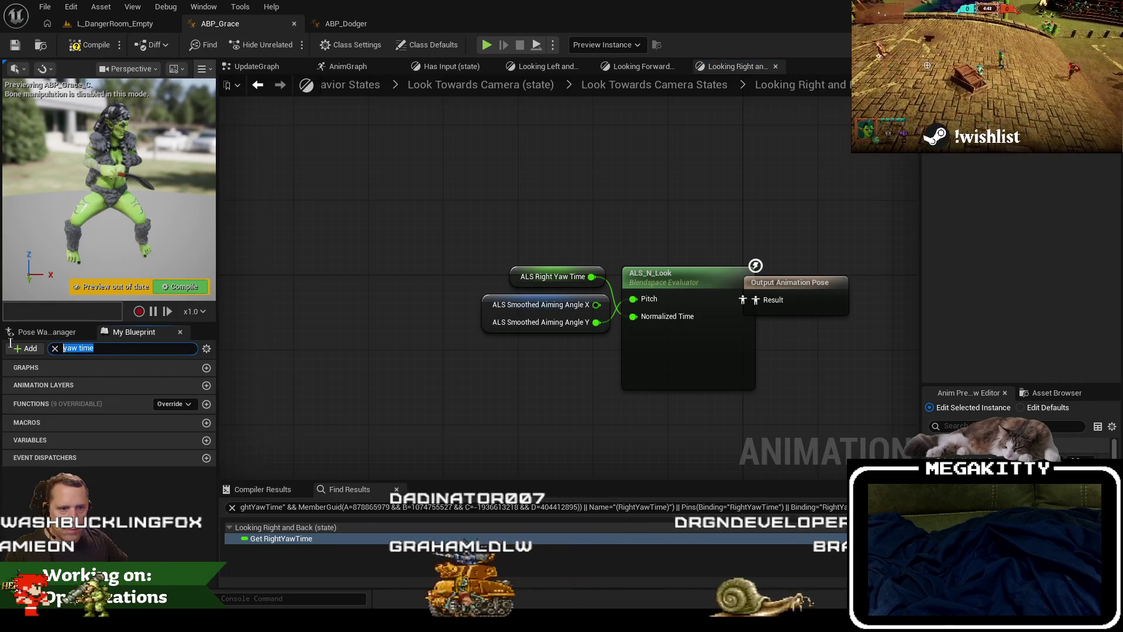
{"action": "right_click", "coordinate": [82, 468]}
{"action": "mouse_move", "coordinate": [134, 507]}
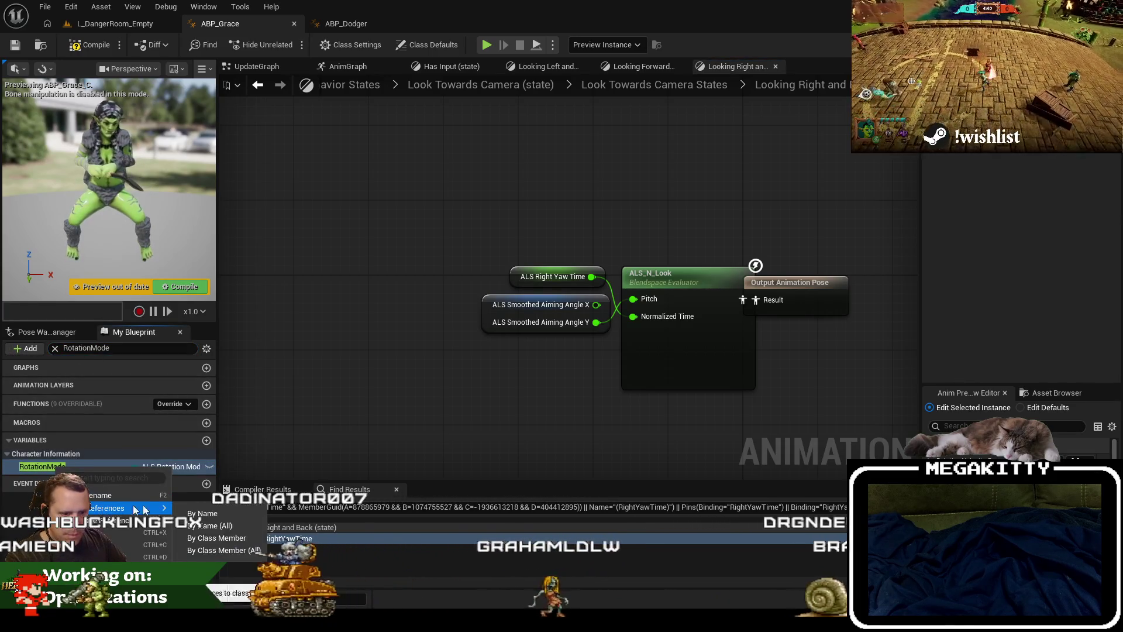
{"action": "left_click", "coordinate": [228, 539]}
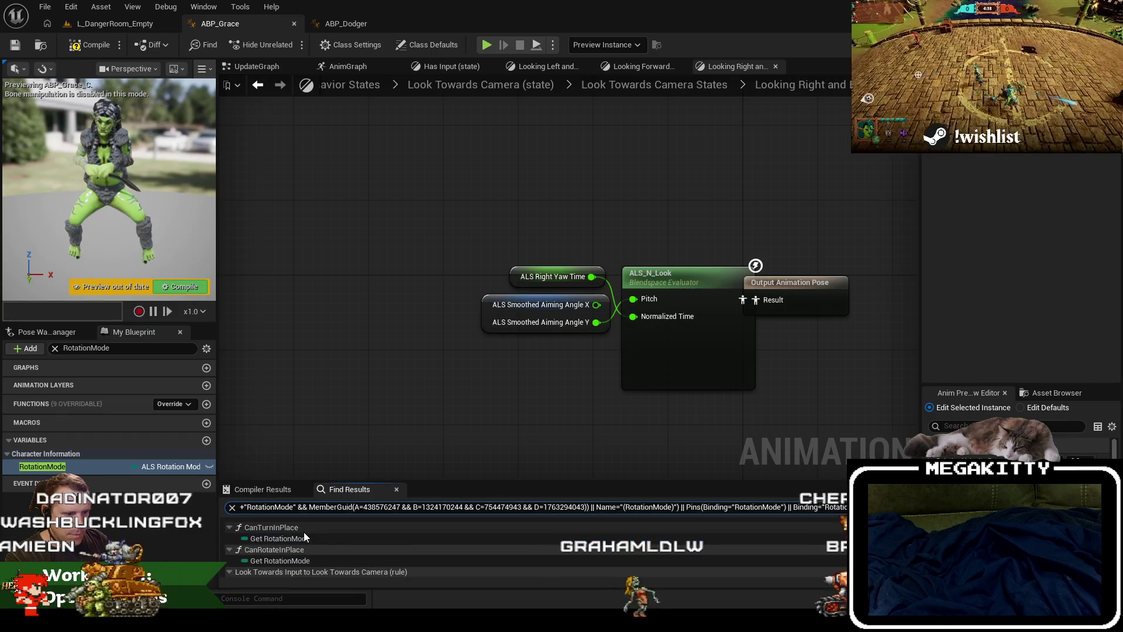
{"action": "left_click", "coordinate": [311, 538]}
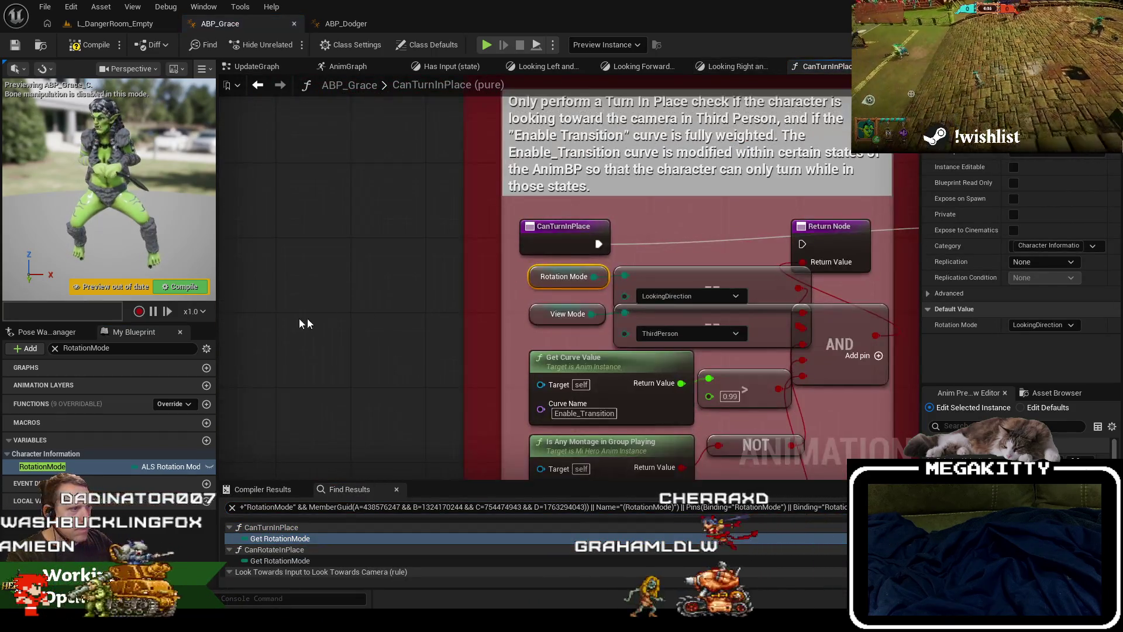
Build an ALS Rotation Mode == Looking Direction check
{"action": "right_click", "coordinate": [282, 303]}
{"action": "type", "text": "get als rotation mo"}
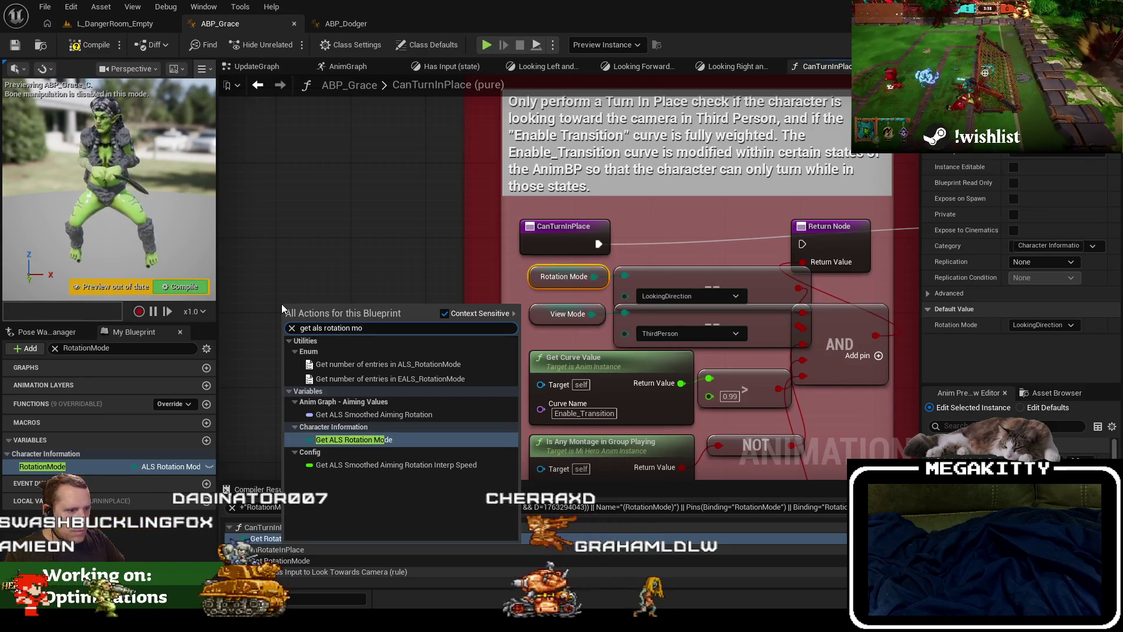
{"action": "left_click", "coordinate": [354, 443]}
{"action": "left_click_drag", "start_coordinate": [357, 314], "coordinate": [385, 314]}
{"action": "type", "text": "=="}
{"action": "left_click", "coordinate": [437, 384]}
{"action": "left_click", "coordinate": [438, 343]}
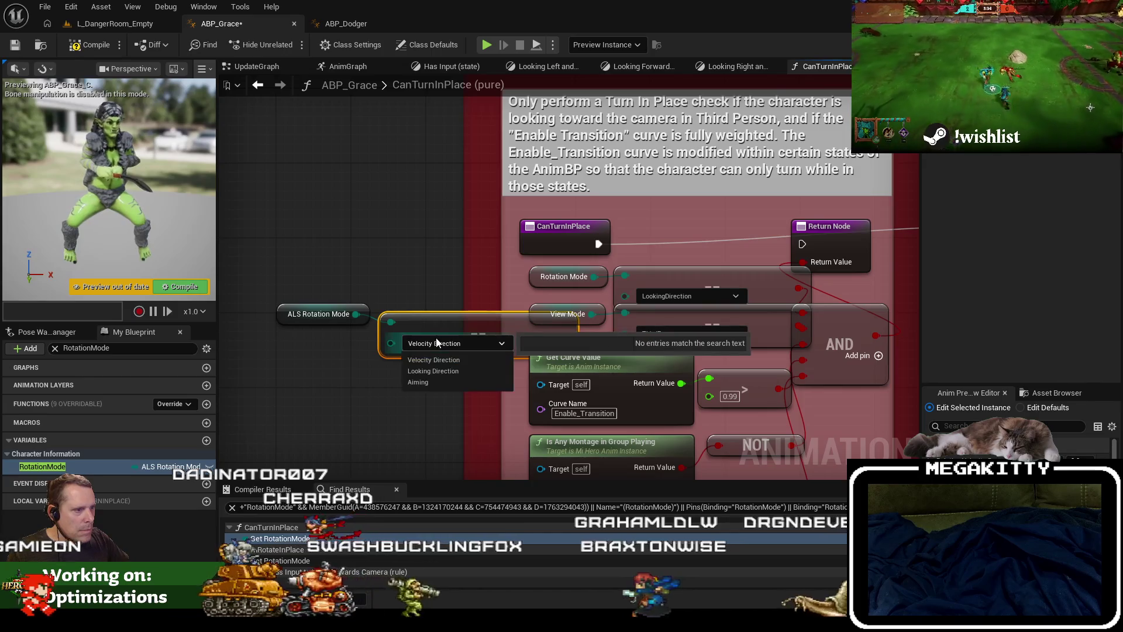
{"action": "left_click", "coordinate": [437, 370]}
{"action": "left_click_drag", "start_coordinate": [416, 334], "coordinate": [381, 256]}
Replace the old Rotation Mode check with the new one, wired into the AND node
{"action": "left_click", "coordinate": [319, 315], "text": "shift"}
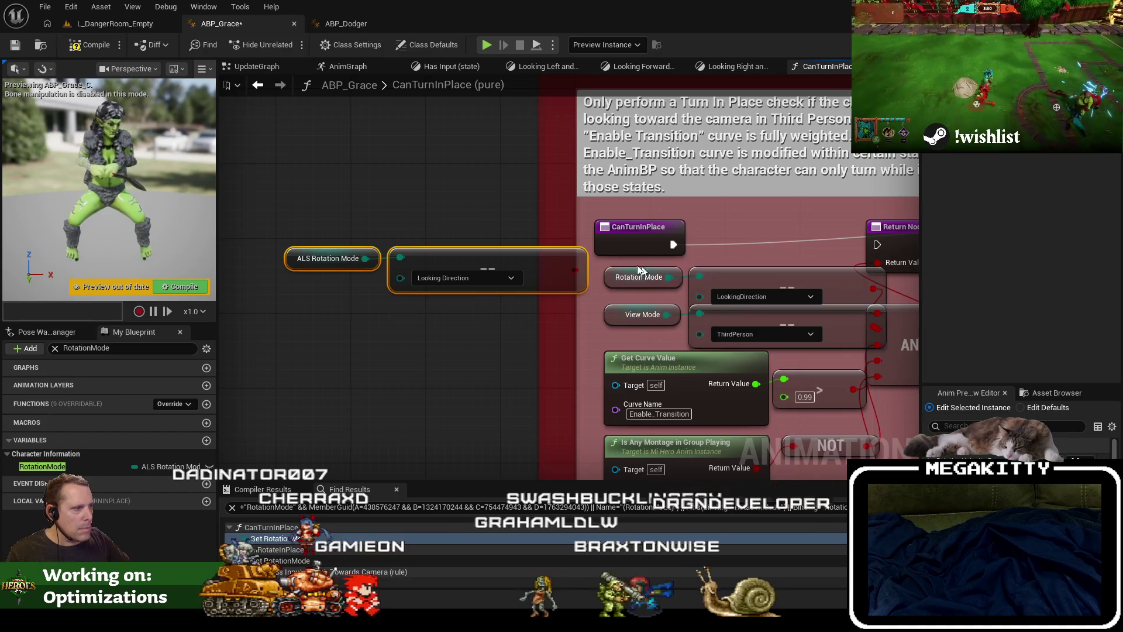
{"action": "left_click_drag", "start_coordinate": [401, 322], "coordinate": [306, 331]}
{"action": "left_click", "coordinate": [579, 287]}
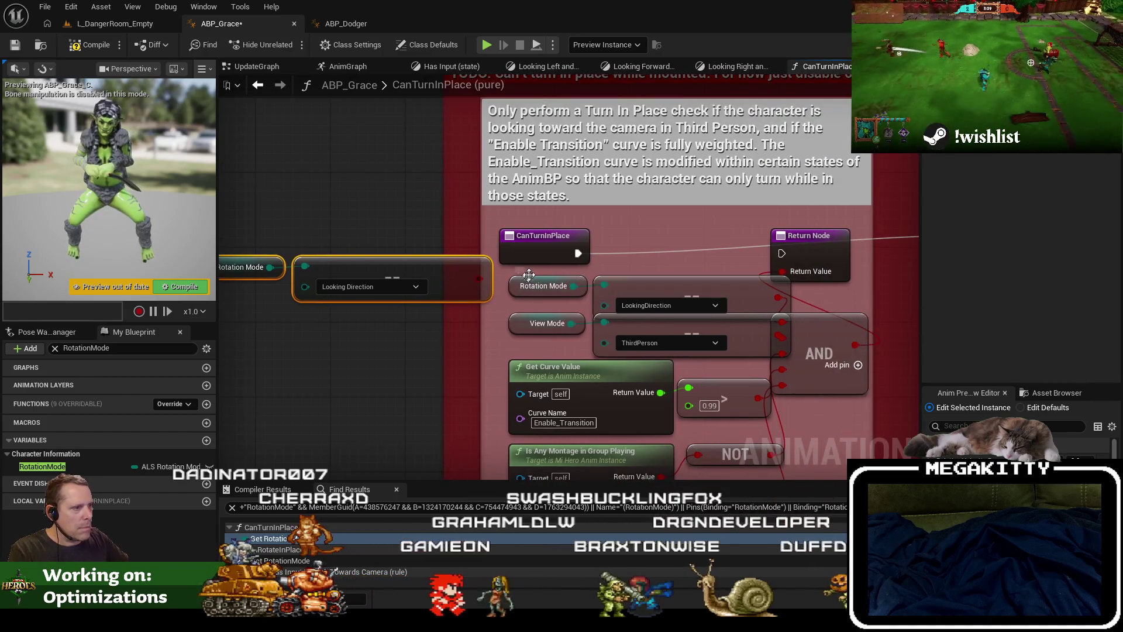
{"action": "left_click", "coordinate": [632, 303], "text": "shift"}
{"action": "key", "text": "Delete"}
{"action": "left_click_drag", "start_coordinate": [782, 323], "coordinate": [800, 325]}
{"action": "key", "text": "Escape"}
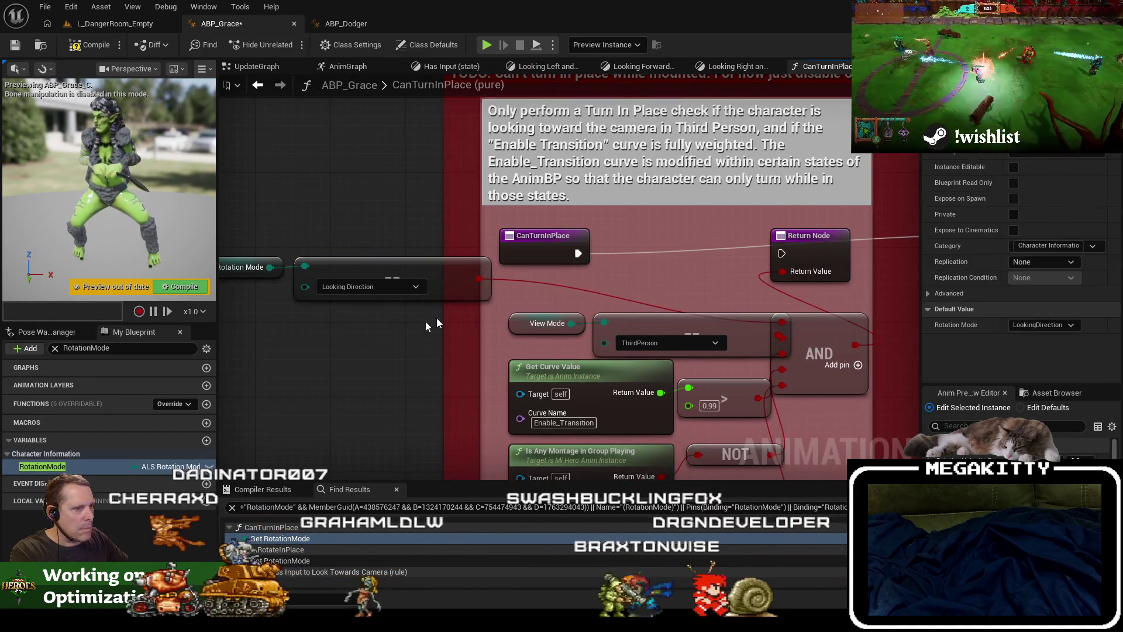
{"action": "mouse_move", "coordinate": [481, 288]}
{"action": "left_mouse_down"}
{"action": "mouse_move", "coordinate": [703, 304]}
{"action": "mouse_move", "coordinate": [758, 295]}
{"action": "left_mouse_up"}
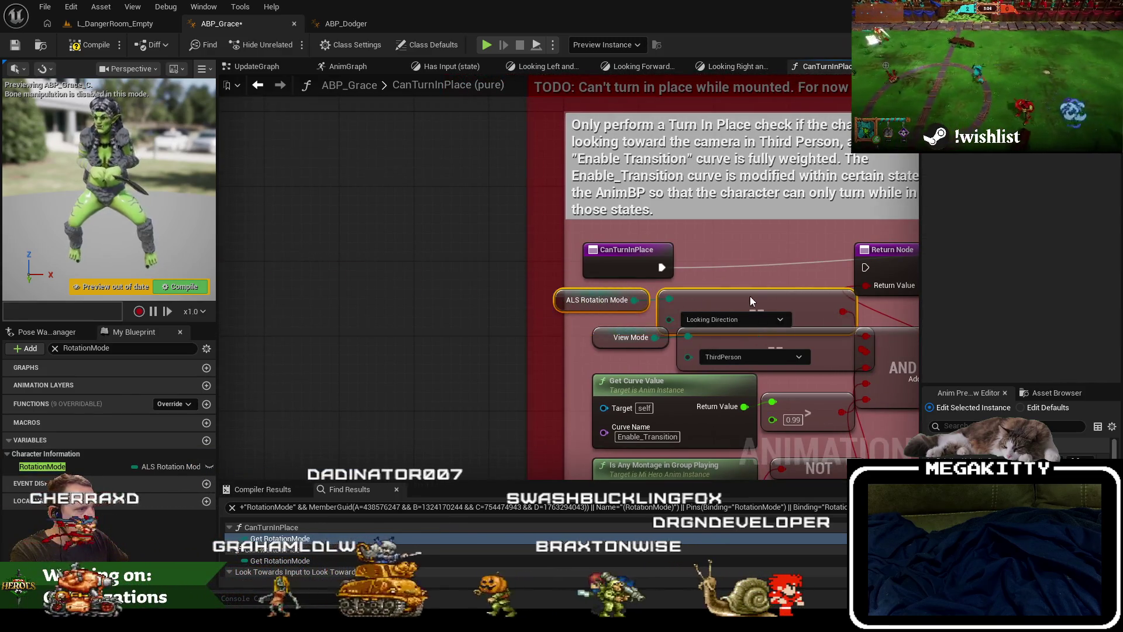
{"action": "left_click_drag", "start_coordinate": [384, 372], "coordinate": [296, 355]}
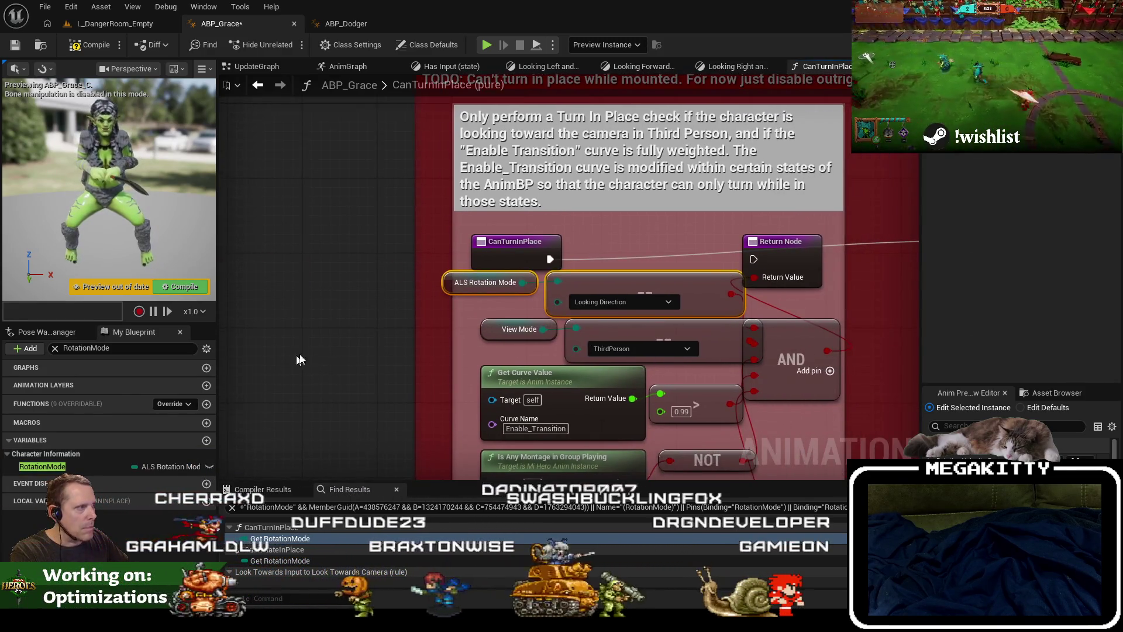
{"action": "left_click", "coordinate": [373, 322]}
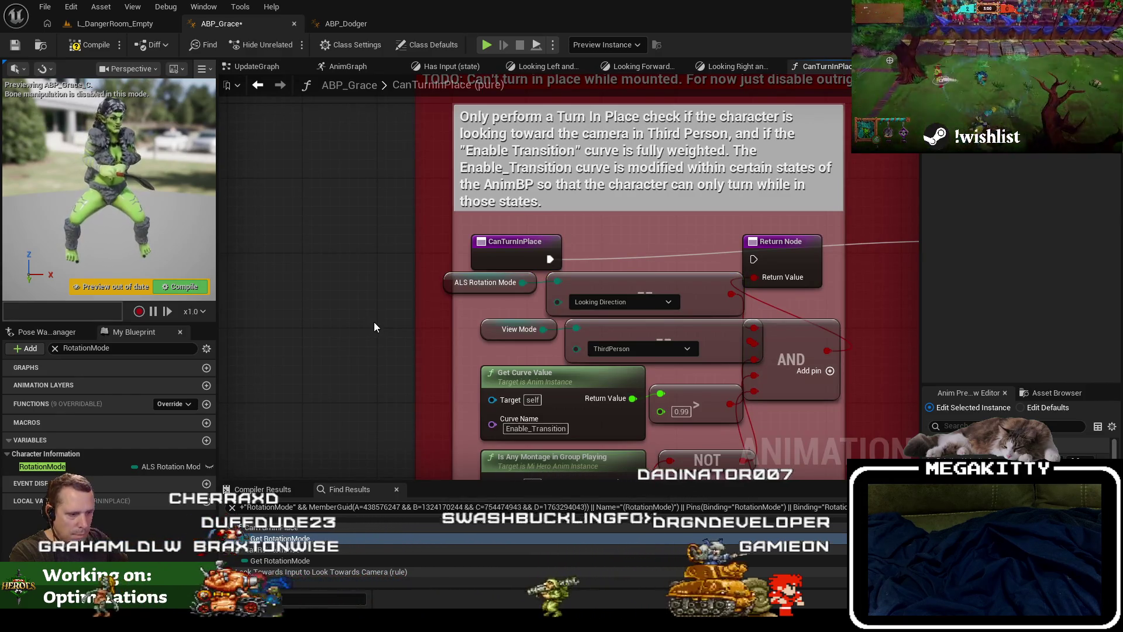
In CanRotateInPlace, swap the old check for an ALS Rotation Mode Aiming test wired into OR
{"action": "left_click", "coordinate": [610, 311], "text": "ctrl"}
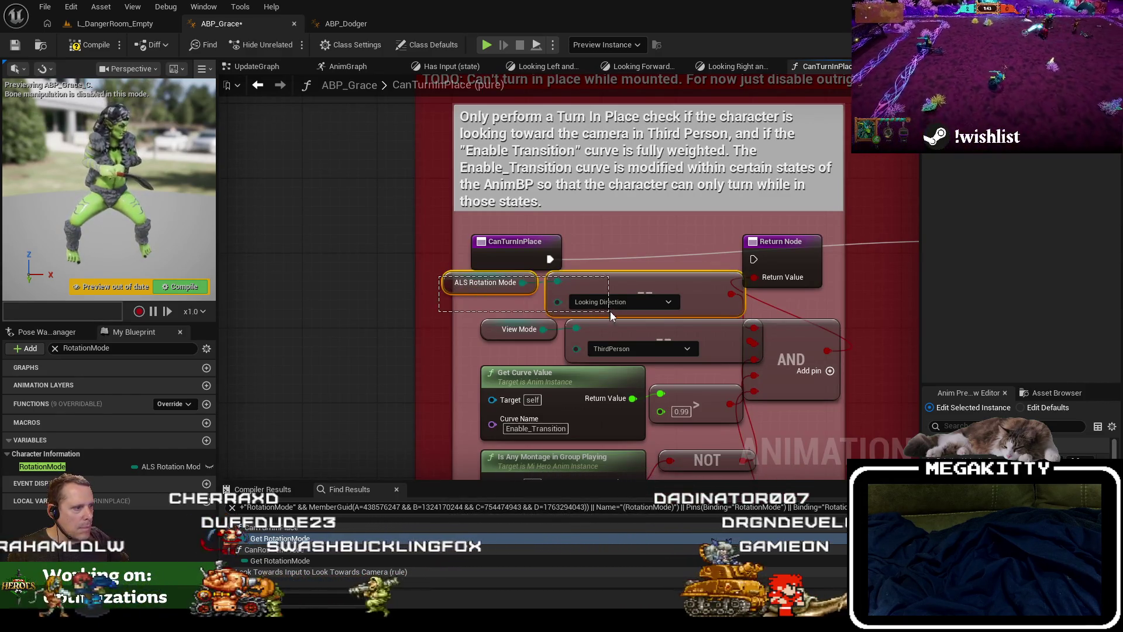
{"action": "left_click", "coordinate": [274, 561]}
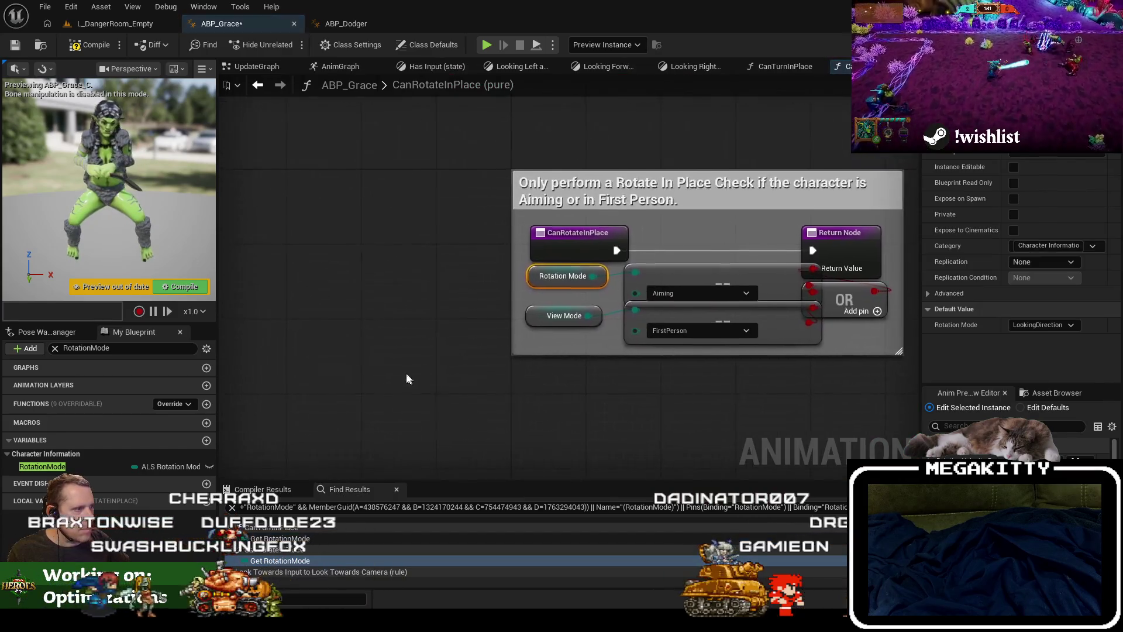
{"action": "key", "text": "ctrl+v"}
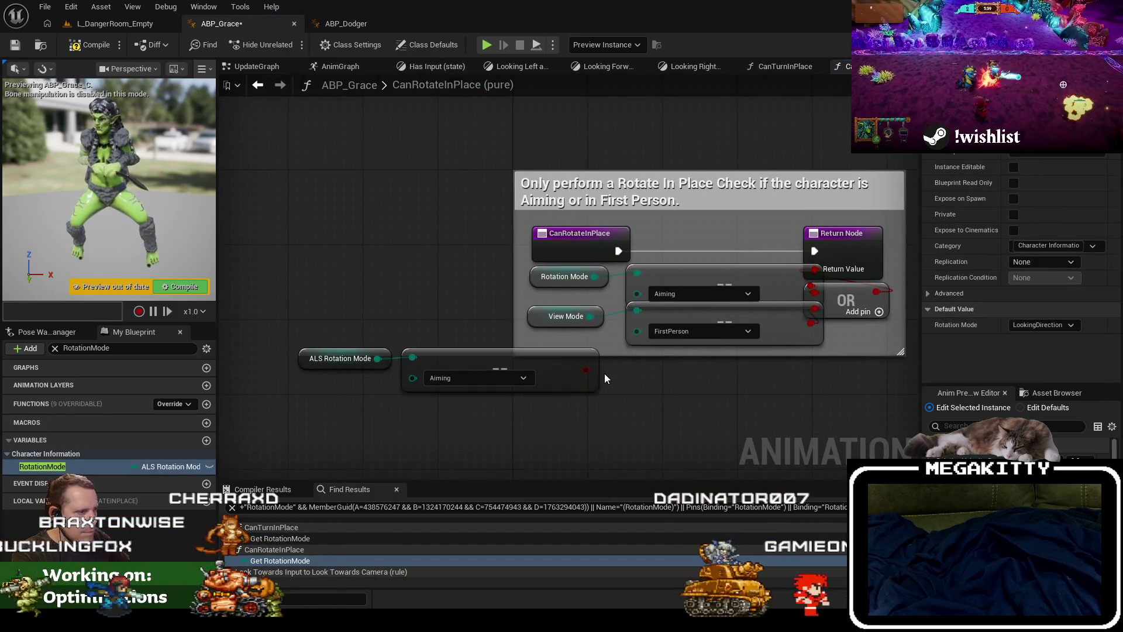
{"action": "left_click_drag", "start_coordinate": [810, 300], "coordinate": [816, 295]}
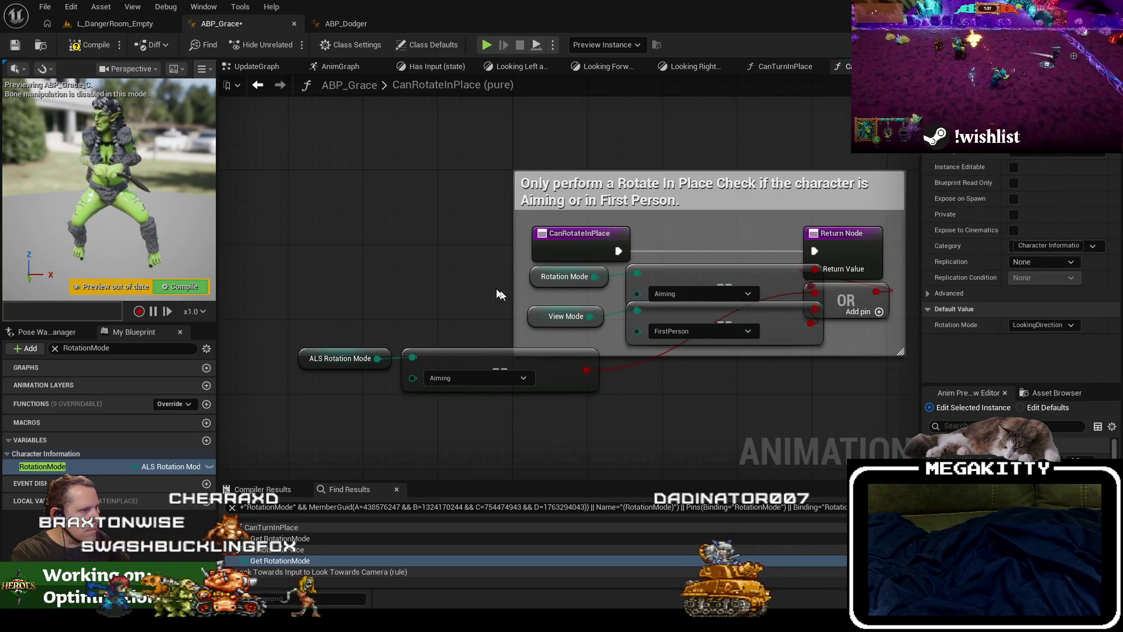
{"action": "key", "text": "Delete"}
{"action": "left_click_drag", "start_coordinate": [275, 362], "coordinate": [275, 360]}
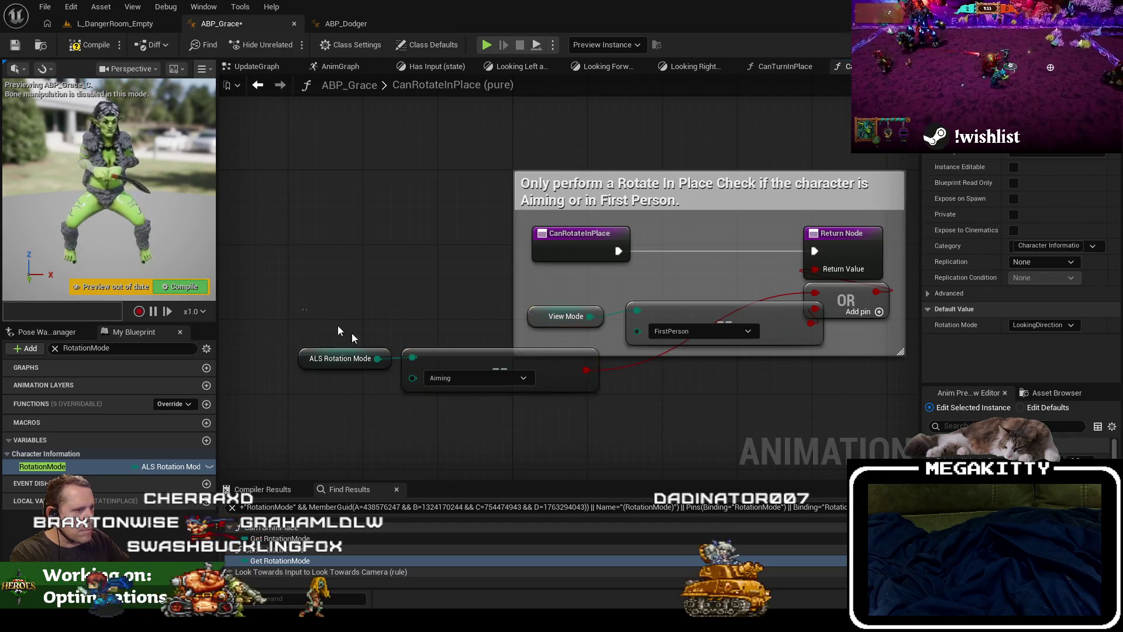
{"action": "mouse_move", "coordinate": [451, 357]}
{"action": "left_mouse_down"}
{"action": "mouse_move", "coordinate": [587, 290]}
{"action": "mouse_move", "coordinate": [657, 274]}
{"action": "left_mouse_up"}
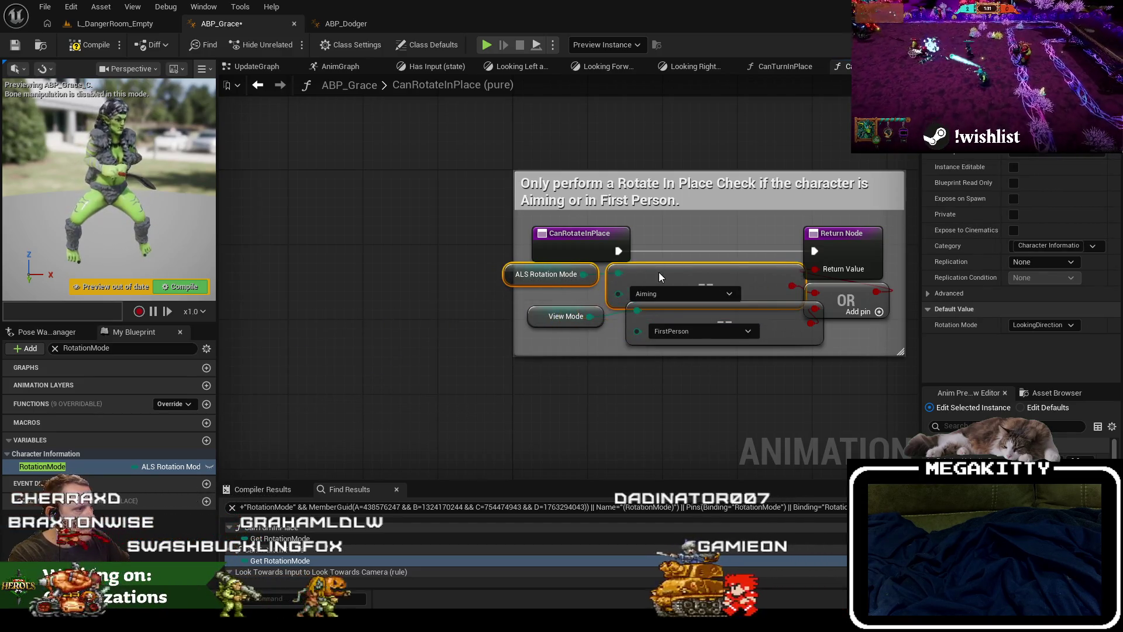
{"action": "scroll", "coordinate": [303, 555], "scroll_direction": "down", "scroll_amount": 2}
{"action": "left_click", "coordinate": [298, 538]}
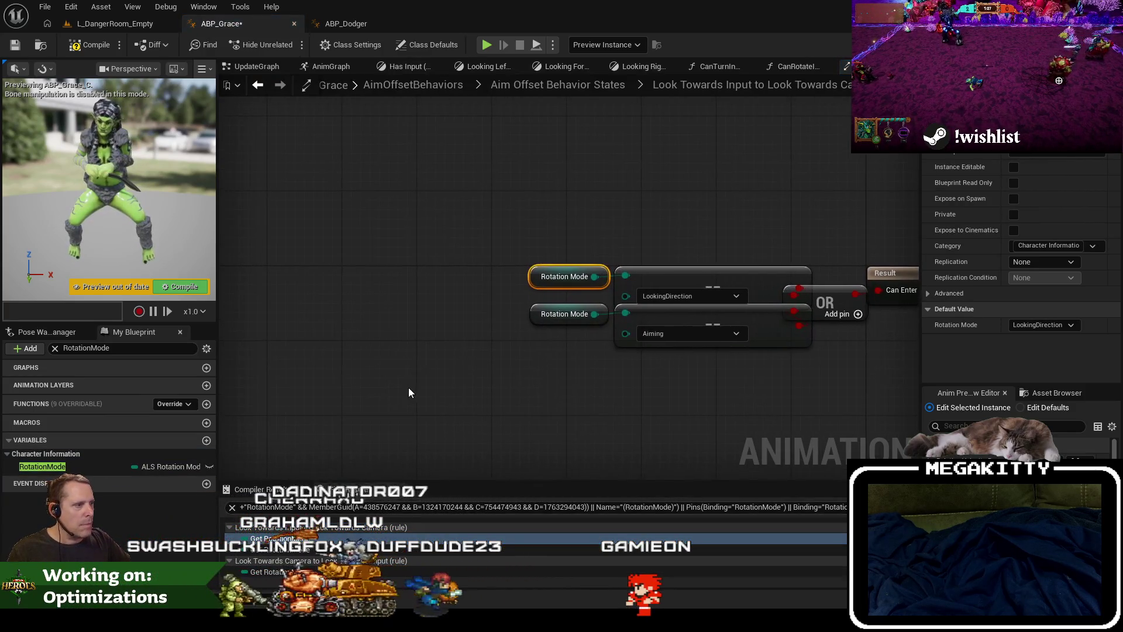
Swap the old Rotation Mode LookingDirection check for a pasted ALS Rotation Mode check wired into OR
{"action": "key", "text": "ctrl+v"}
{"action": "left_click", "coordinate": [577, 427]}
{"action": "left_click_drag", "start_coordinate": [703, 395], "coordinate": [602, 399]}
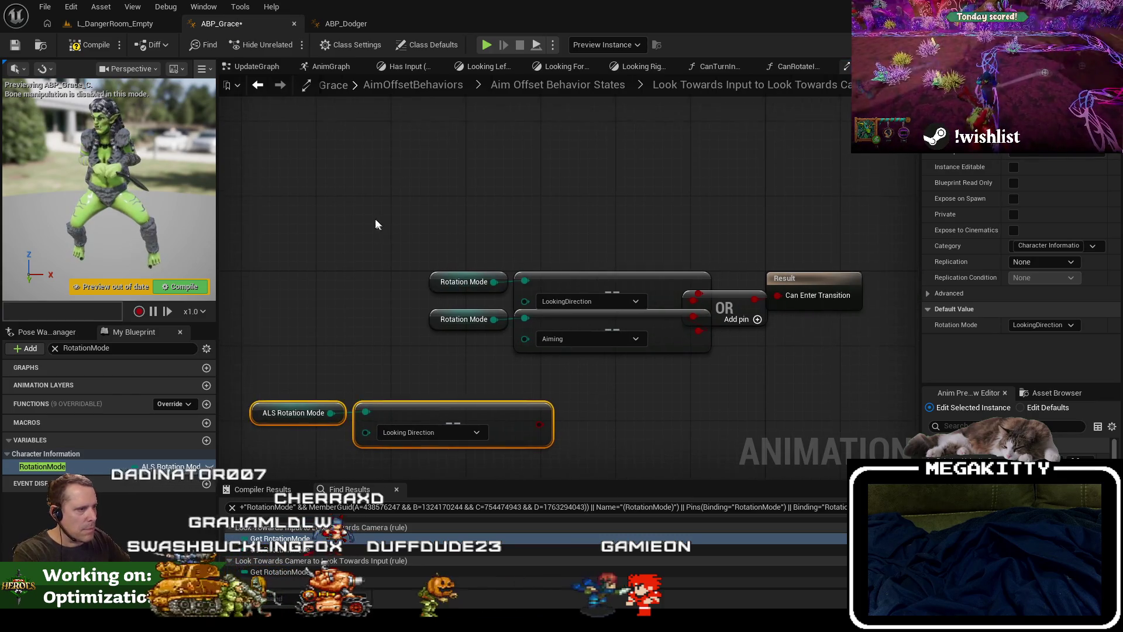
{"action": "left_click_drag", "start_coordinate": [553, 293], "coordinate": [554, 293]}
{"action": "key", "text": "Delete"}
{"action": "mouse_move", "coordinate": [539, 424]}
{"action": "left_mouse_down"}
{"action": "mouse_move", "coordinate": [725, 422]}
{"action": "mouse_move", "coordinate": [708, 304]}
{"action": "left_mouse_up"}
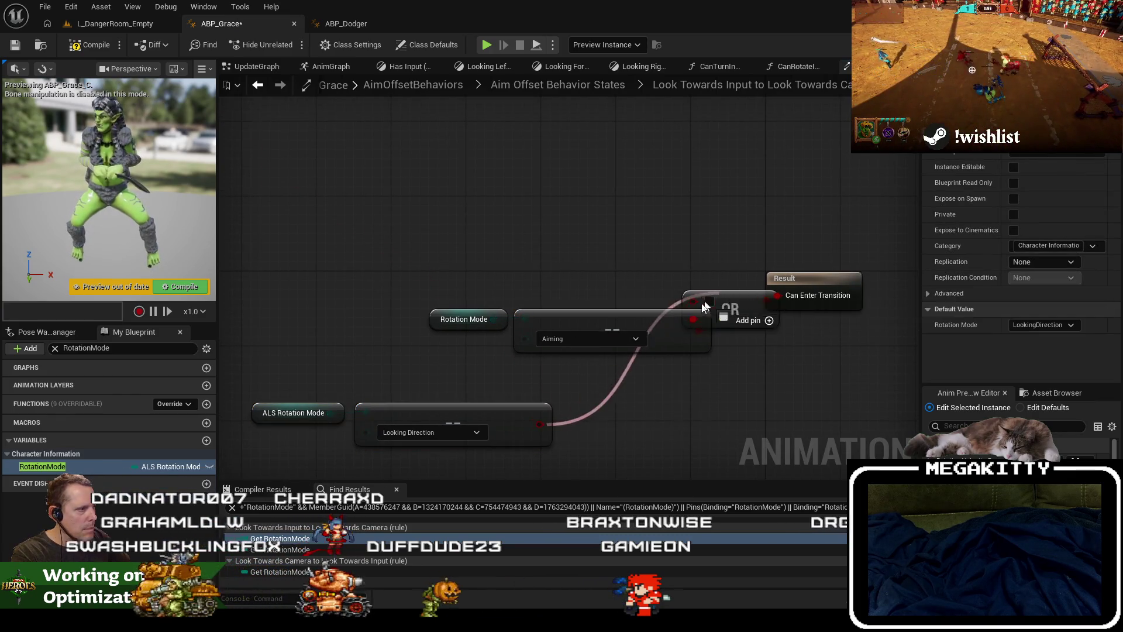
{"action": "left_click_drag", "start_coordinate": [266, 395], "coordinate": [268, 392]}
{"action": "mouse_move", "coordinate": [435, 420]}
{"action": "left_mouse_down"}
{"action": "mouse_move", "coordinate": [585, 241]}
{"action": "mouse_move", "coordinate": [556, 270]}
{"action": "left_mouse_up"}
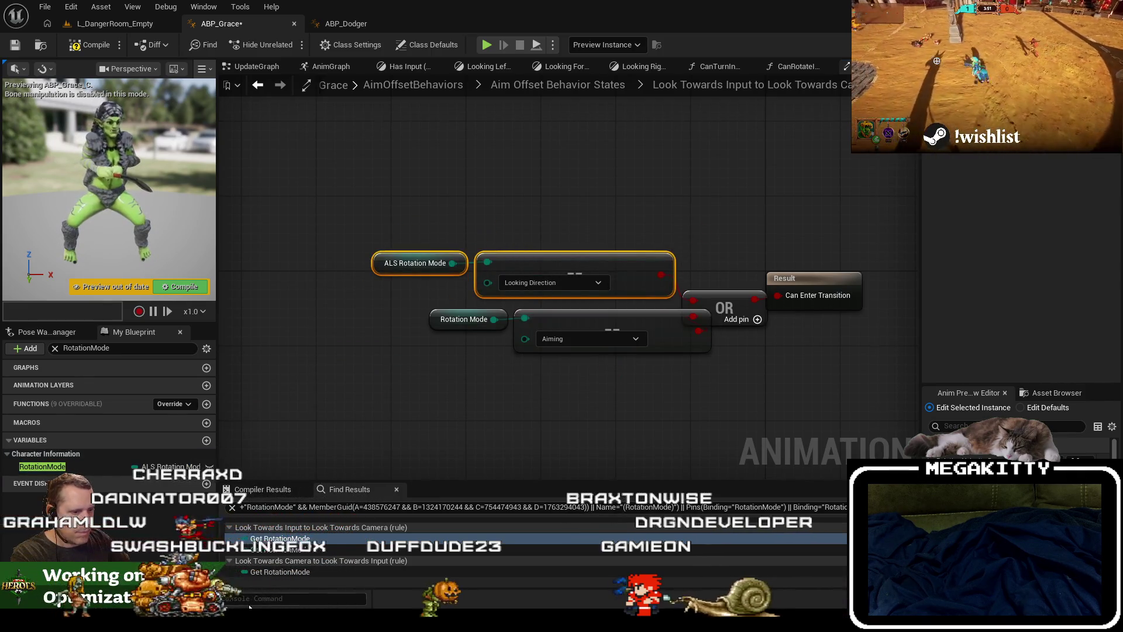
{"action": "left_click", "coordinate": [296, 550]}
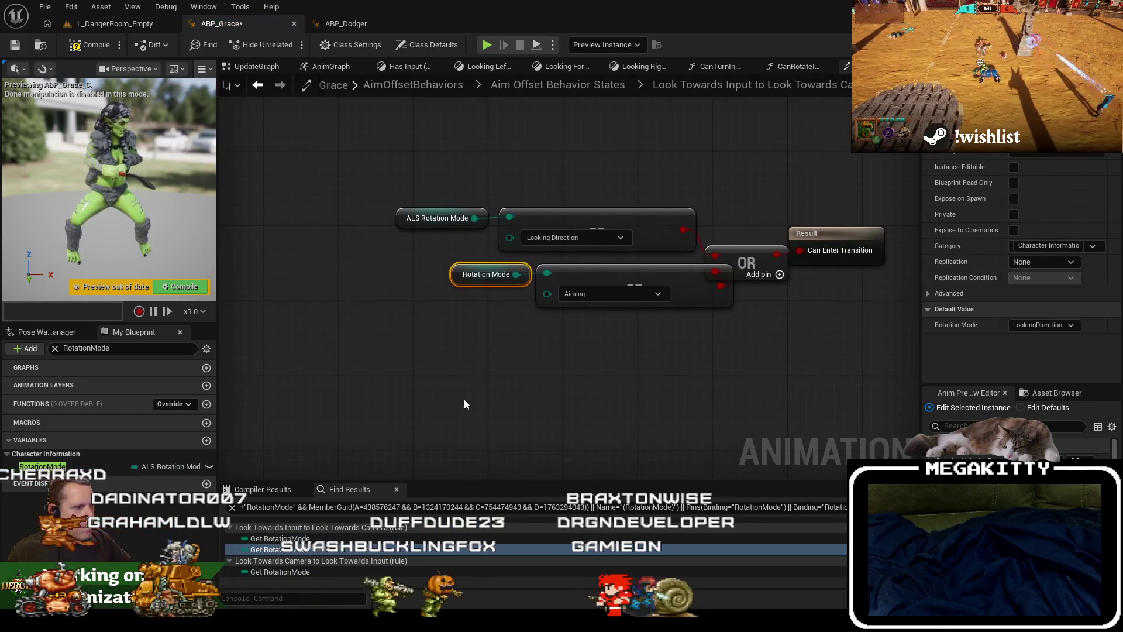
Replace the old Rotation Mode Aiming check with an ALS Rotation Mode == Aiming check feeding OR
{"action": "key", "text": "ctrl+v"}
{"action": "left_click", "coordinate": [553, 378]}
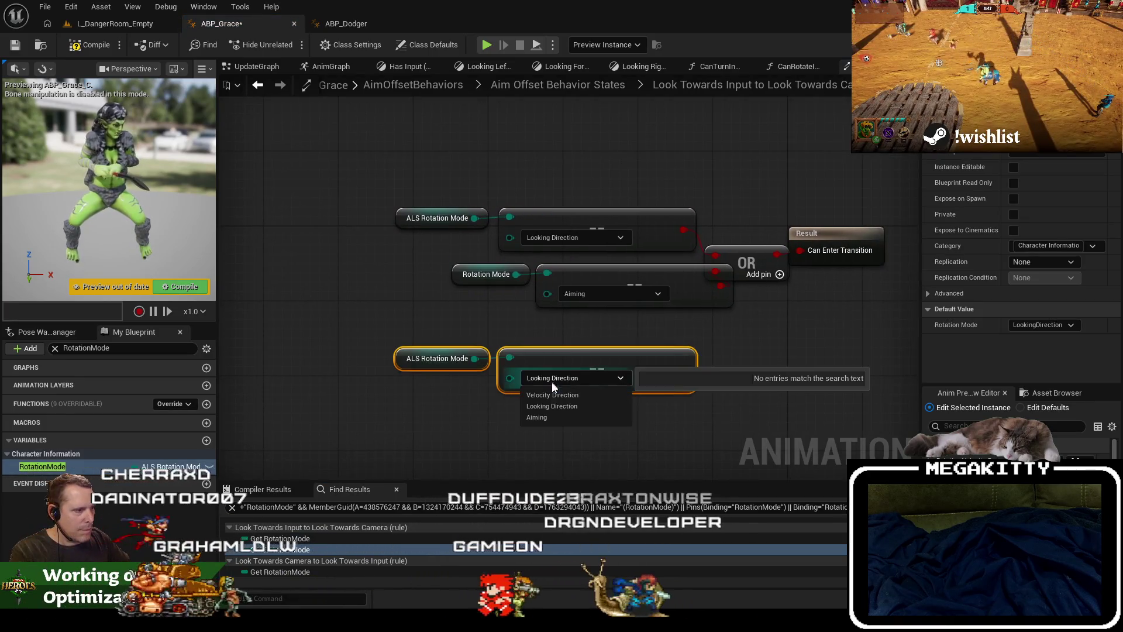
{"action": "left_click", "coordinate": [550, 418]}
{"action": "left_click_drag", "start_coordinate": [683, 369], "coordinate": [736, 278]}
{"action": "left_click_drag", "start_coordinate": [719, 275], "coordinate": [716, 272]}
{"action": "mouse_move", "coordinate": [444, 257]}
{"action": "left_mouse_down"}
{"action": "mouse_move", "coordinate": [491, 290]}
{"action": "mouse_move", "coordinate": [737, 316]}
{"action": "left_mouse_up"}
{"action": "key", "text": "Delete"}
{"action": "mouse_move", "coordinate": [386, 342]}
{"action": "left_mouse_down"}
{"action": "mouse_move", "coordinate": [626, 384]}
{"action": "mouse_move", "coordinate": [634, 265]}
{"action": "left_mouse_up"}
In Look Towards Camera, test ALS Rotation Mode == Velocity Direction instead, then compile and save
{"action": "left_click", "coordinate": [333, 568]}
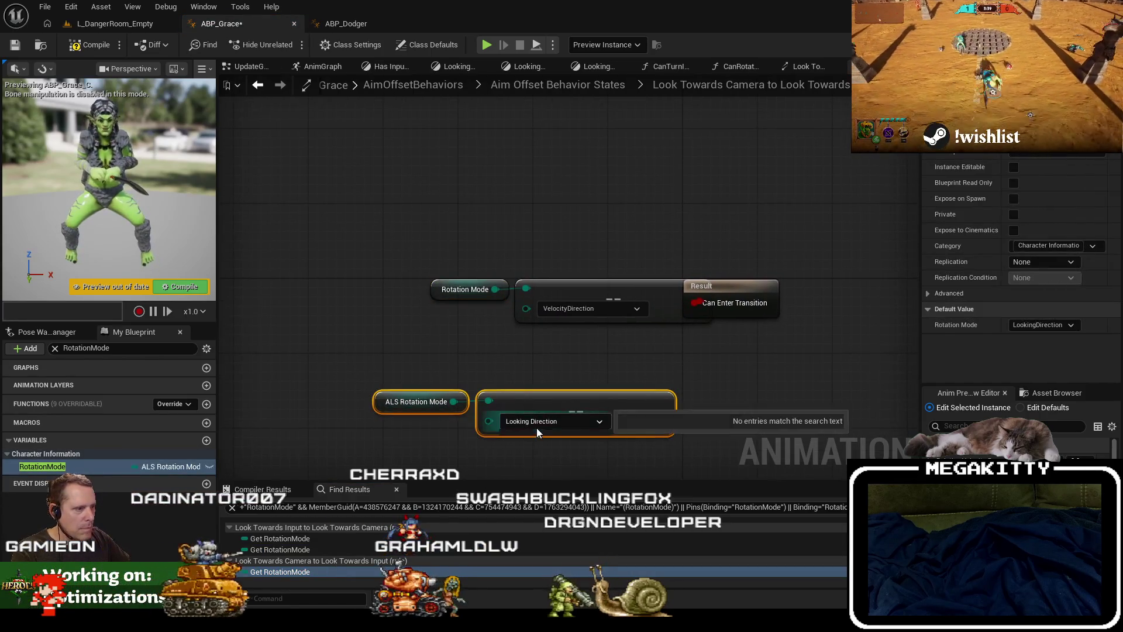
{"action": "left_click", "coordinate": [531, 438]}
{"action": "left_click", "coordinate": [695, 405]}
{"action": "left_click_drag", "start_coordinate": [705, 375], "coordinate": [743, 303]}
{"action": "left_click_drag", "start_coordinate": [644, 272], "coordinate": [409, 333]}
{"action": "key", "text": "Delete"}
{"action": "left_click_drag", "start_coordinate": [630, 401], "coordinate": [631, 289]}
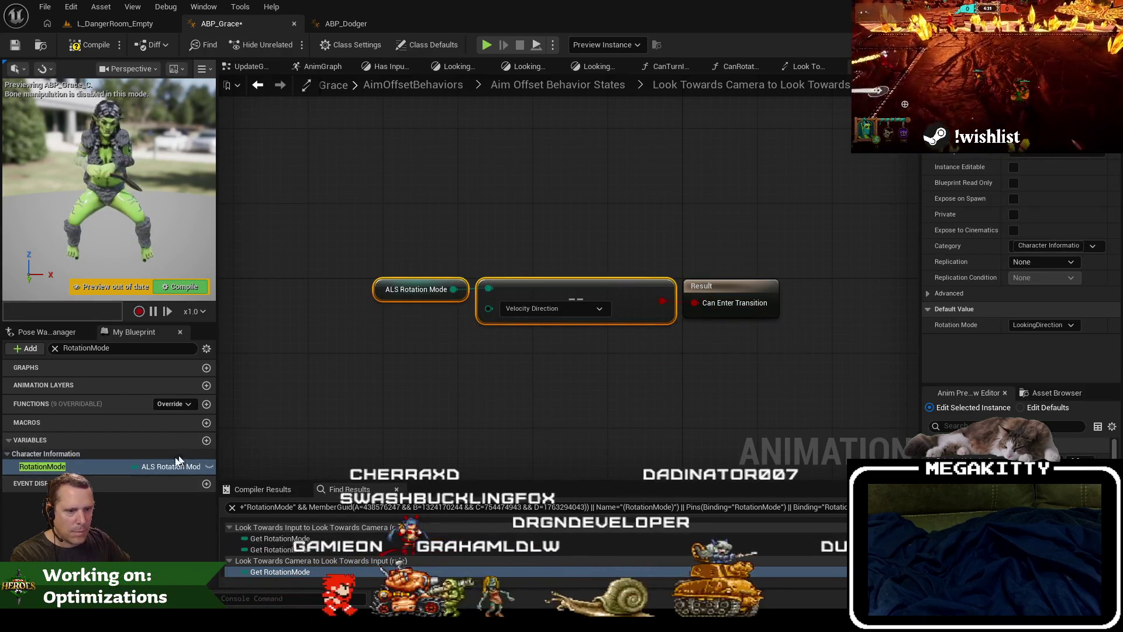
{"action": "left_click", "coordinate": [94, 51]}
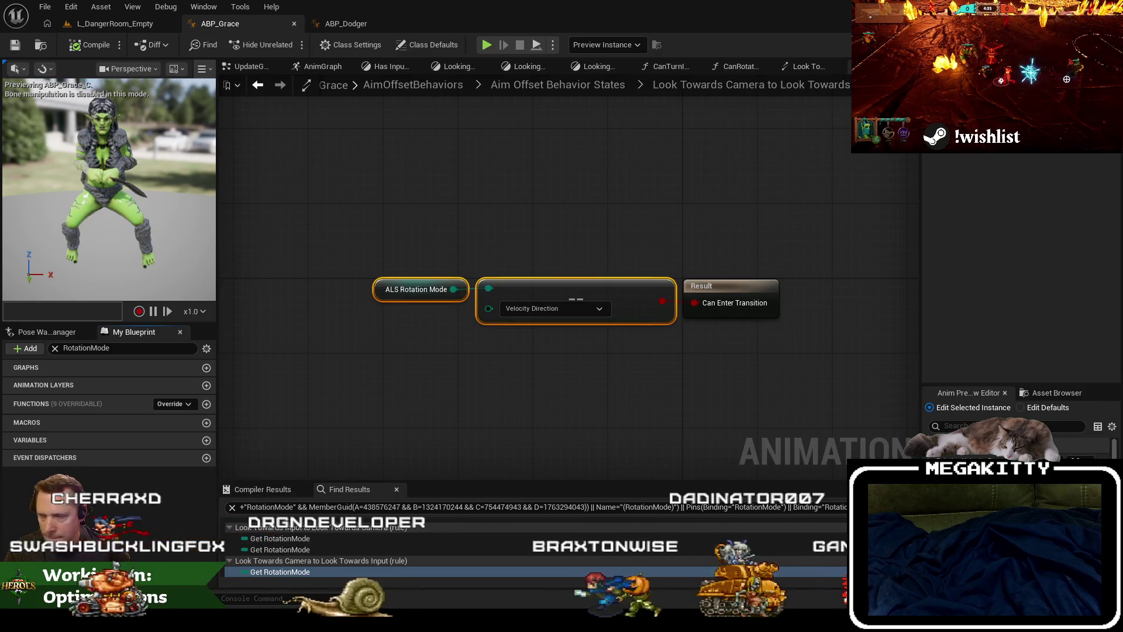
Delete the AllowedGait, ActualGait and DesiredGait variables from My Blueprint
{"action": "type", "text": "AllowedGai"}
{"action": "key", "text": "Home"}
{"action": "key", "text": "Delete"}
{"action": "key", "text": "Delete"}
{"action": "key", "text": "Delete"}
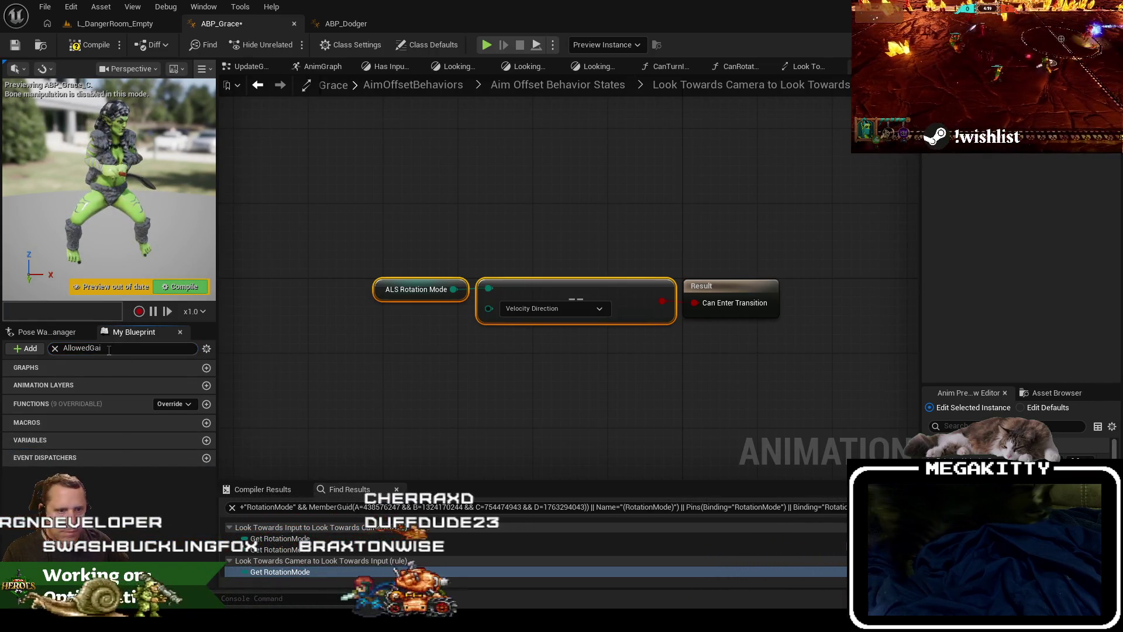
{"action": "left_click", "coordinate": [79, 456]}
{"action": "key", "text": "Delete"}
{"action": "type", "text": "ctua"}
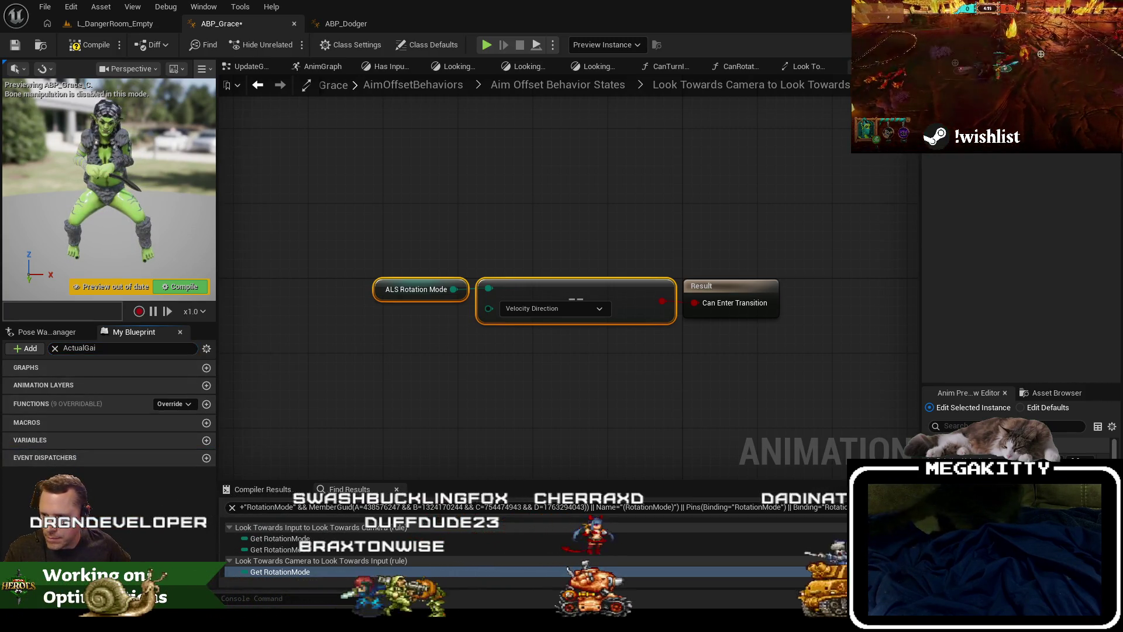
{"action": "type", "text": "esiredGait"}
{"action": "left_click", "coordinate": [84, 456]}
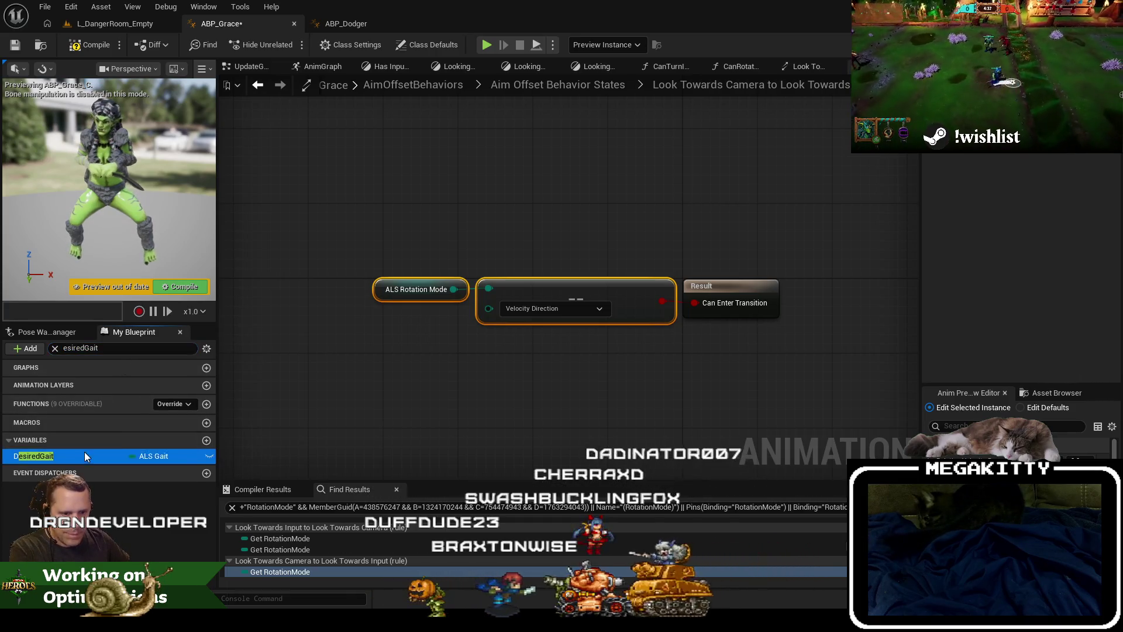
{"action": "key", "text": "Delete"}
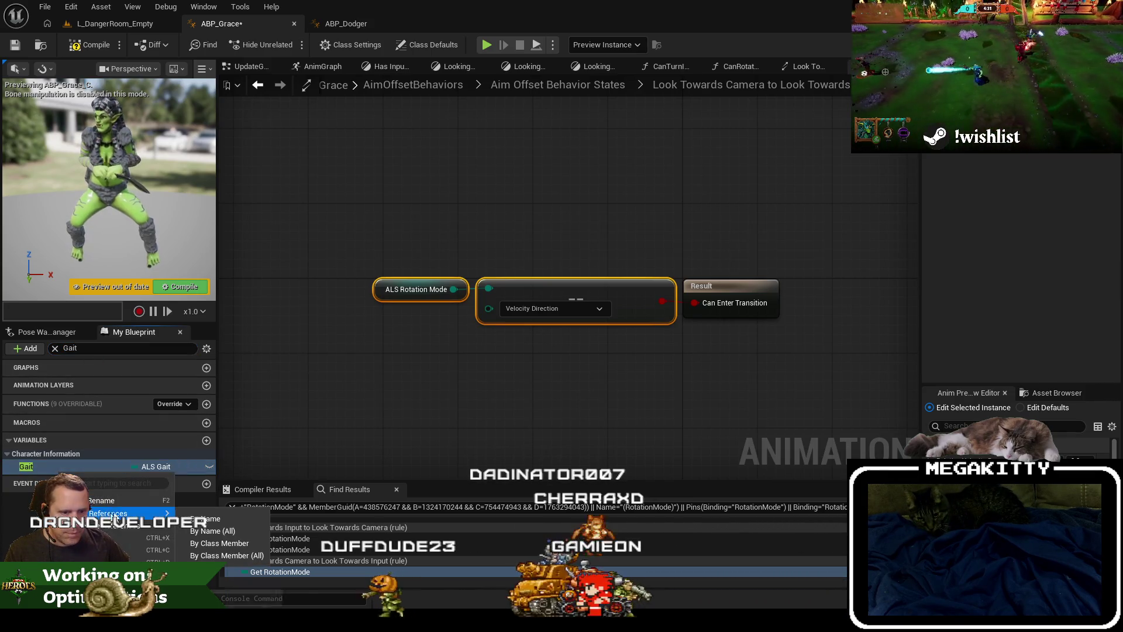
Find references to the Gait variable and open its use in CalculateWalkRunBlend
{"action": "key", "text": "shift+alt+f"}
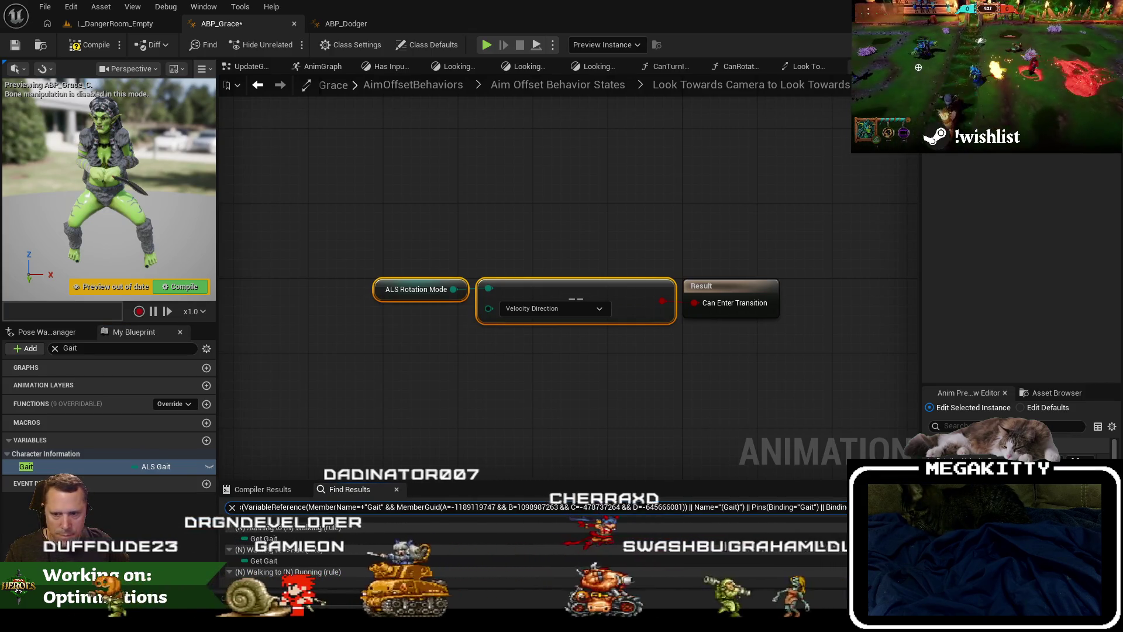
{"action": "scroll", "coordinate": [309, 552], "scroll_direction": "up", "scroll_amount": 2}
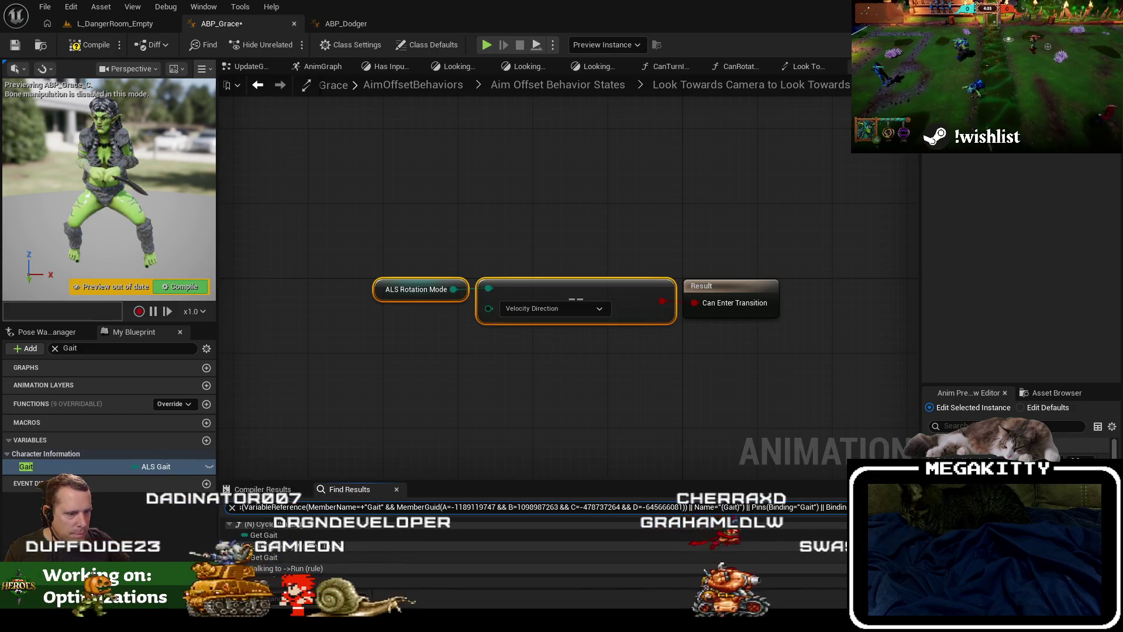
{"action": "double_click", "coordinate": [270, 538]}
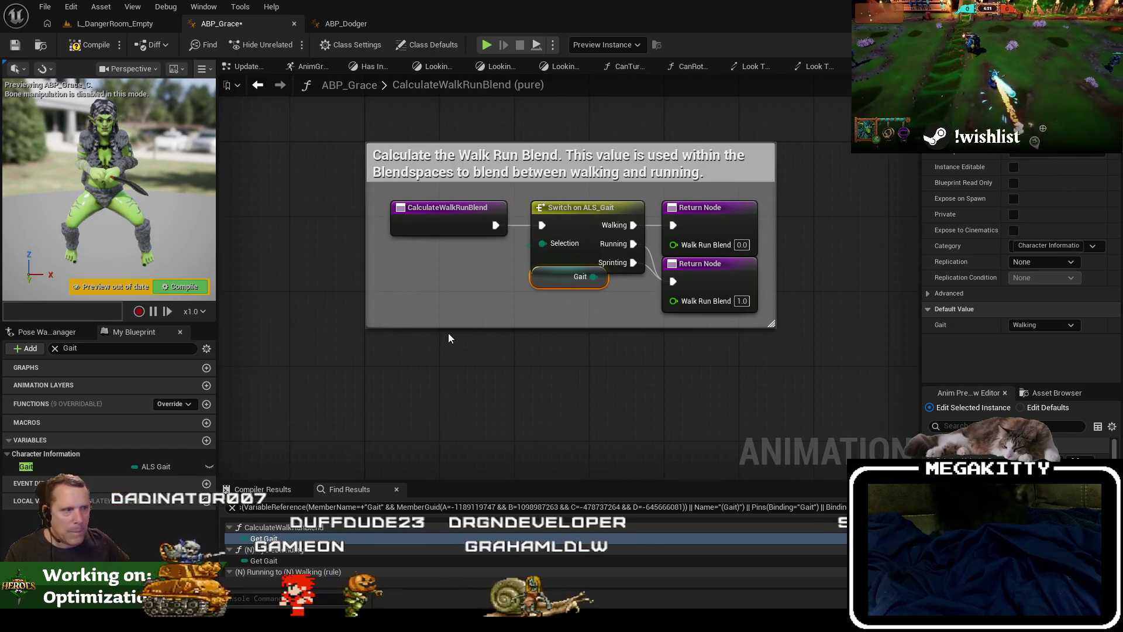
In CalculateWalkRunBlend, switch on an ALS Gait getter for the Walking/Running returns, deleting the old Gait switch
{"action": "right_click", "coordinate": [423, 374]}
{"action": "type", "text": "get als gait"}
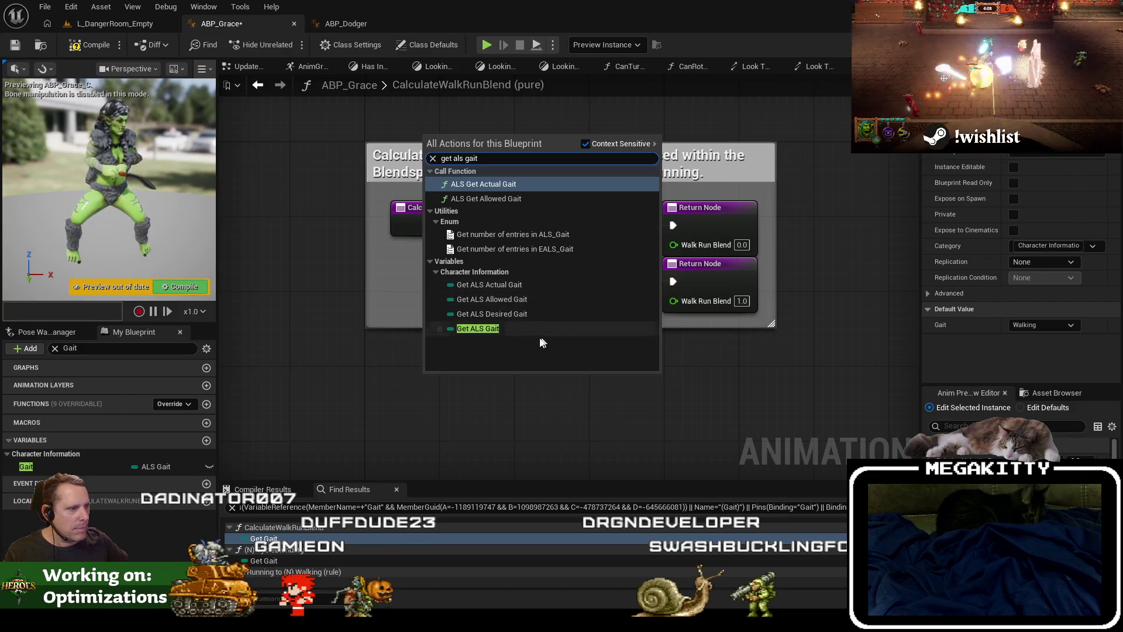
{"action": "left_click", "coordinate": [538, 329]}
{"action": "left_click_drag", "start_coordinate": [485, 377], "coordinate": [441, 285]}
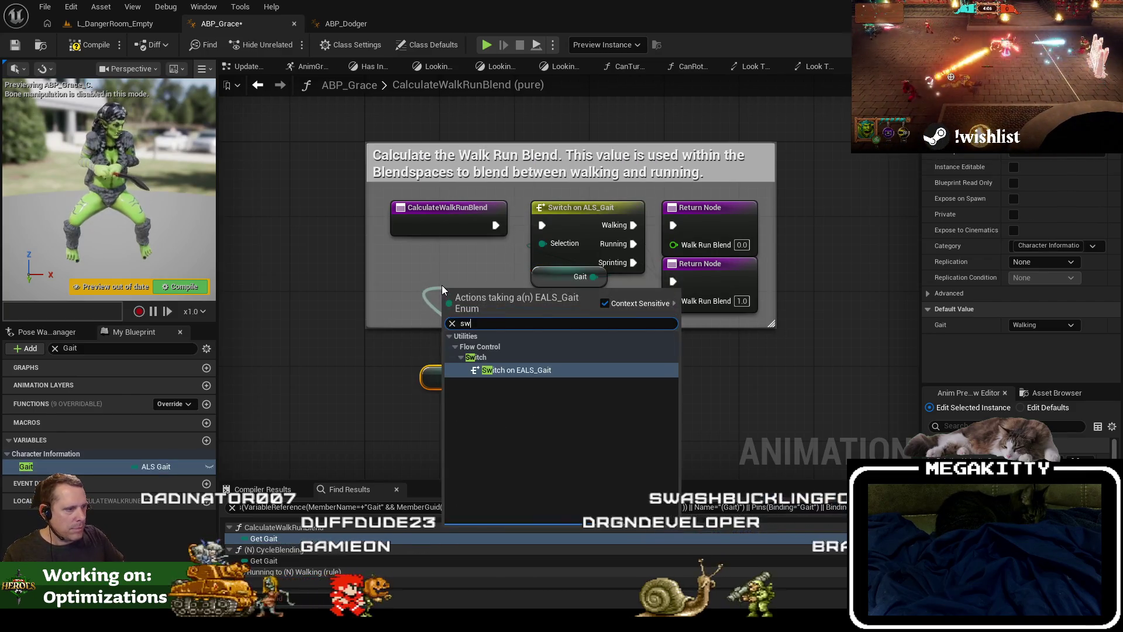
{"action": "key", "text": "Return"}
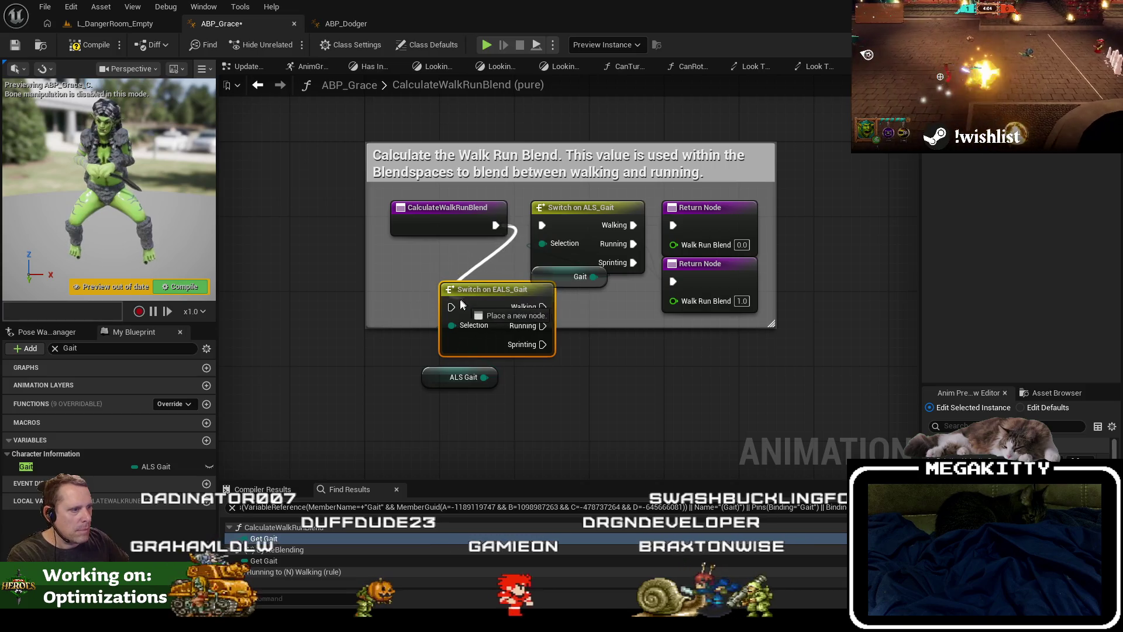
{"action": "left_click_drag", "start_coordinate": [673, 234], "coordinate": [543, 308]}
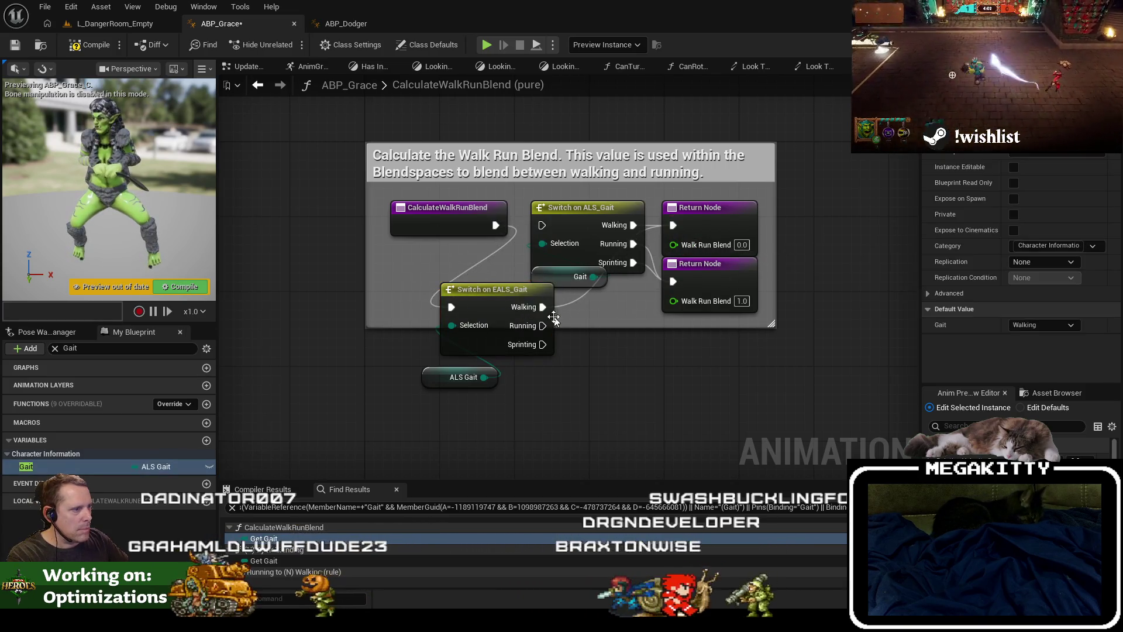
{"action": "left_click_drag", "start_coordinate": [679, 280], "coordinate": [673, 283]}
{"action": "left_click", "coordinate": [574, 226]}
{"action": "key", "text": "Delete"}
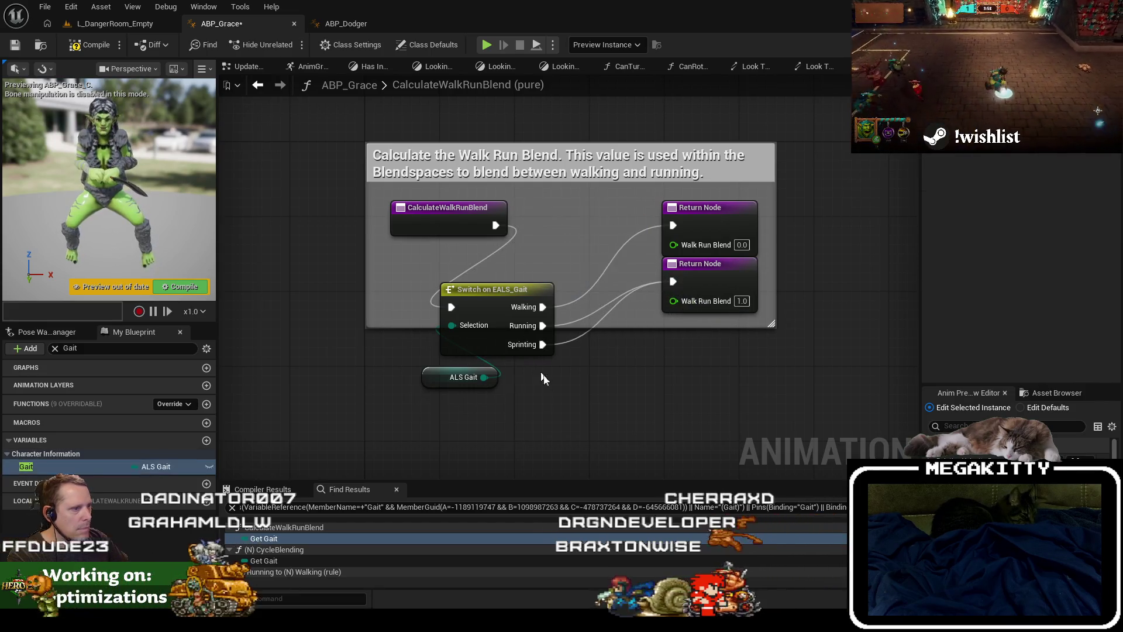
{"action": "mouse_move", "coordinate": [445, 382]}
{"action": "left_mouse_down"}
{"action": "mouse_move", "coordinate": [464, 374]}
{"action": "mouse_move", "coordinate": [445, 293]}
{"action": "mouse_move", "coordinate": [563, 221]}
{"action": "left_mouse_up"}
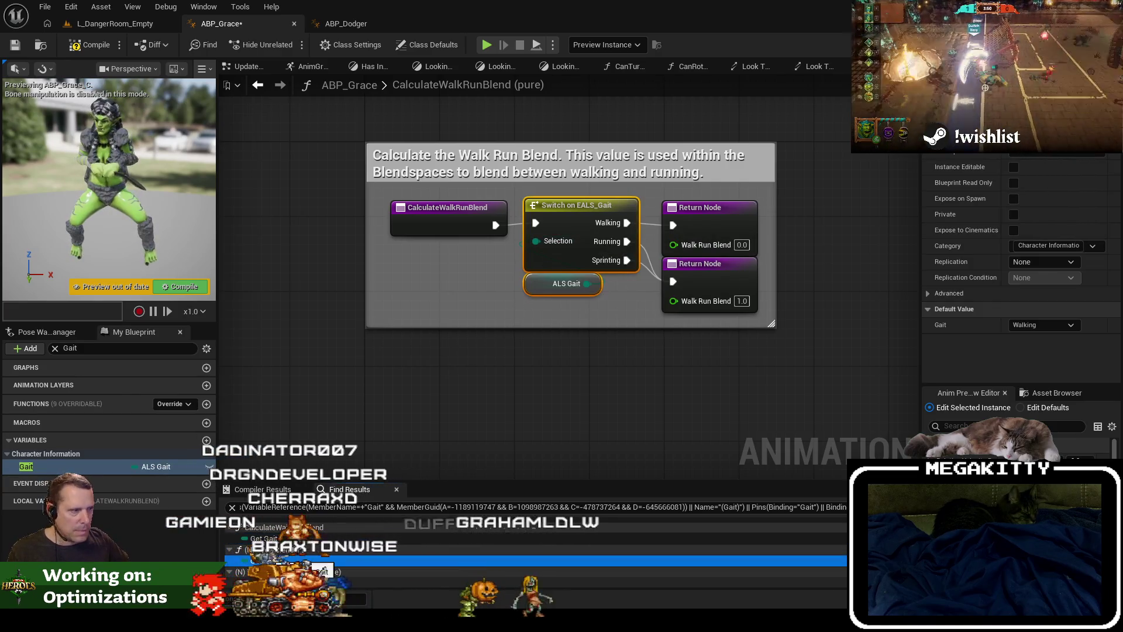
Feed ALS Gait into CycleBlending's Blend Poses instead of Gait, then go to the Running to Walking rule
{"action": "double_click", "coordinate": [526, 561]}
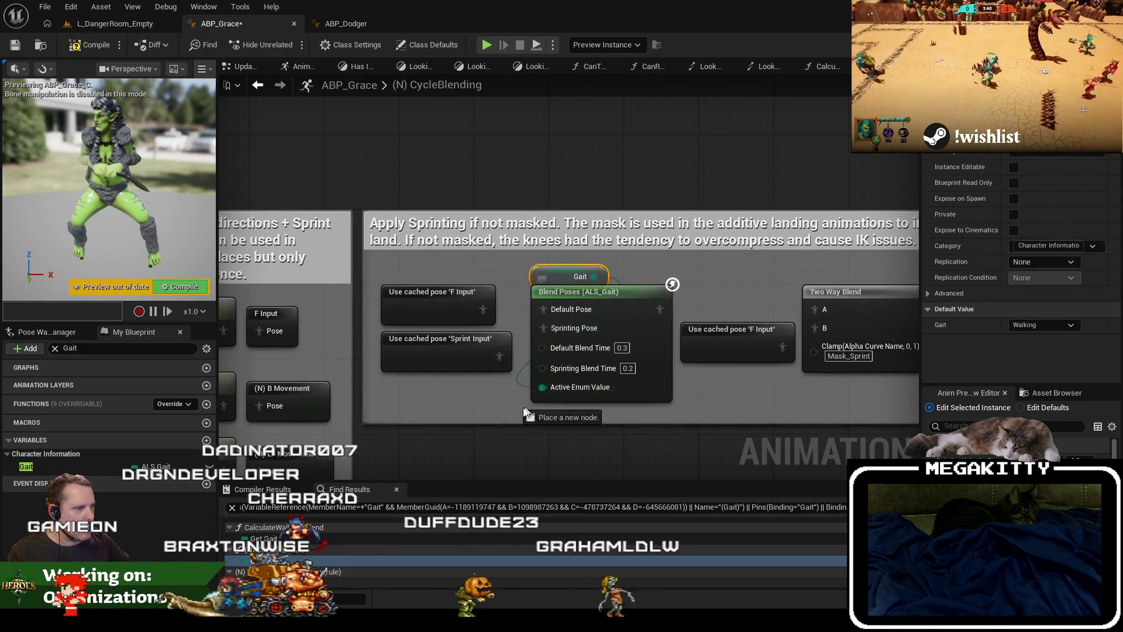
{"action": "left_click_drag", "start_coordinate": [542, 388], "coordinate": [514, 416]}
{"action": "type", "text": "get als ga"}
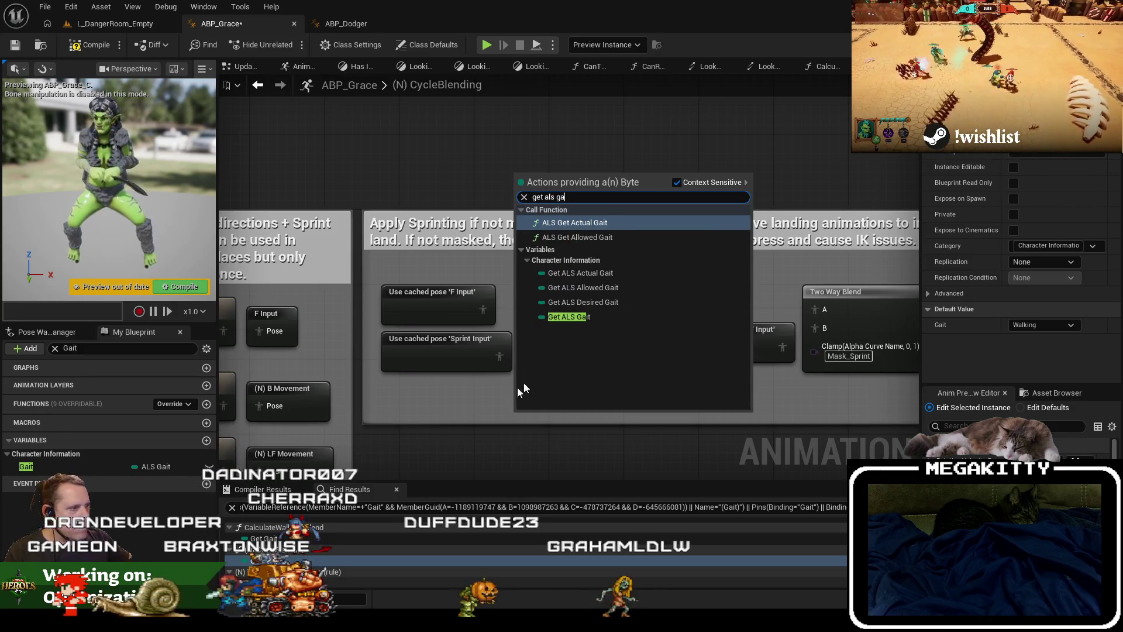
{"action": "left_click", "coordinate": [584, 317]}
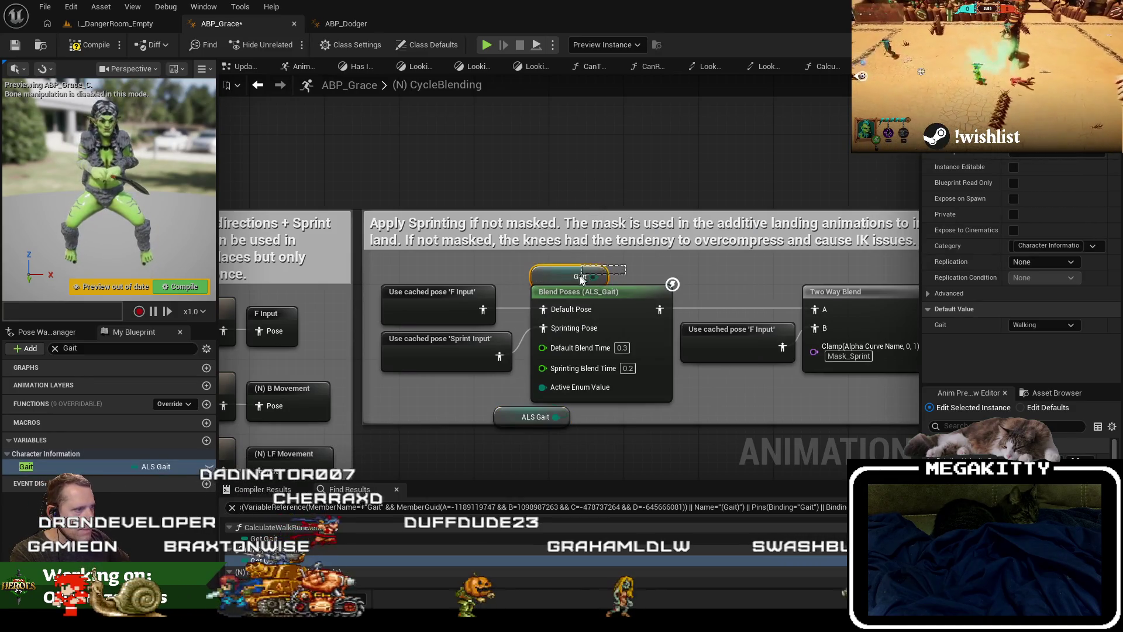
{"action": "key", "text": "Delete"}
{"action": "left_click_drag", "start_coordinate": [527, 416], "coordinate": [563, 417]}
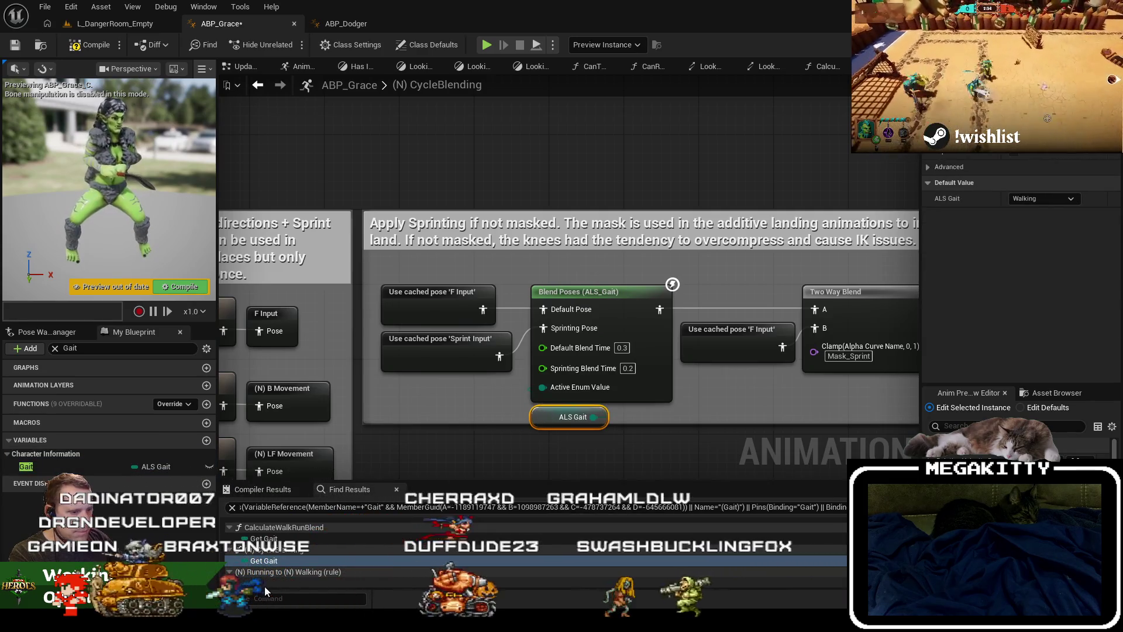
{"action": "scroll", "coordinate": [265, 586], "scroll_direction": "down", "scroll_amount": 1}
{"action": "double_click", "coordinate": [272, 564]}
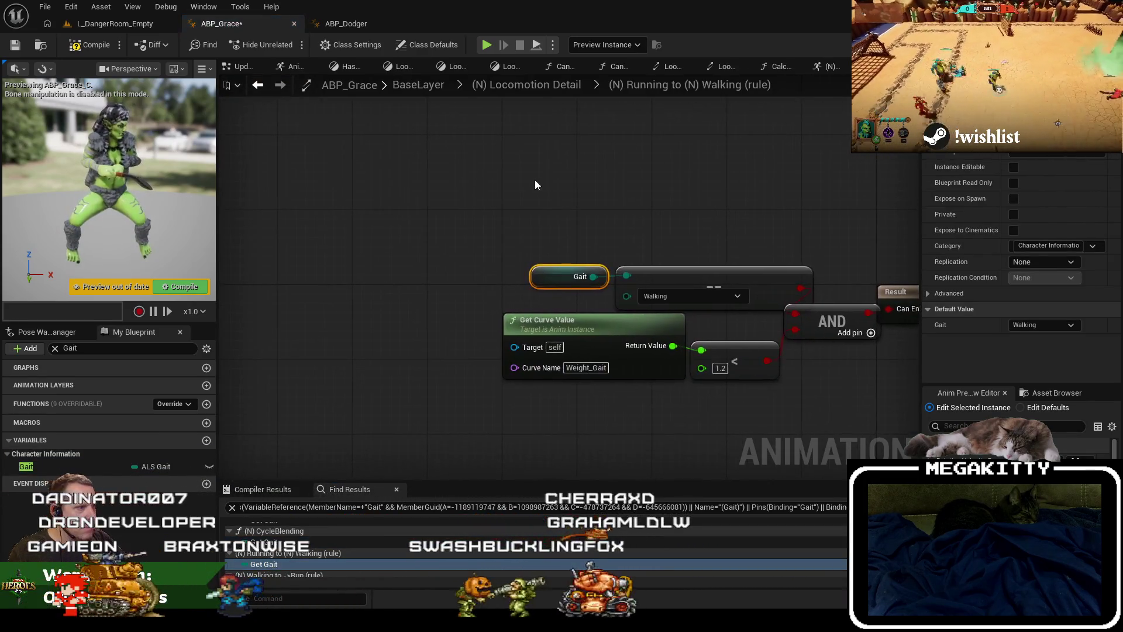
In the Running to Walking rule, wire an ALS Gait == Walking check into AND, replacing the Gait check
{"action": "right_click", "coordinate": [485, 181]}
{"action": "type", "text": "get als gait"}
{"action": "left_click", "coordinate": [563, 374]}
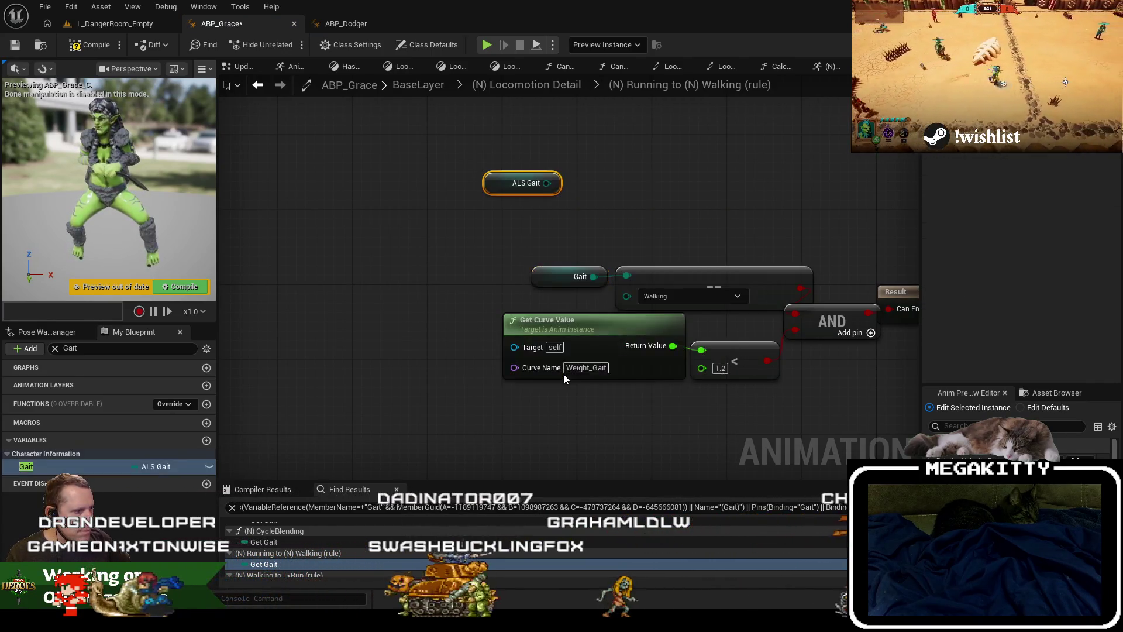
{"action": "left_click_drag", "start_coordinate": [547, 183], "coordinate": [590, 193]}
{"action": "type", "text": "="}
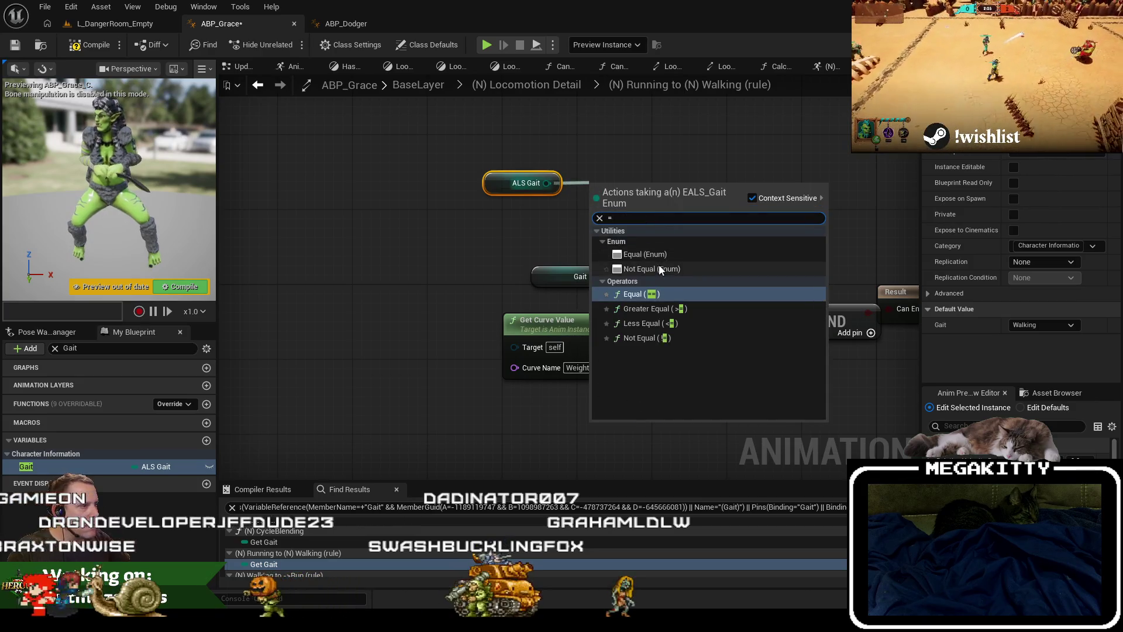
{"action": "left_click", "coordinate": [657, 254]}
{"action": "left_click_drag", "start_coordinate": [514, 183], "coordinate": [542, 192]}
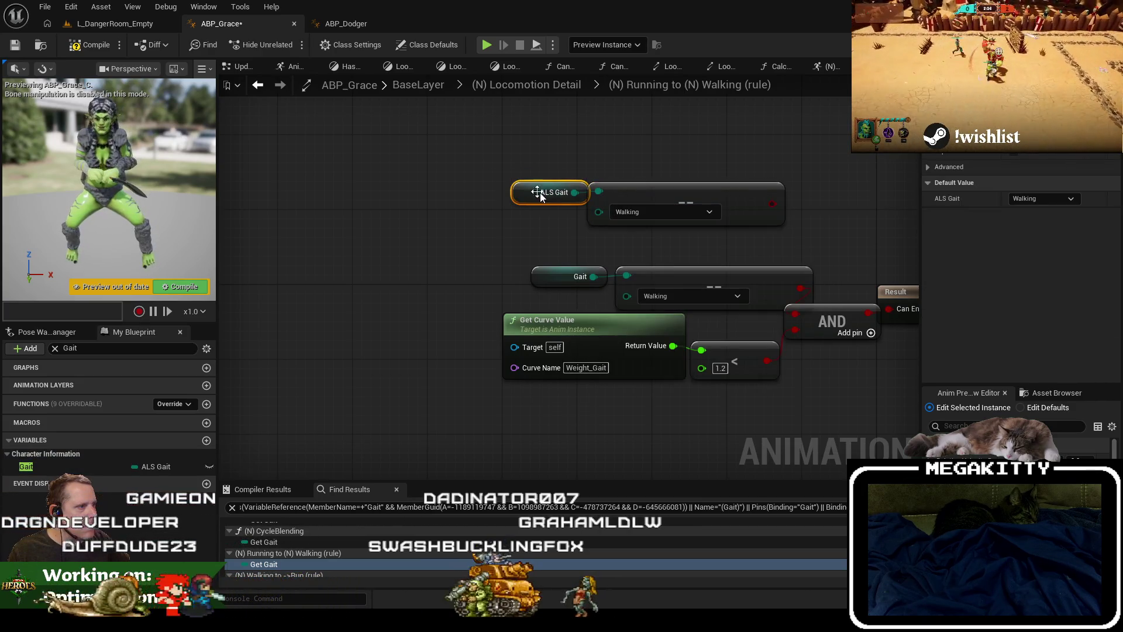
{"action": "mouse_move", "coordinate": [545, 245]}
{"action": "left_mouse_down"}
{"action": "mouse_move", "coordinate": [376, 232]}
{"action": "mouse_move", "coordinate": [458, 268]}
{"action": "left_mouse_up"}
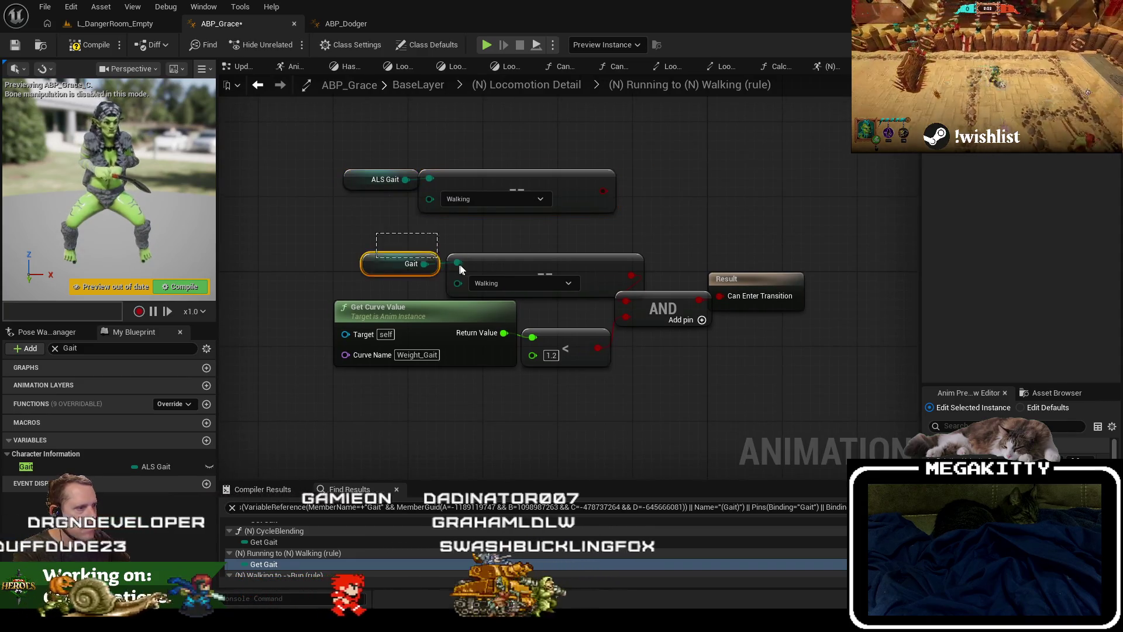
{"action": "key", "text": "Delete"}
{"action": "mouse_move", "coordinate": [603, 191]}
{"action": "left_mouse_down"}
{"action": "mouse_move", "coordinate": [632, 233]}
{"action": "mouse_move", "coordinate": [626, 301]}
{"action": "left_mouse_up"}
{"action": "left_click_drag", "start_coordinate": [556, 256], "coordinate": [316, 157]}
{"action": "left_click_drag", "start_coordinate": [546, 178], "coordinate": [531, 252]}
In the Walking to Run rule, paste two ALS Gait checks set to Running and Sprinting
{"action": "scroll", "coordinate": [307, 563], "scroll_direction": "down", "scroll_amount": 1}
{"action": "left_click", "coordinate": [307, 565]}
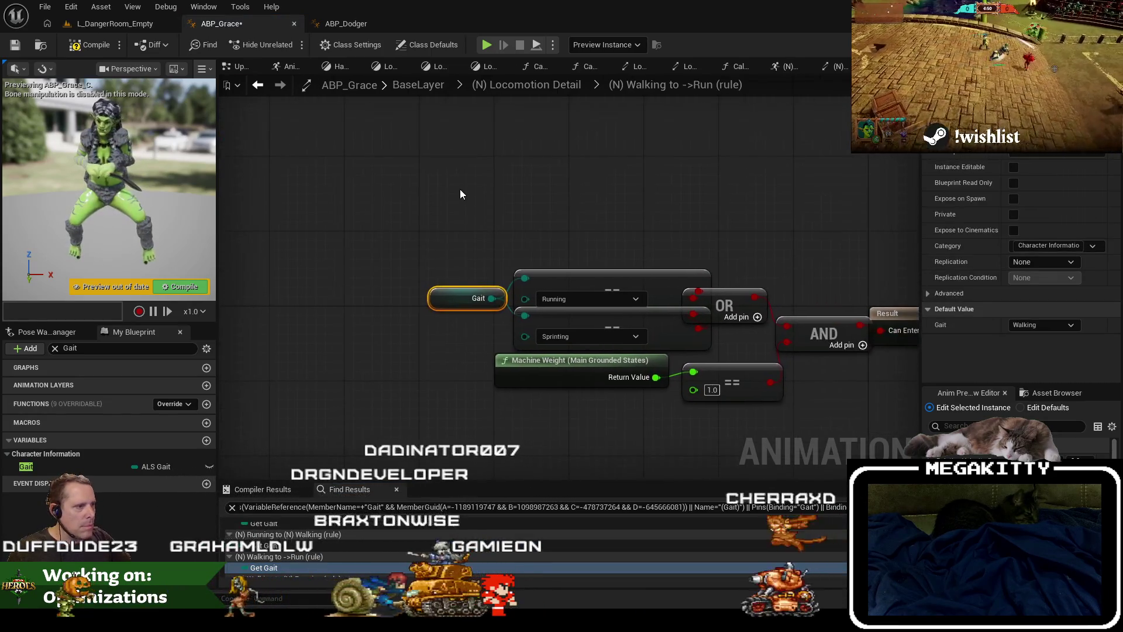
{"action": "key", "text": "ctrl+v"}
{"action": "left_click", "coordinate": [577, 213]}
{"action": "left_click_drag", "start_coordinate": [568, 195], "coordinate": [564, 149]}
{"action": "left_click", "coordinate": [550, 170]}
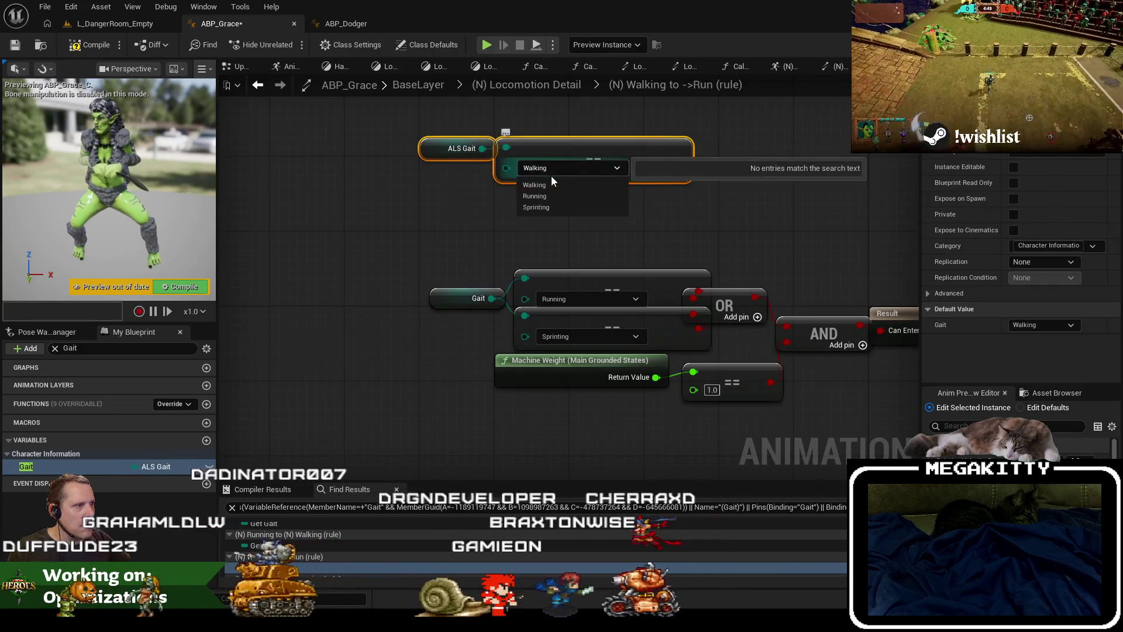
{"action": "left_click", "coordinate": [535, 196]}
{"action": "key", "text": "ctrl+v"}
{"action": "left_click", "coordinate": [533, 215]}
{"action": "left_click_drag", "start_coordinate": [559, 200], "coordinate": [574, 192]}
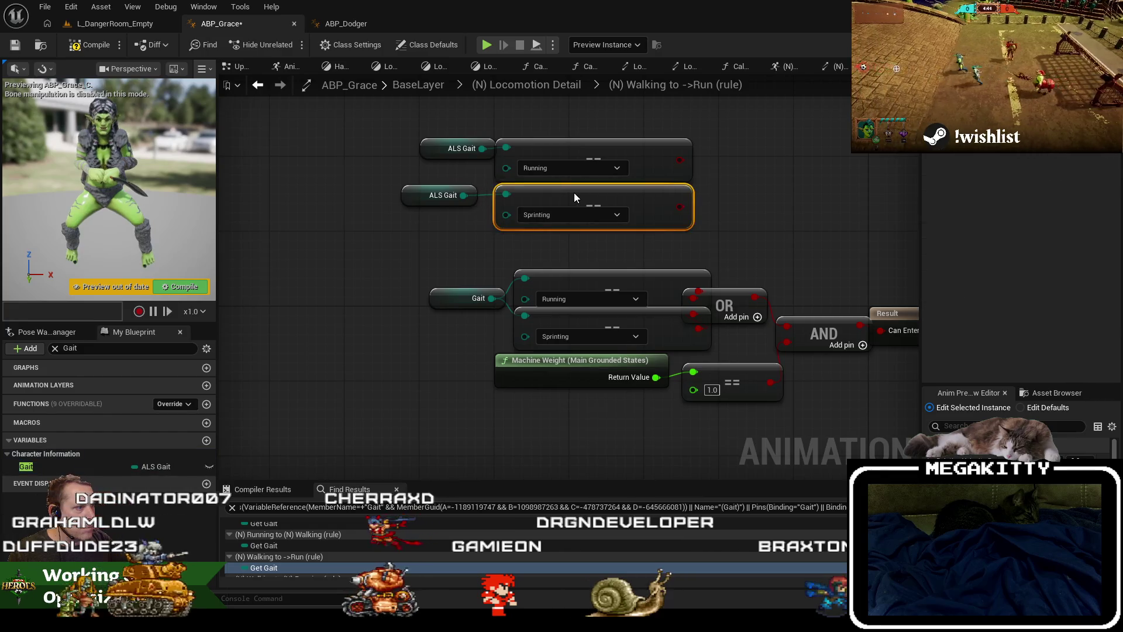
Delete the old Gait nodes and wire the Running and Sprinting checks into OR
{"action": "left_click", "coordinate": [450, 203]}
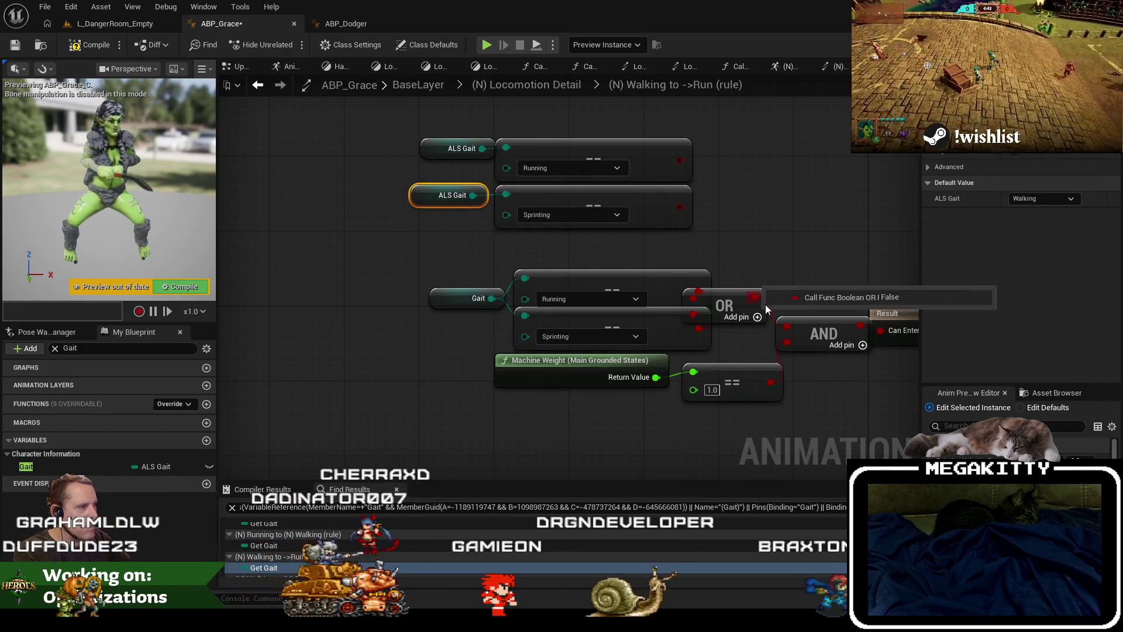
{"action": "key", "text": "Delete"}
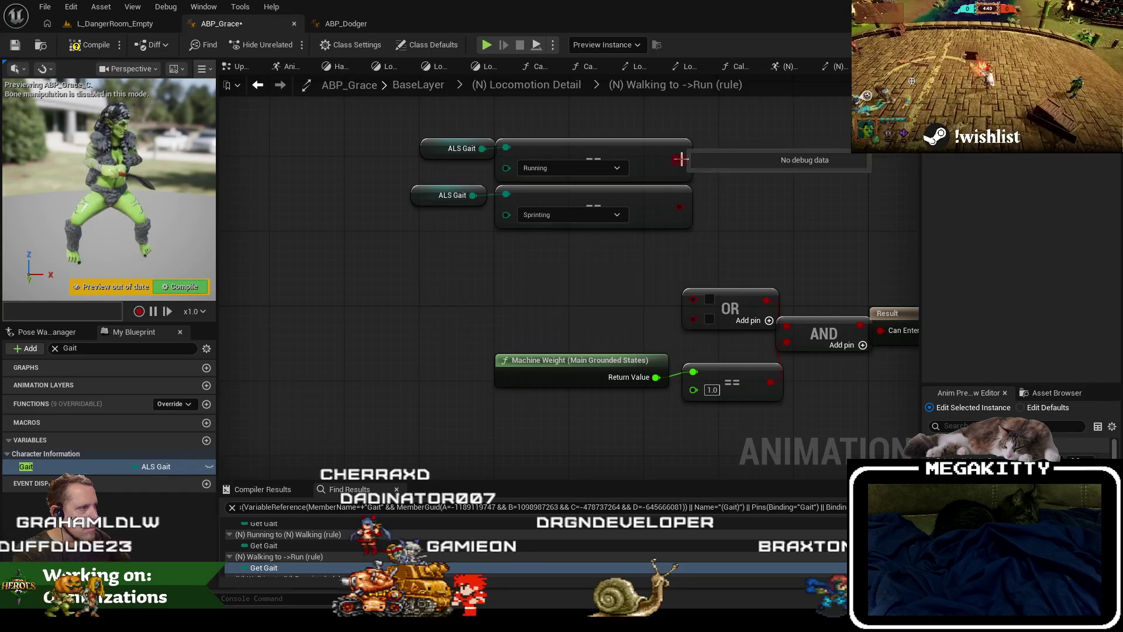
{"action": "left_click_drag", "start_coordinate": [708, 306], "coordinate": [693, 298]}
{"action": "left_click_drag", "start_coordinate": [680, 207], "coordinate": [694, 314]}
{"action": "left_click_drag", "start_coordinate": [705, 240], "coordinate": [390, 125]}
{"action": "left_click_drag", "start_coordinate": [627, 167], "coordinate": [621, 265]}
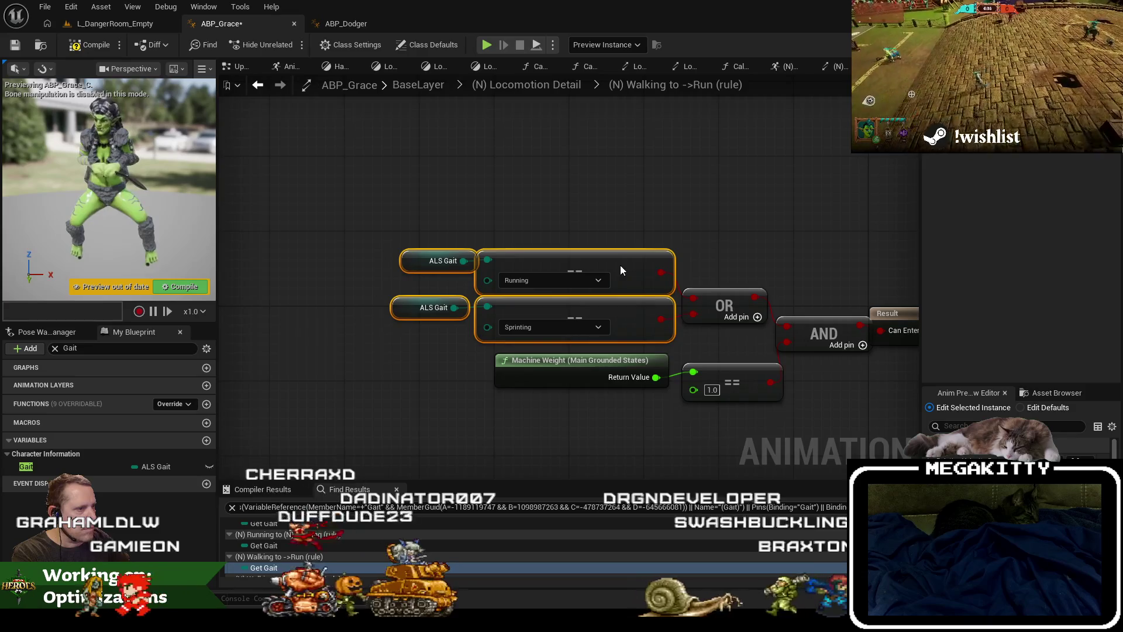
{"action": "left_click", "coordinate": [442, 272]}
{"action": "left_click_drag", "start_coordinate": [441, 272], "coordinate": [431, 272]}
{"action": "left_click_drag", "start_coordinate": [380, 242], "coordinate": [532, 321]}
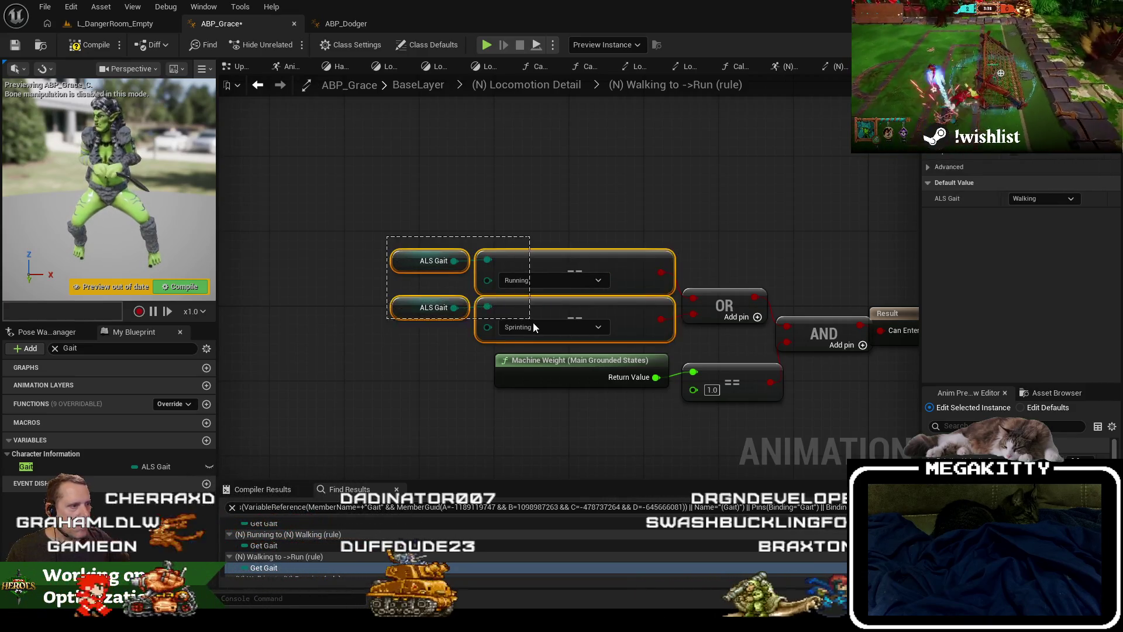
In Walking to Running, replace the Gait checks with ALS Gait Running/Sprinting checks, then compile and save
{"action": "scroll", "coordinate": [293, 556], "scroll_direction": "down", "scroll_amount": 1}
{"action": "left_click", "coordinate": [294, 574]}
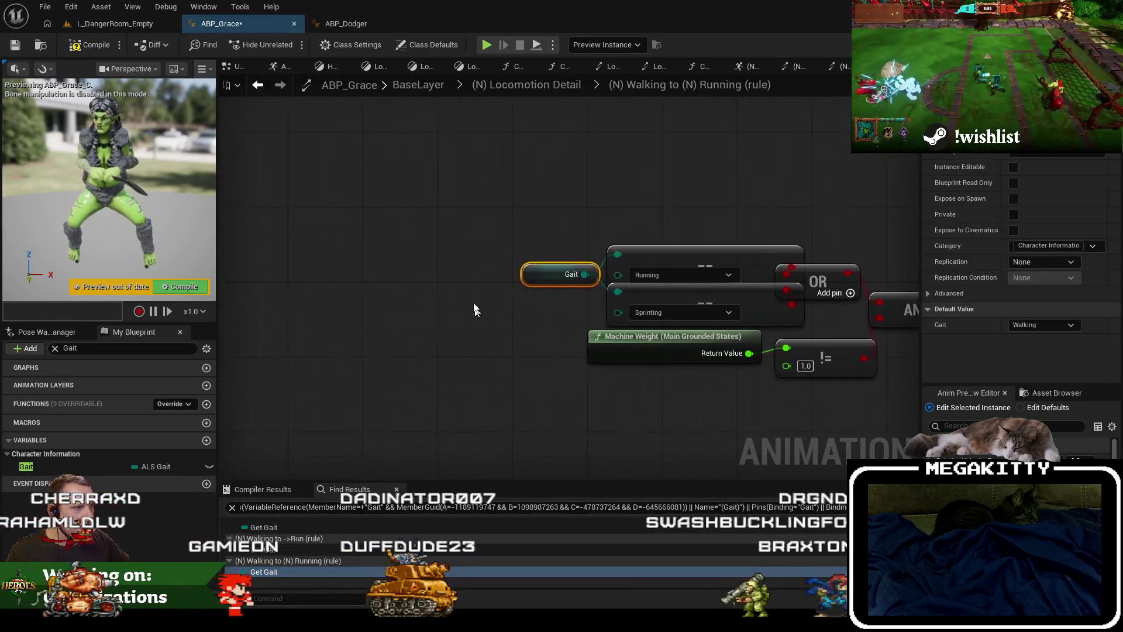
{"action": "key", "text": "ctrl+v"}
{"action": "left_click_drag", "start_coordinate": [487, 187], "coordinate": [564, 290]}
{"action": "left_click_drag", "start_coordinate": [488, 236], "coordinate": [557, 305]}
{"action": "left_click", "coordinate": [326, 294]}
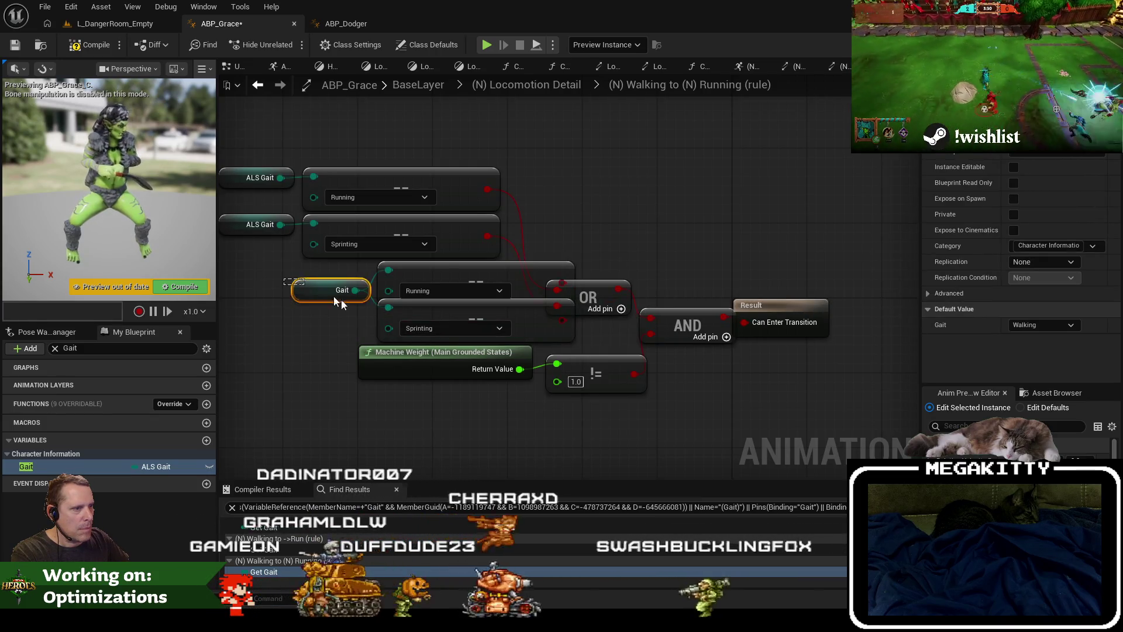
{"action": "left_click", "coordinate": [430, 326], "text": "ctrl"}
{"action": "key", "text": "Delete"}
{"action": "mouse_move", "coordinate": [371, 238]}
{"action": "left_mouse_down"}
{"action": "mouse_move", "coordinate": [417, 189]}
{"action": "mouse_move", "coordinate": [454, 272]}
{"action": "left_mouse_up"}
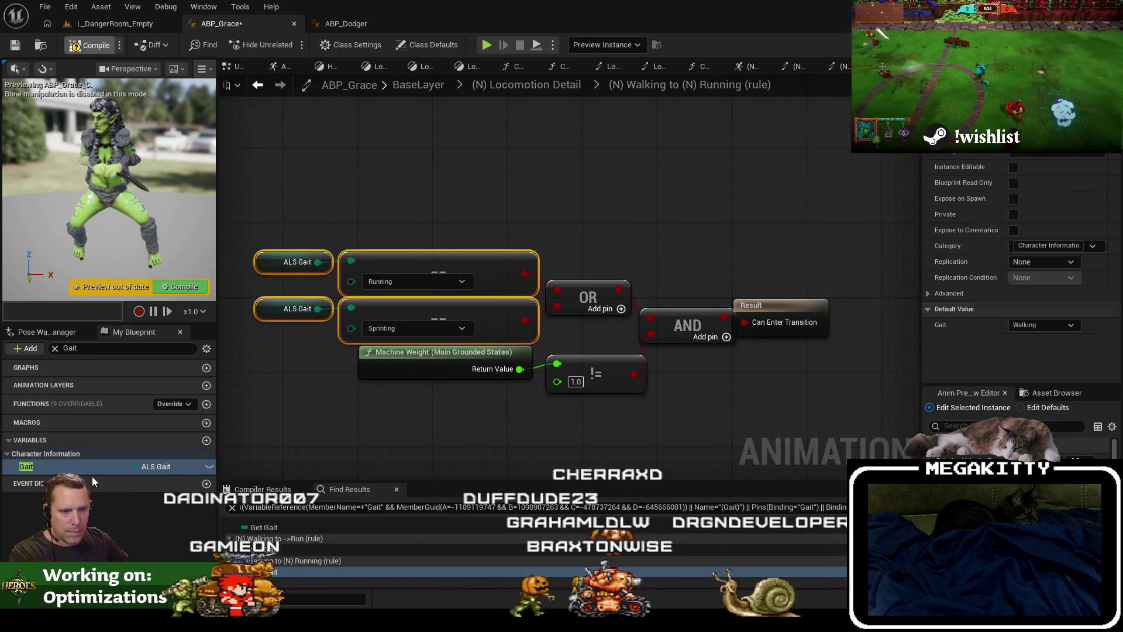
{"action": "left_click", "coordinate": [80, 466]}
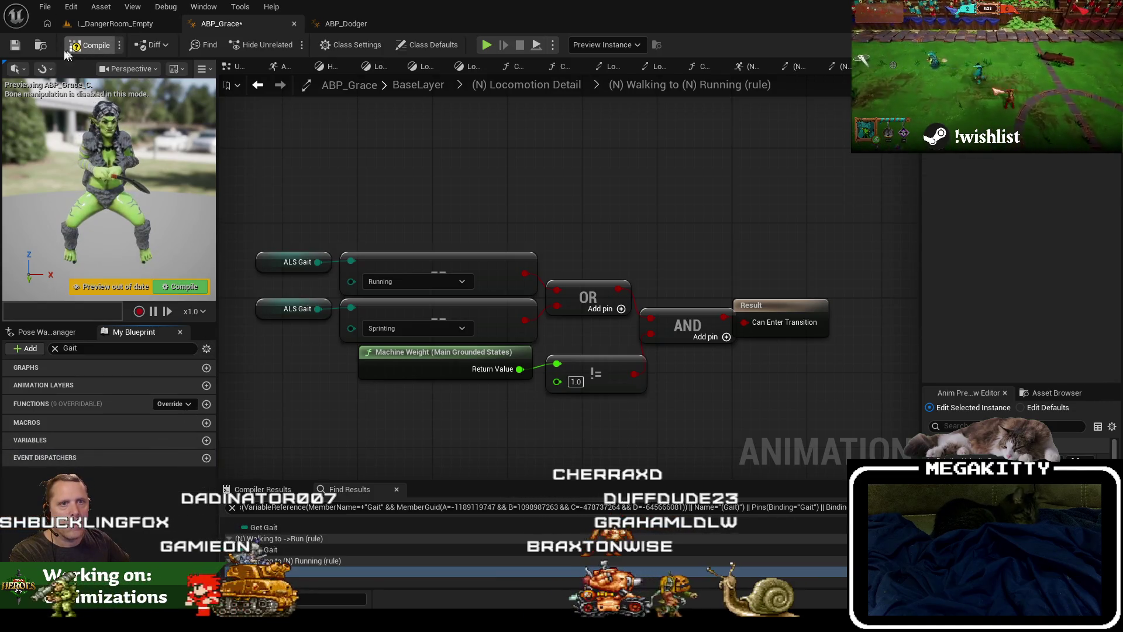
{"action": "left_click", "coordinate": [14, 45]}
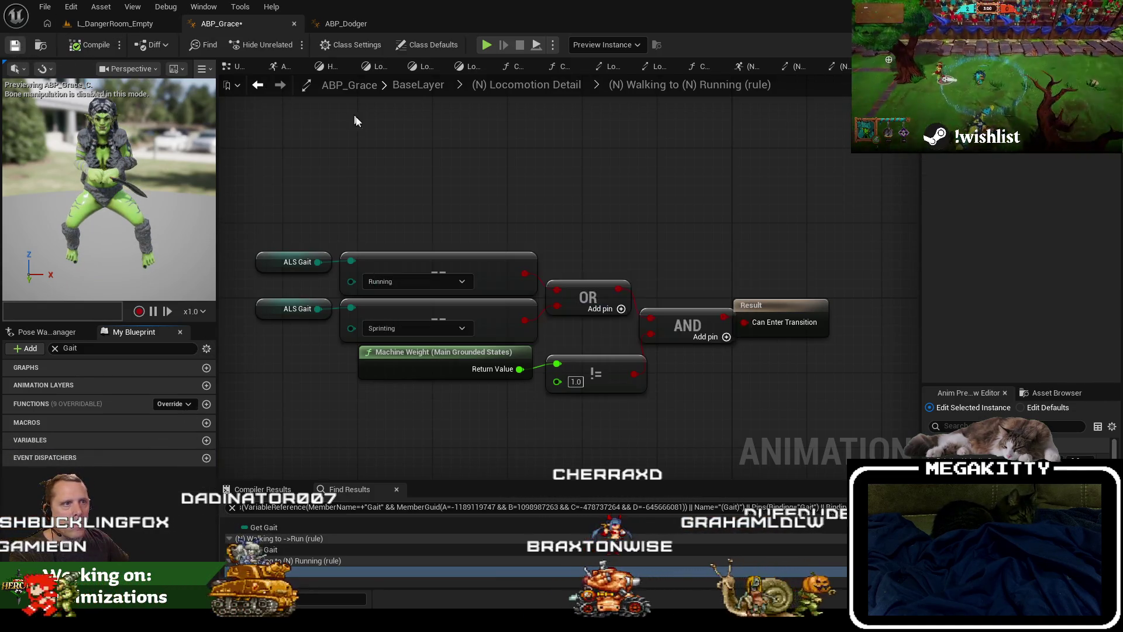
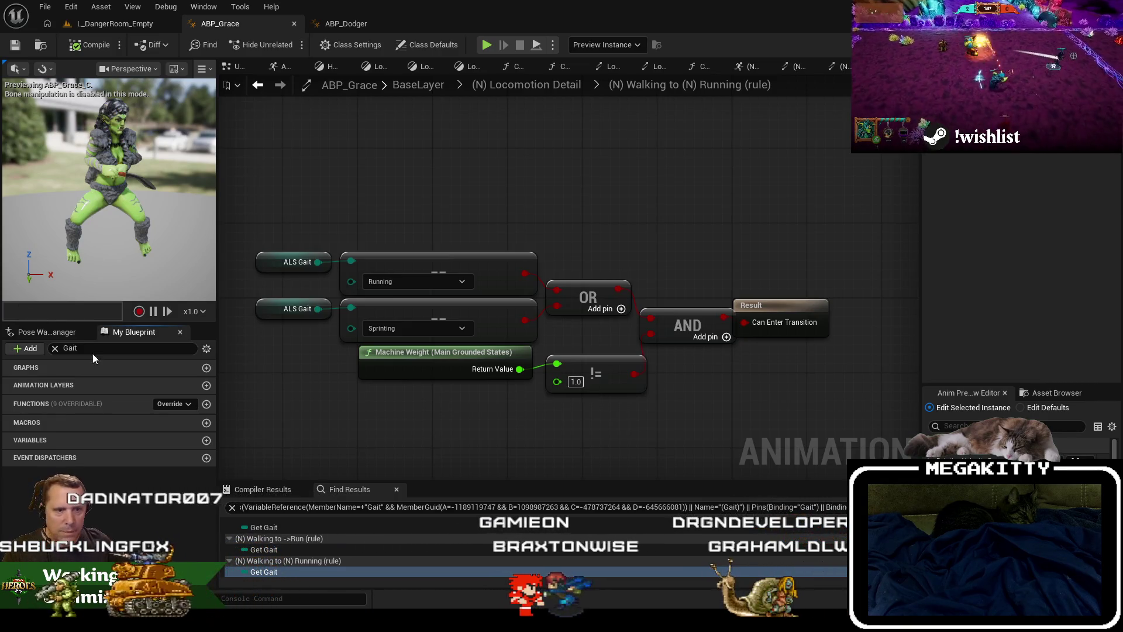
Find all references to MovementAction and go to its use in Set Movement State
{"action": "type", "text": "MovementActio"}
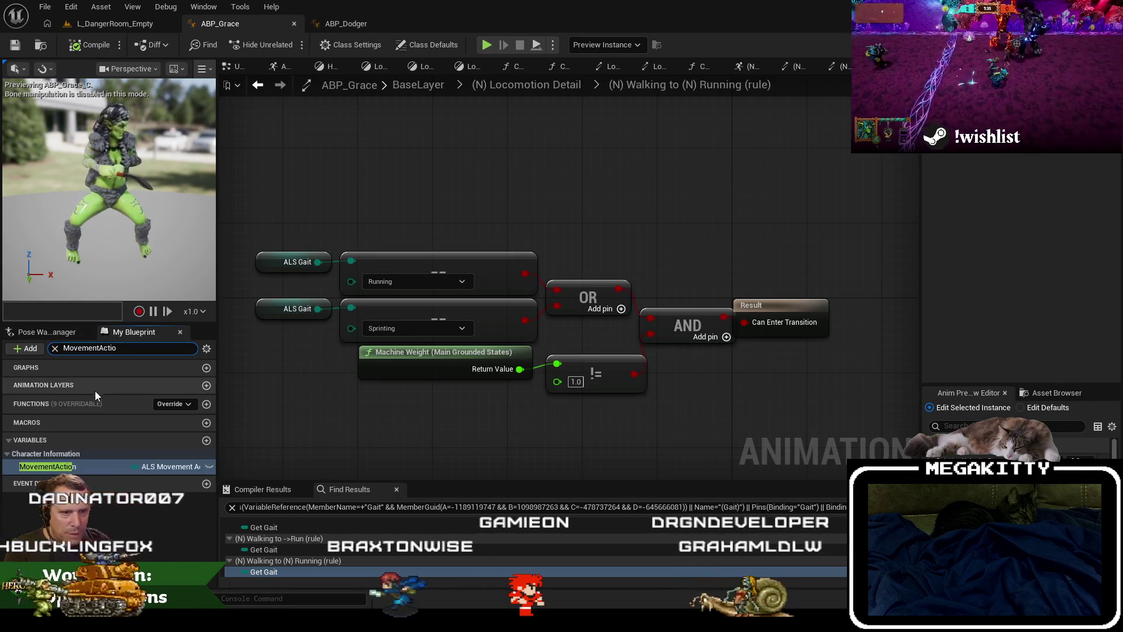
{"action": "right_click", "coordinate": [85, 466]}
{"action": "mouse_move", "coordinate": [123, 508]}
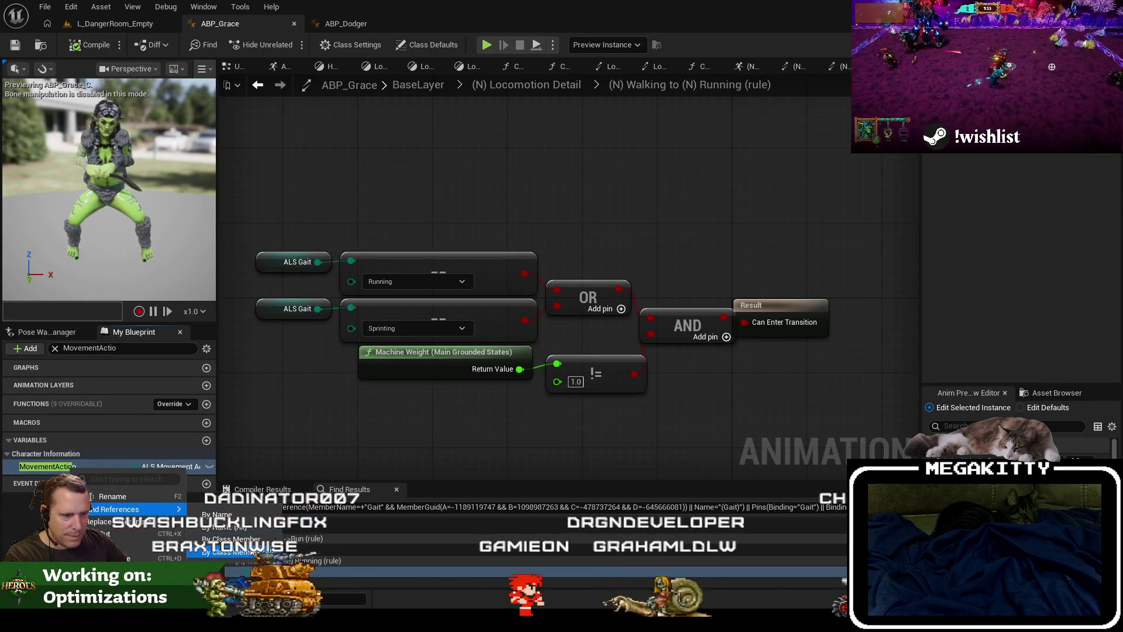
{"action": "left_click", "coordinate": [331, 535]}
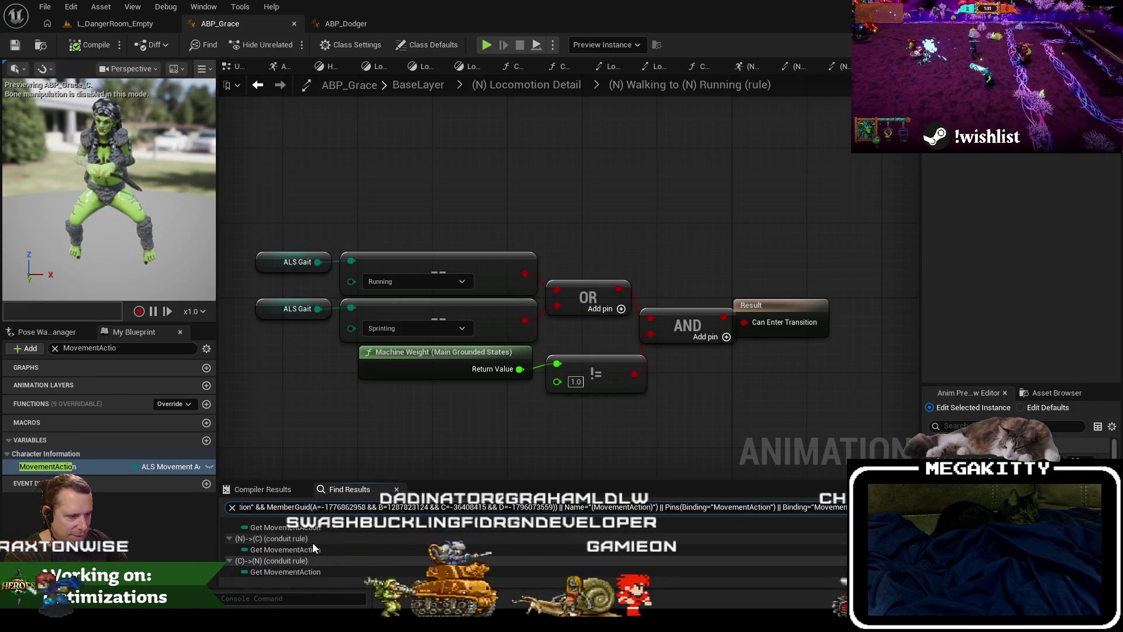
{"action": "double_click", "coordinate": [317, 538]}
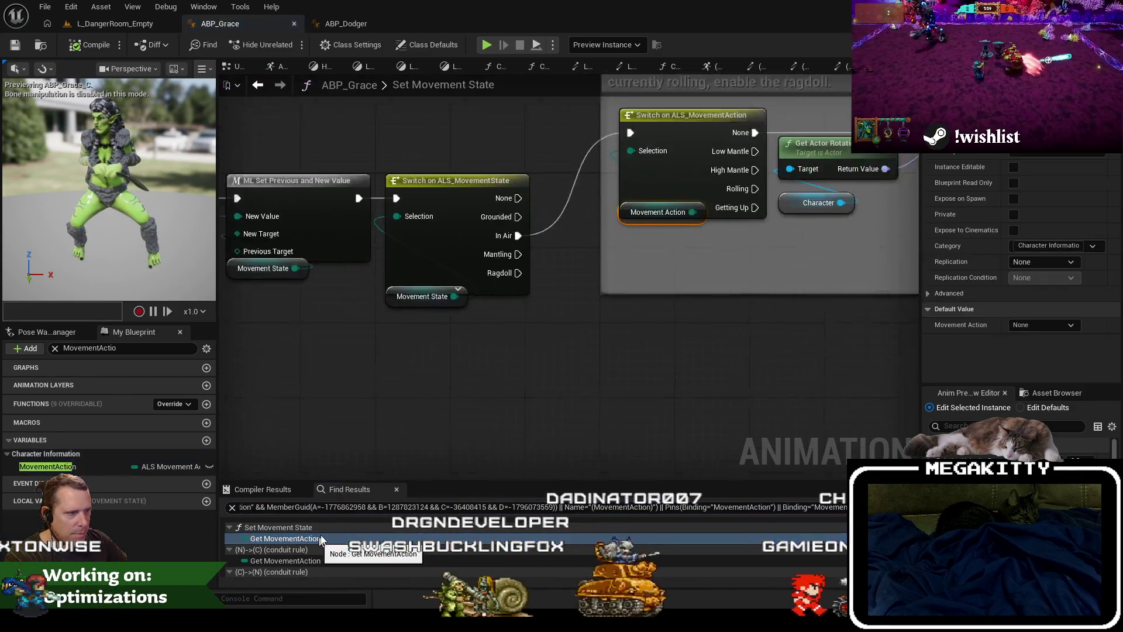
Add a Get ALS Movement Action node feeding a new Switch on EALS_MovementAction
{"action": "right_click", "coordinate": [557, 450]}
{"action": "type", "text": "g"}
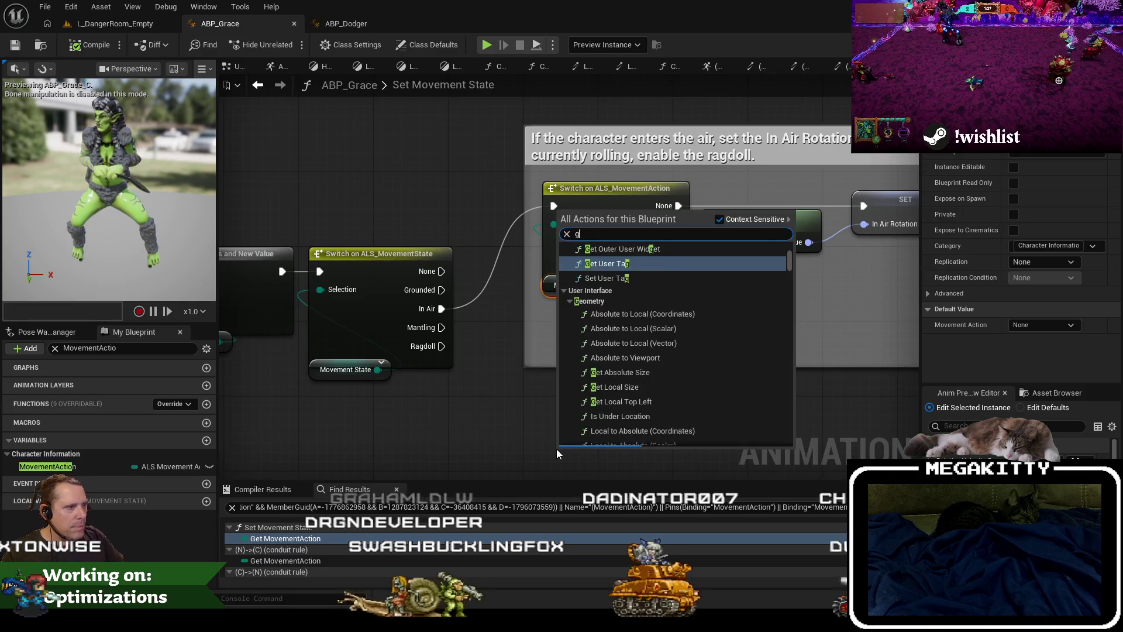
{"action": "type", "text": "et als movement action"}
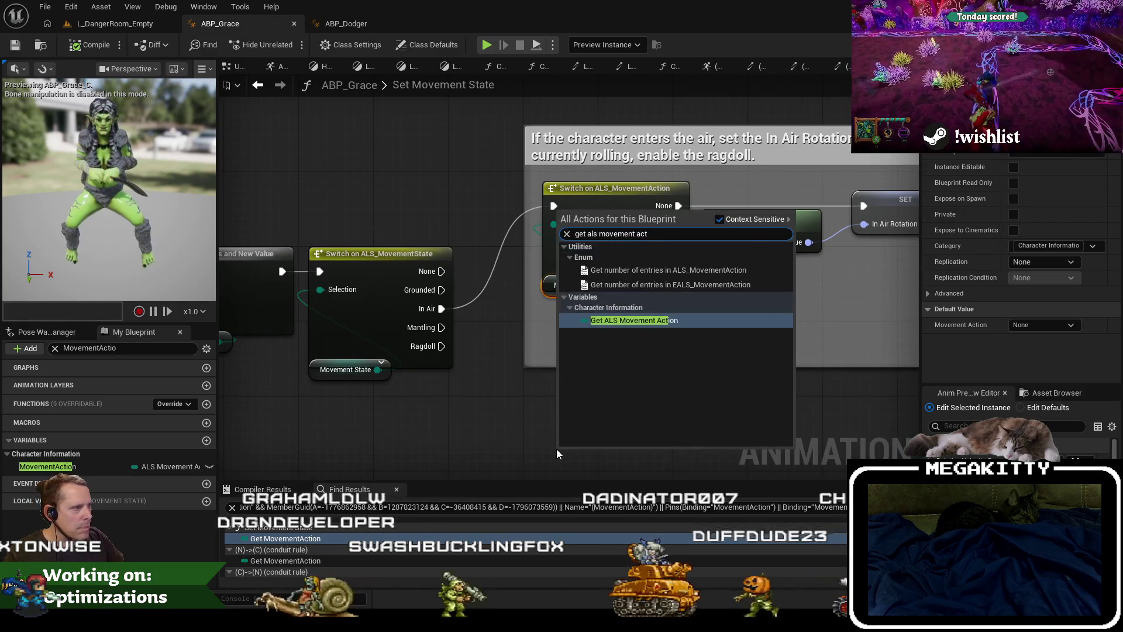
{"action": "key", "text": "Return"}
{"action": "mouse_move", "coordinate": [641, 454]}
{"action": "left_mouse_down"}
{"action": "mouse_move", "coordinate": [634, 379]}
{"action": "mouse_move", "coordinate": [575, 313]}
{"action": "mouse_move", "coordinate": [594, 339]}
{"action": "mouse_move", "coordinate": [560, 356]}
{"action": "left_mouse_up"}
{"action": "key", "text": "Return"}
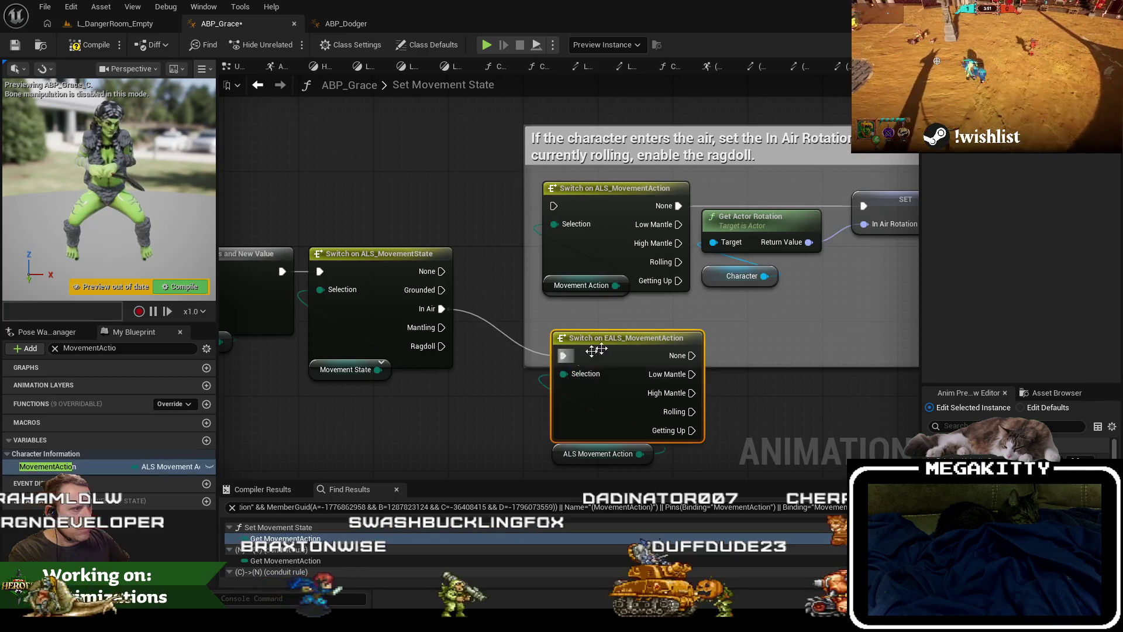
Wire the new switch's None output to the In Air Rotation SET and delete the old switch
{"action": "left_click_drag", "start_coordinate": [696, 356], "coordinate": [687, 359]}
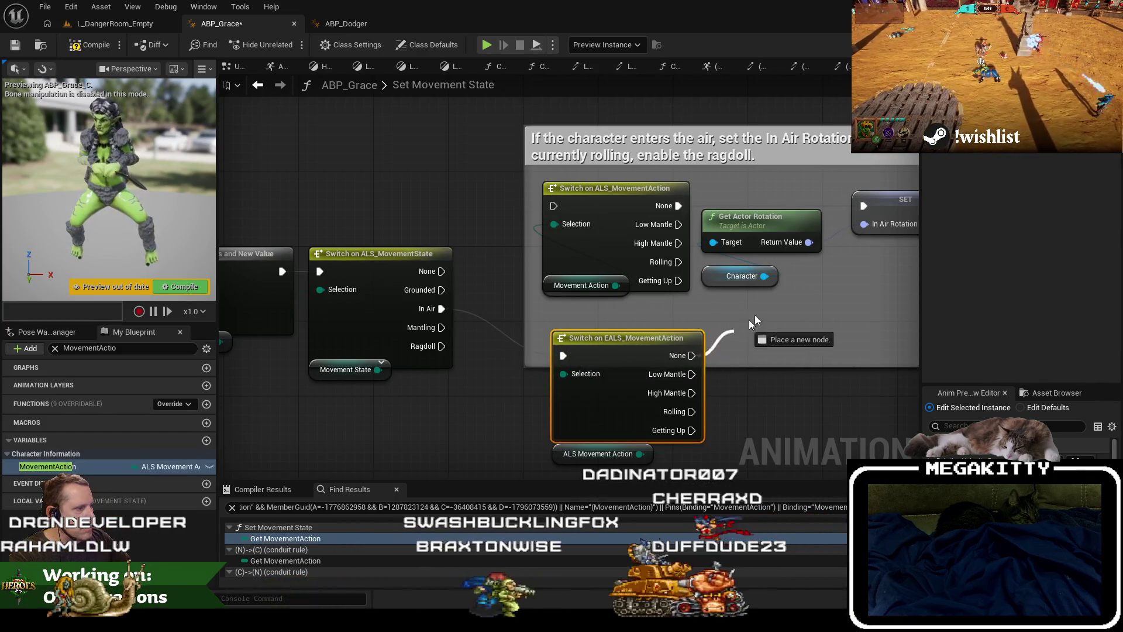
{"action": "left_click_drag", "start_coordinate": [866, 208], "coordinate": [866, 208]}
{"action": "left_click", "coordinate": [562, 213]}
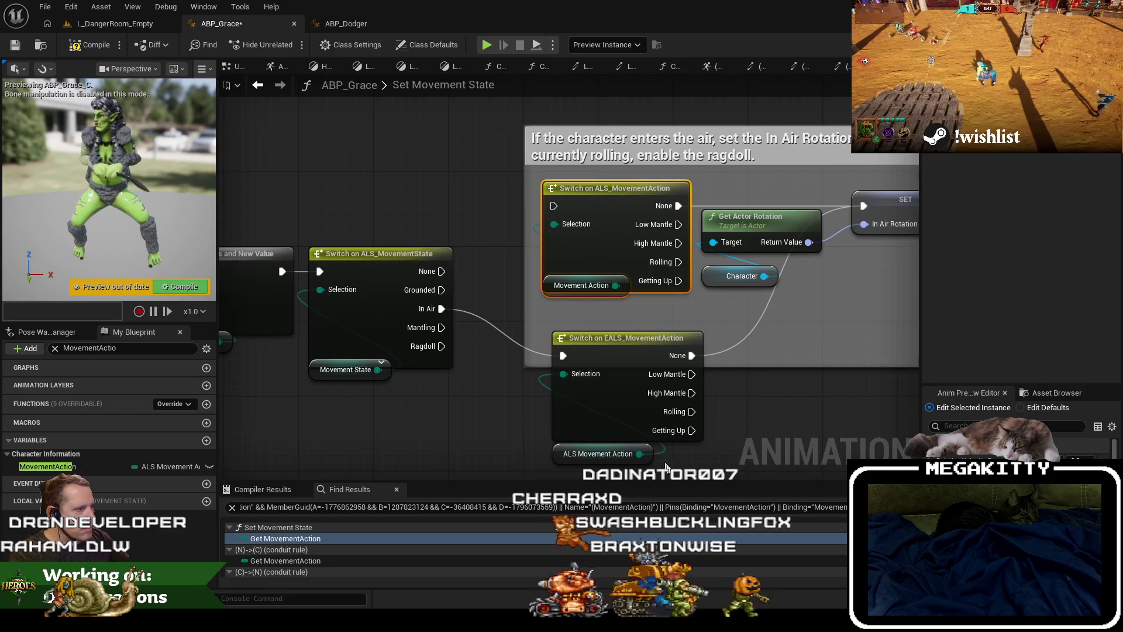
{"action": "key", "text": "Delete"}
{"action": "left_click_drag", "start_coordinate": [623, 344], "coordinate": [613, 188]}
{"action": "mouse_move", "coordinate": [672, 314]}
{"action": "left_mouse_down"}
{"action": "mouse_move", "coordinate": [627, 311]}
{"action": "mouse_move", "coordinate": [629, 302]}
{"action": "left_mouse_up"}
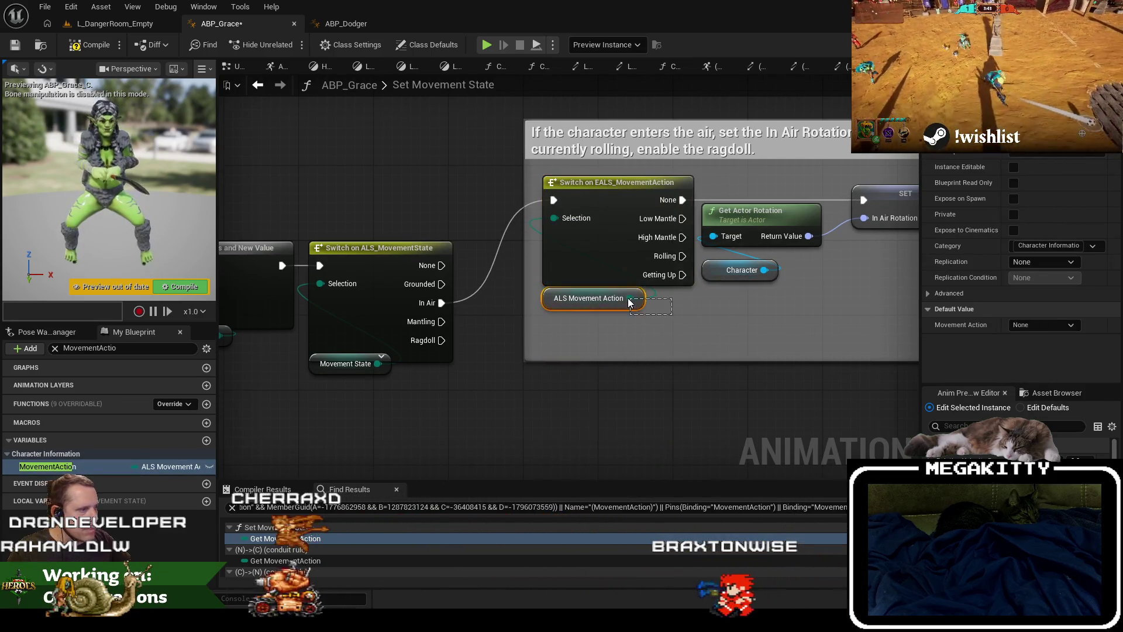
{"action": "left_click", "coordinate": [318, 560]}
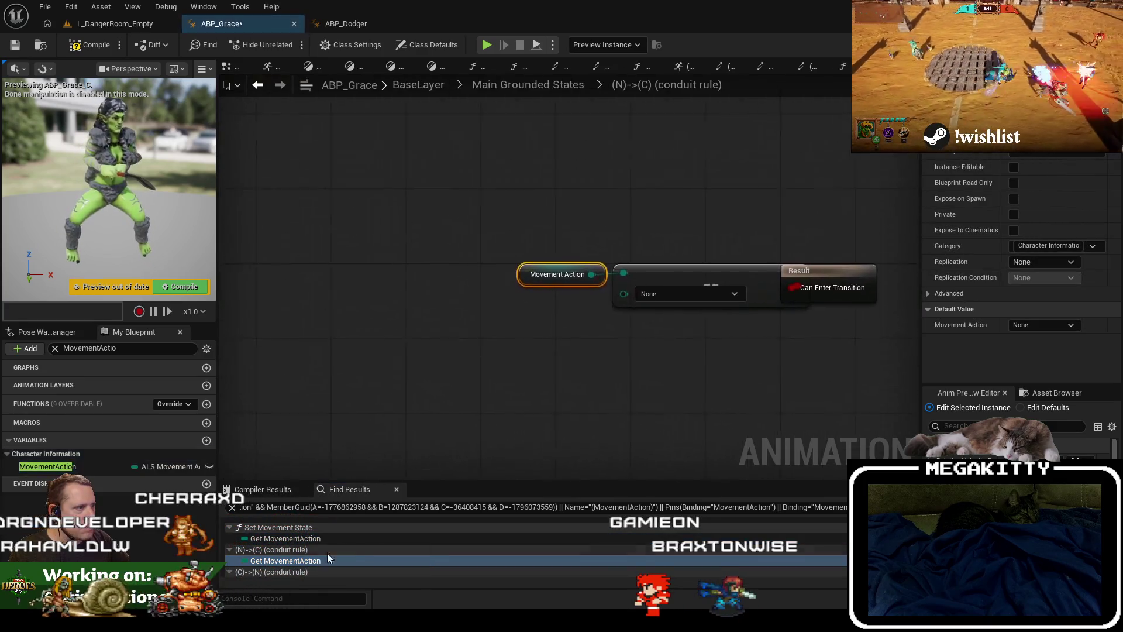
Replace the (N)->(C) conduit rule's Movement Action check with ALS Movement Action == None
{"action": "left_click_drag", "start_coordinate": [649, 356], "coordinate": [651, 356]}
{"action": "left_click", "coordinate": [724, 433]}
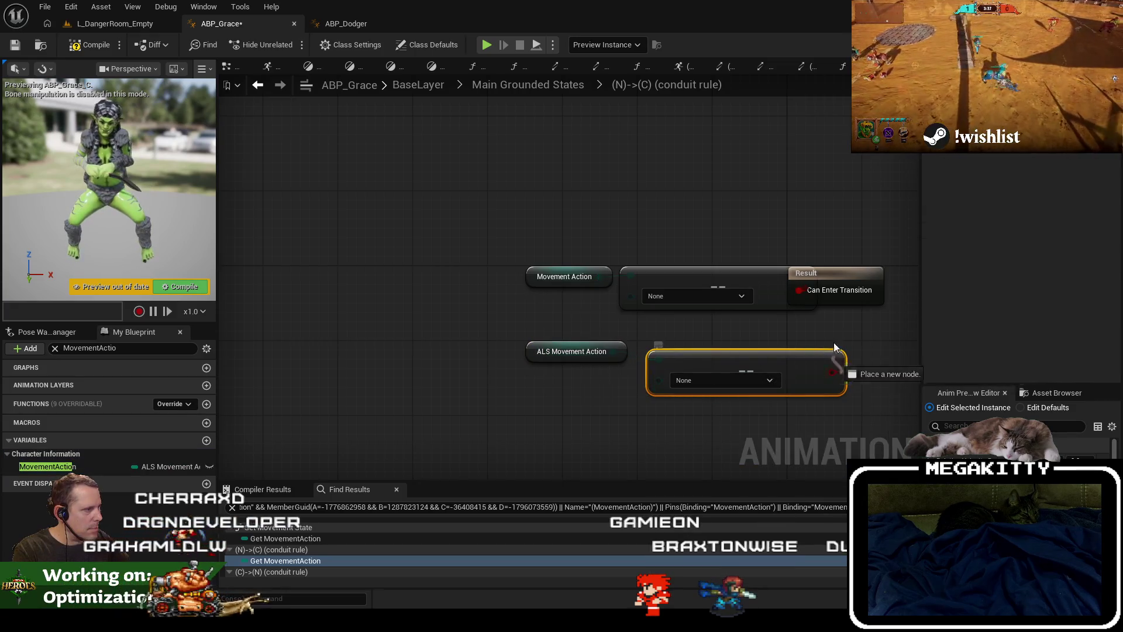
{"action": "key", "text": "Delete"}
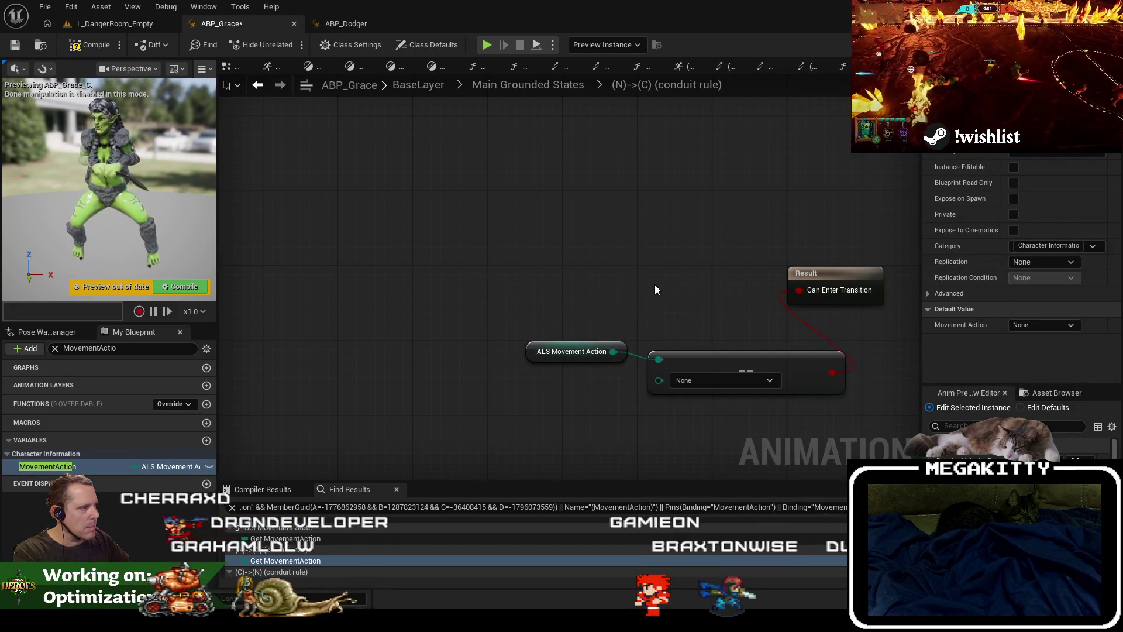
{"action": "mouse_move", "coordinate": [543, 318]}
{"action": "left_mouse_down"}
{"action": "mouse_move", "coordinate": [755, 366]}
{"action": "mouse_move", "coordinate": [705, 282]}
{"action": "mouse_move", "coordinate": [681, 269]}
{"action": "left_mouse_up"}
{"action": "left_click", "coordinate": [526, 258]}
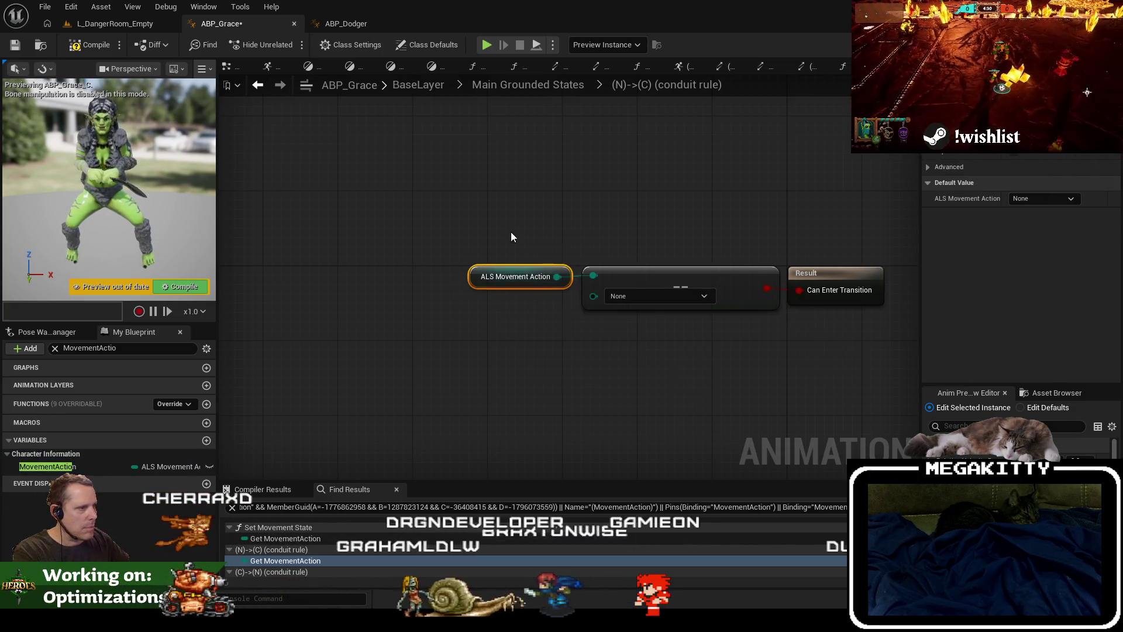
{"action": "left_click_drag", "start_coordinate": [519, 243], "coordinate": [647, 409]}
{"action": "scroll", "coordinate": [299, 558], "scroll_direction": "down", "scroll_amount": 1}
Use the same check in the (C)->(N) rule, delete the MovementAction variable, and save ABP_Grace
{"action": "double_click", "coordinate": [287, 572]}
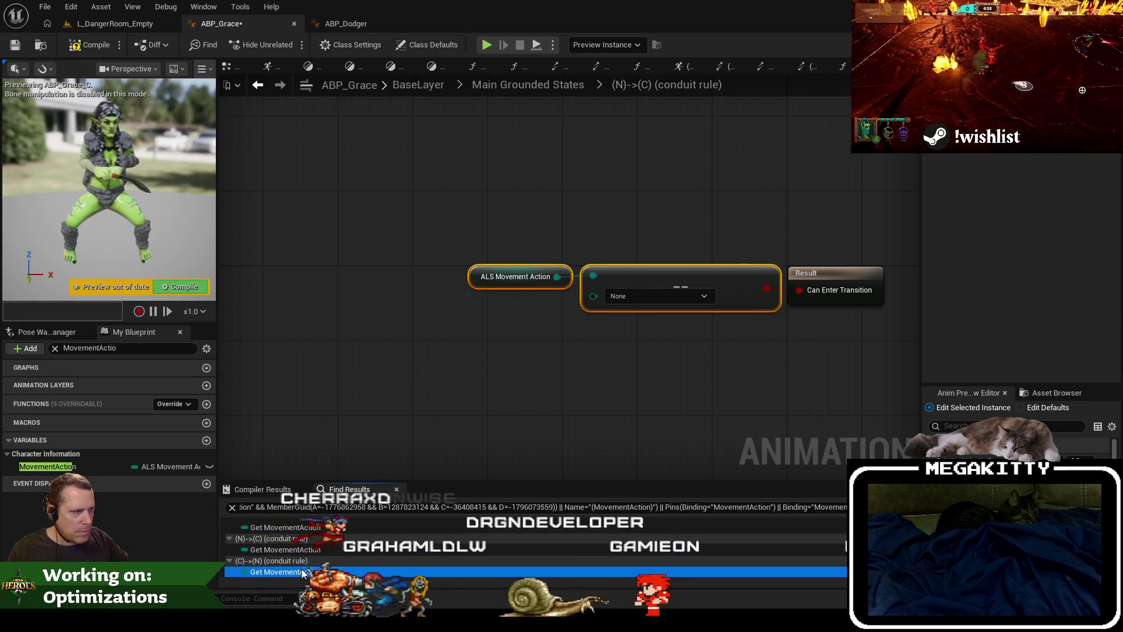
{"action": "key", "text": "ctrl+v"}
{"action": "left_click_drag", "start_coordinate": [787, 364], "coordinate": [829, 293]}
{"action": "left_click_drag", "start_coordinate": [820, 237], "coordinate": [523, 315]}
{"action": "key", "text": "Delete"}
{"action": "mouse_move", "coordinate": [578, 365]}
{"action": "left_mouse_down"}
{"action": "mouse_move", "coordinate": [732, 351]}
{"action": "mouse_move", "coordinate": [732, 300]}
{"action": "mouse_move", "coordinate": [713, 287]}
{"action": "left_mouse_up"}
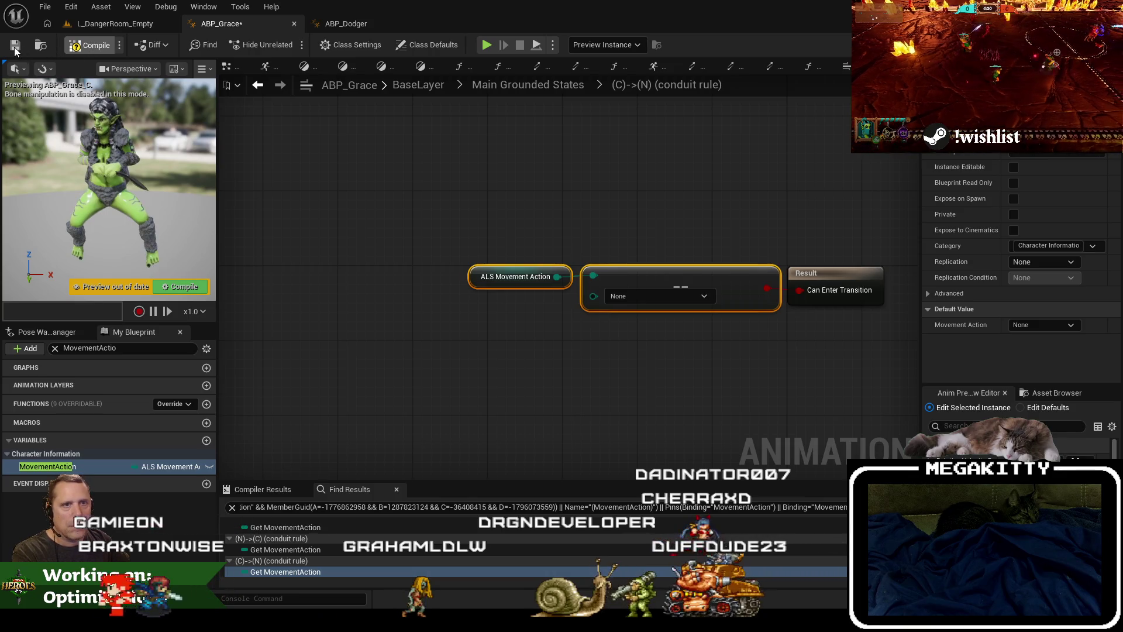
{"action": "key", "text": "Delete"}
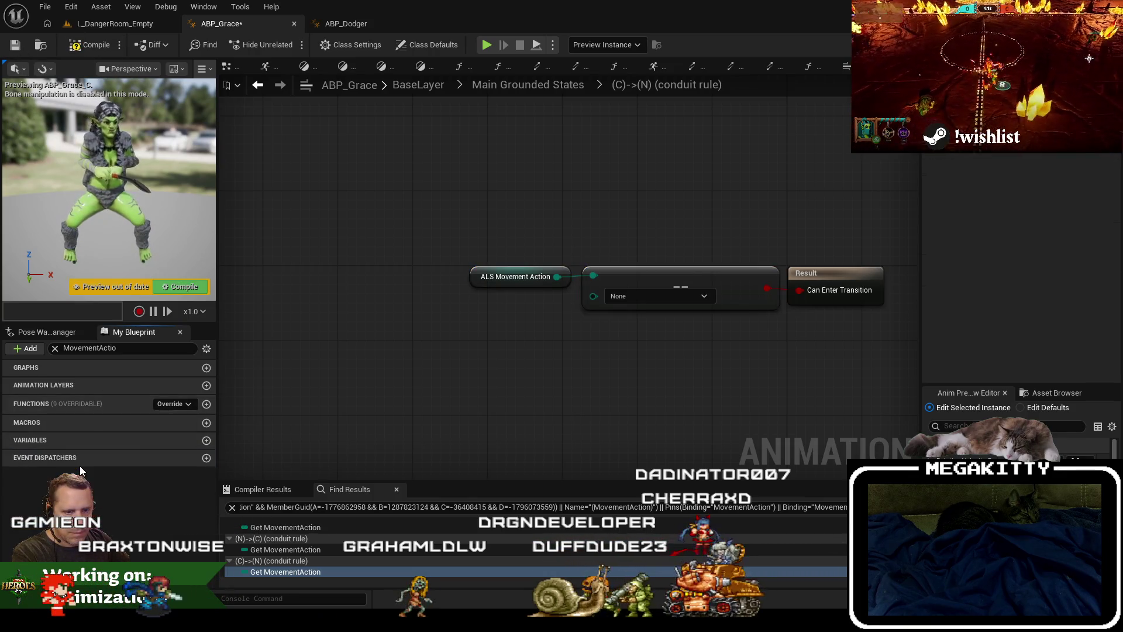
{"action": "left_click", "coordinate": [16, 45]}
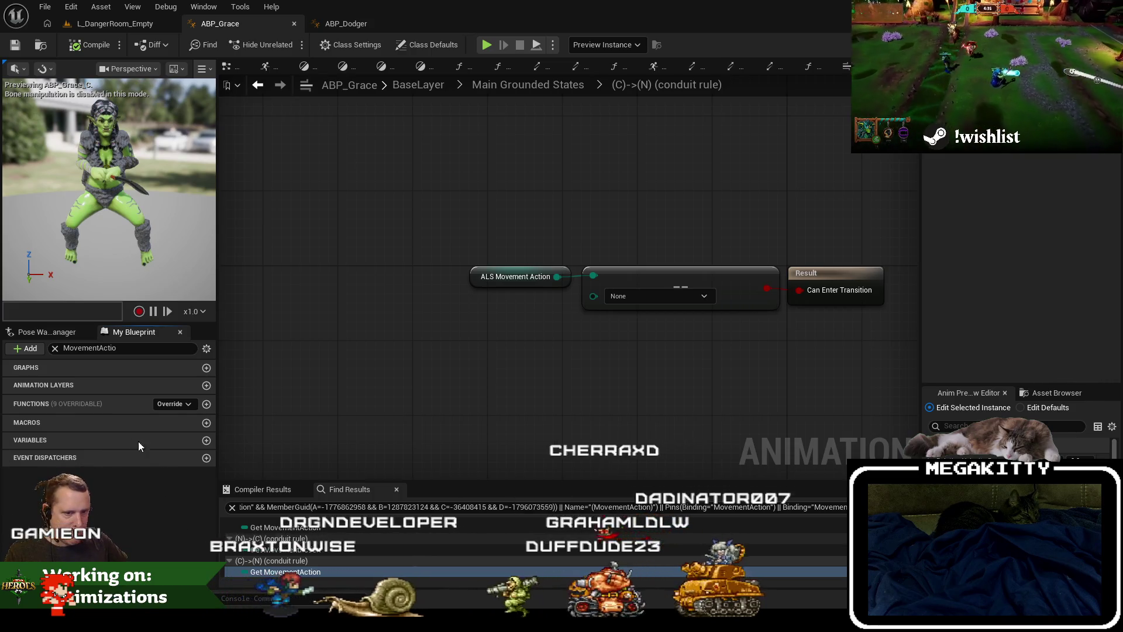
Find all references to ViewMode and go to its use in CanTurnInPlace
{"action": "key", "text": "ctrl+a"}
{"action": "type", "text": "ViewMod"}
{"action": "right_click", "coordinate": [46, 465]}
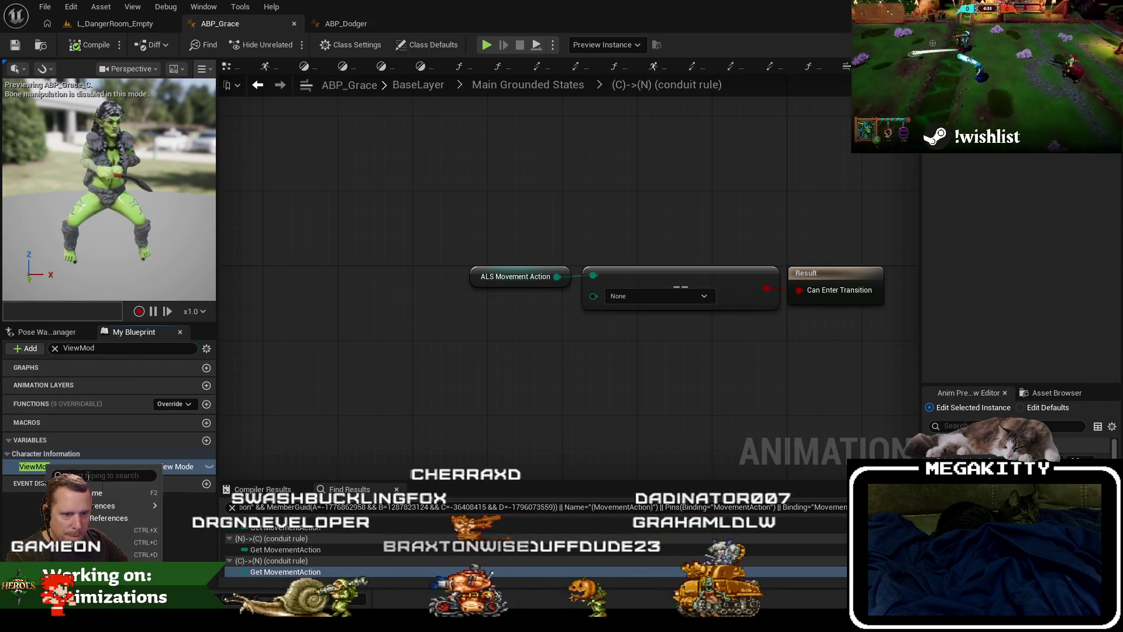
{"action": "mouse_move", "coordinate": [117, 505]}
{"action": "left_click", "coordinate": [230, 547]}
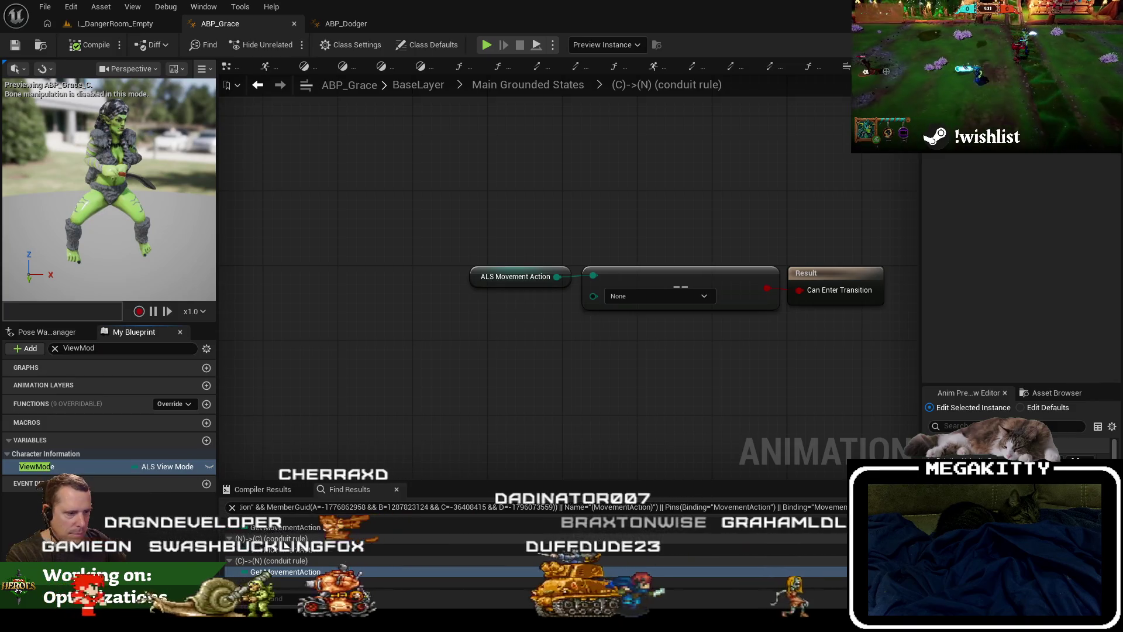
{"action": "double_click", "coordinate": [269, 538]}
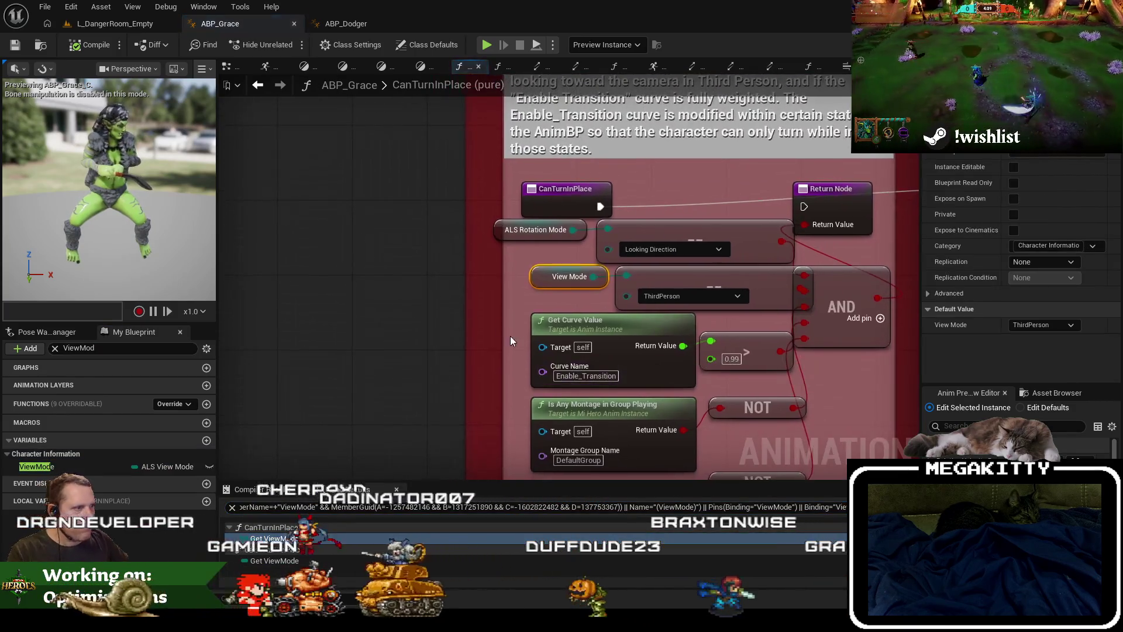
Add an ALS View Mode getter with an == Third Person comparison
{"action": "right_click", "coordinate": [317, 272]}
{"action": "type", "text": "ge"}
{"action": "type", "text": "ew mod"}
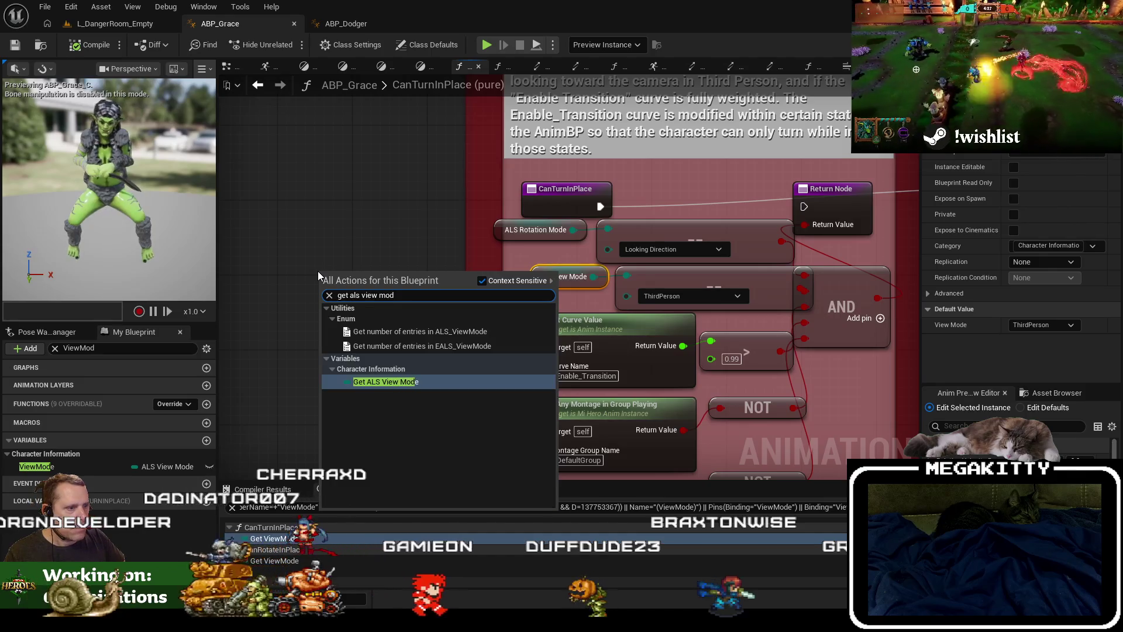
{"action": "key", "text": "Return"}
{"action": "left_click_drag", "start_coordinate": [382, 276], "coordinate": [410, 272]}
{"action": "type", "text": "=="}
{"action": "key", "text": "Return"}
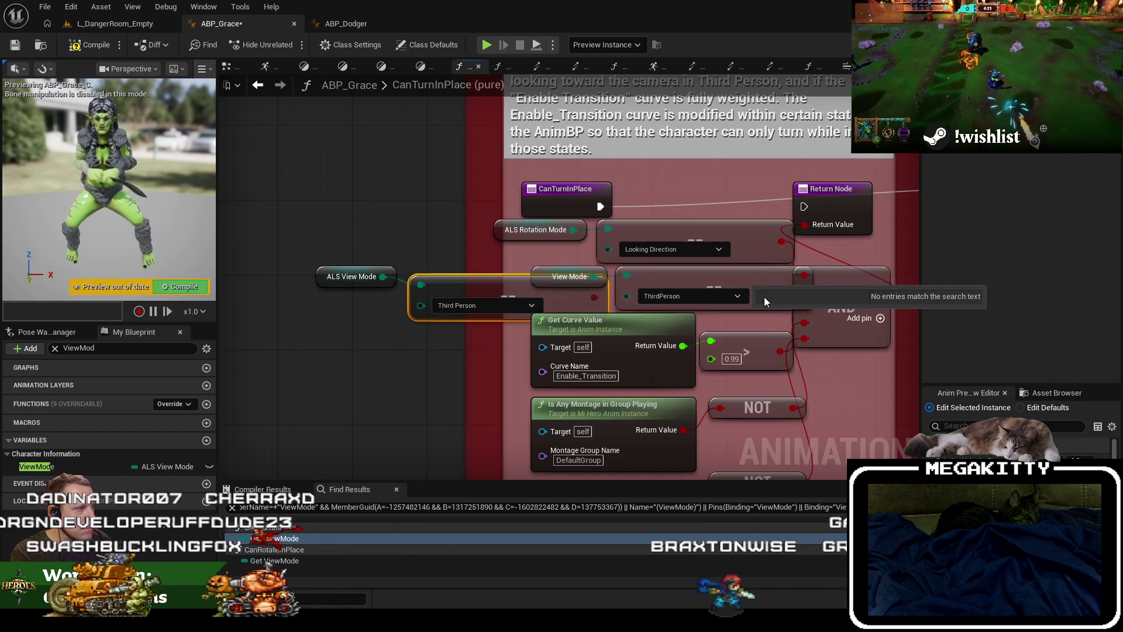
Delete the old View Mode nodes and wire the Third Person comparison into the AND
{"action": "key", "text": "Delete"}
{"action": "left_click", "coordinate": [569, 276]}
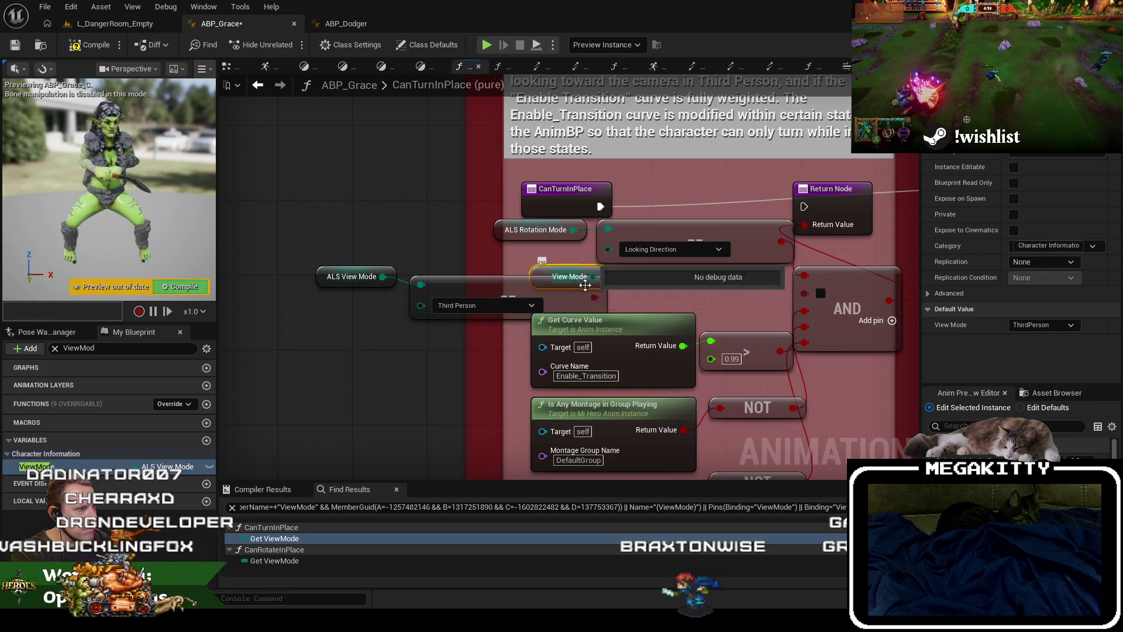
{"action": "key", "text": "Delete"}
{"action": "mouse_move", "coordinate": [594, 297]}
{"action": "left_mouse_down"}
{"action": "mouse_move", "coordinate": [834, 289]}
{"action": "mouse_move", "coordinate": [822, 292]}
{"action": "left_mouse_up"}
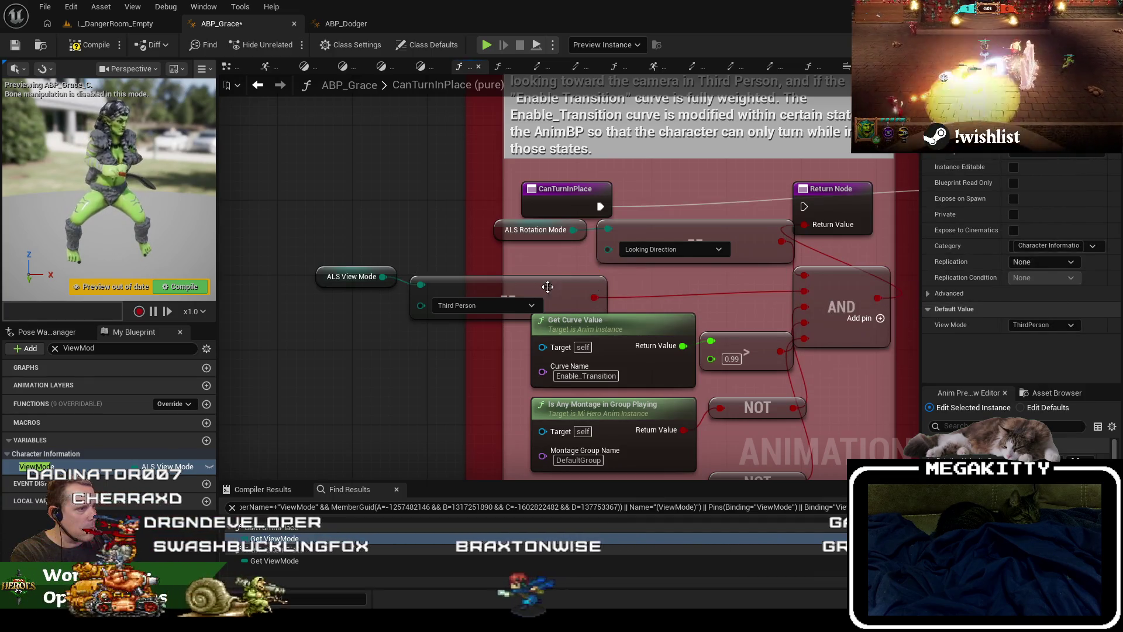
{"action": "left_click_drag", "start_coordinate": [544, 293], "coordinate": [732, 283]}
{"action": "left_click_drag", "start_coordinate": [378, 280], "coordinate": [563, 291]}
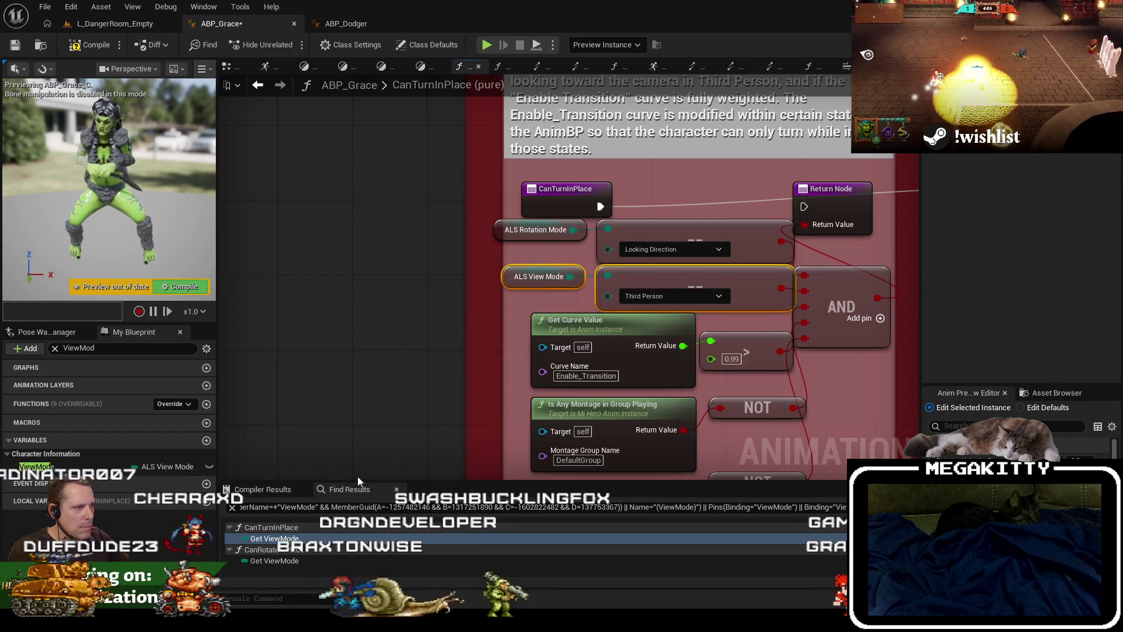
In CanRotateInPlace, swap the old View Mode check for ALS View Mode == First Person, wired into OR
{"action": "double_click", "coordinate": [283, 561]}
{"action": "key", "text": "ctrl+v"}
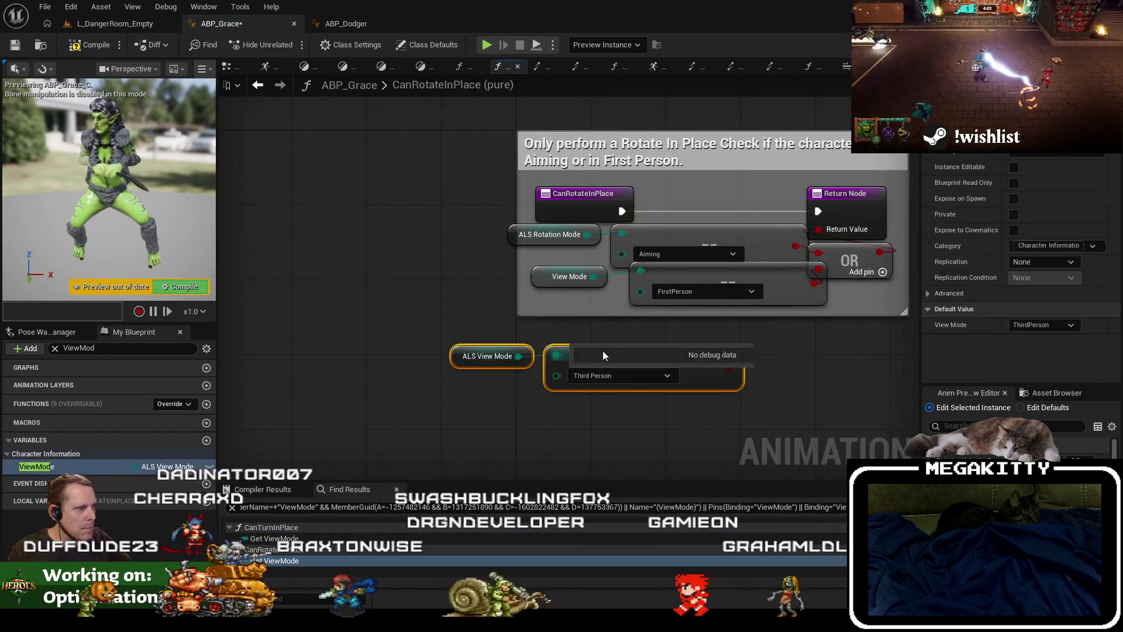
{"action": "left_click", "coordinate": [620, 376]}
{"action": "left_click", "coordinate": [612, 404]}
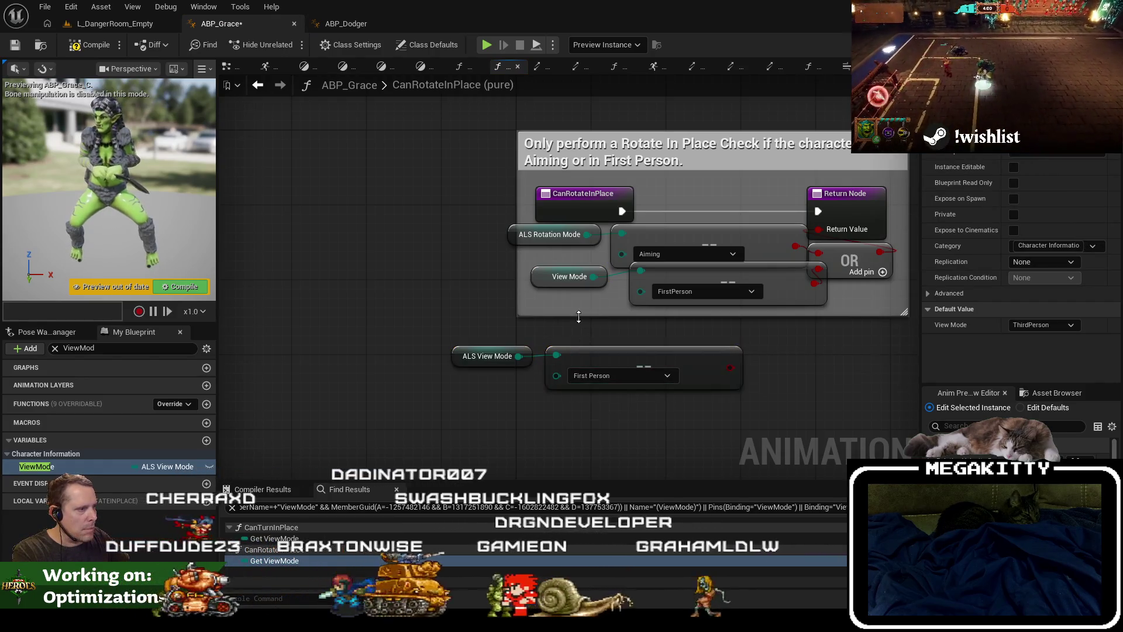
{"action": "left_click", "coordinate": [660, 291]}
{"action": "key", "text": "Delete"}
{"action": "left_click_drag", "start_coordinate": [730, 367], "coordinate": [819, 270]}
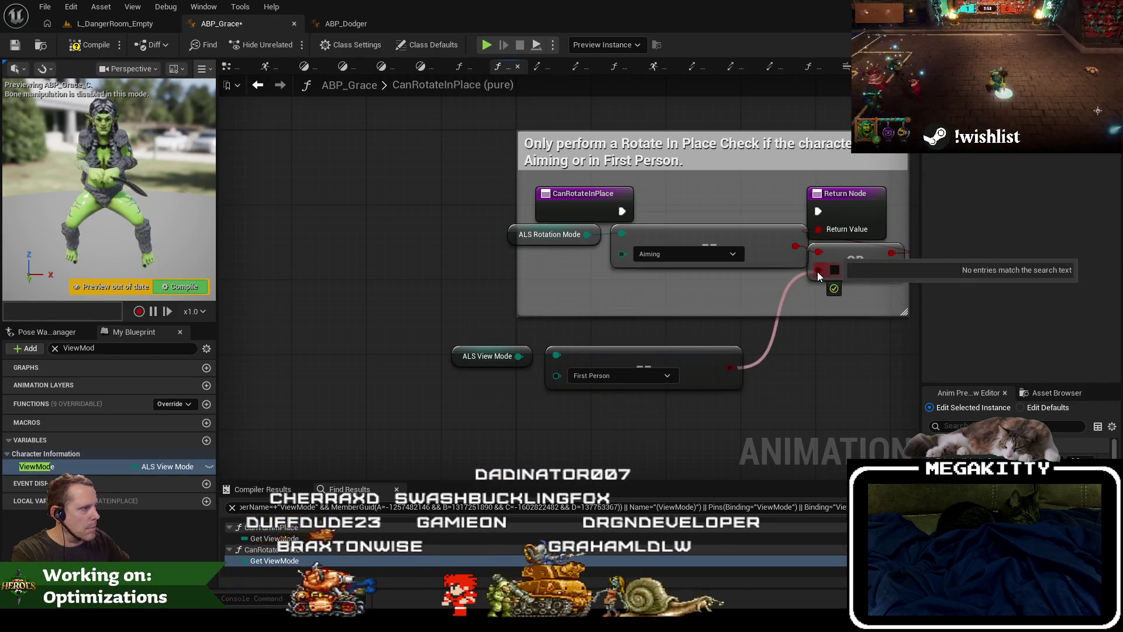
{"action": "left_click_drag", "start_coordinate": [590, 430], "coordinate": [445, 342]}
{"action": "left_click_drag", "start_coordinate": [633, 343], "coordinate": [706, 276]}
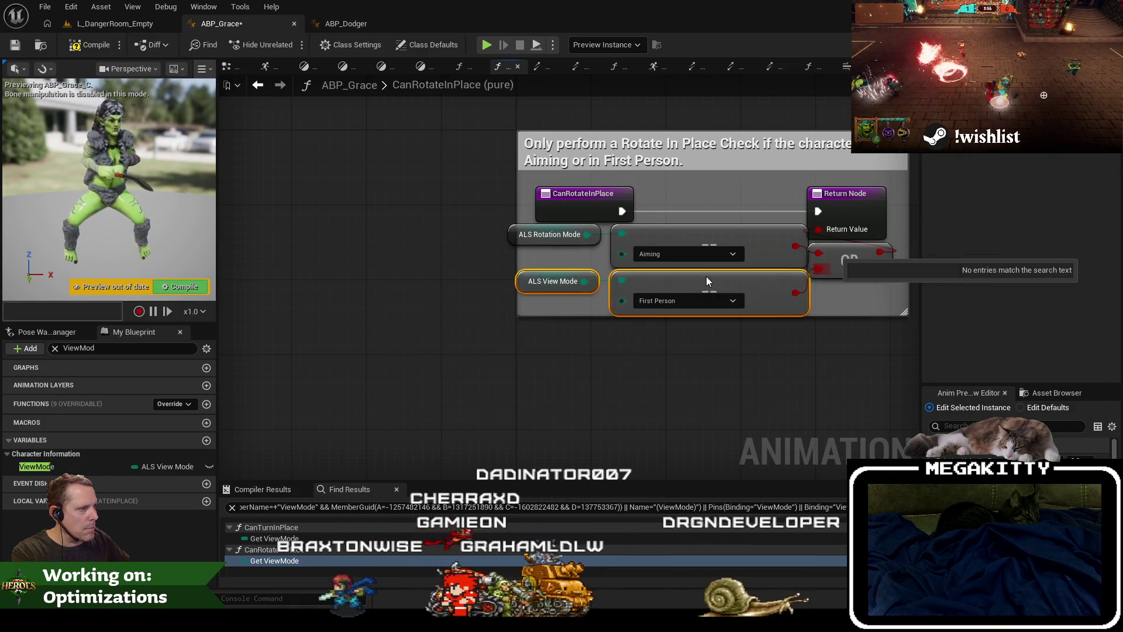
{"action": "left_click", "coordinate": [700, 372]}
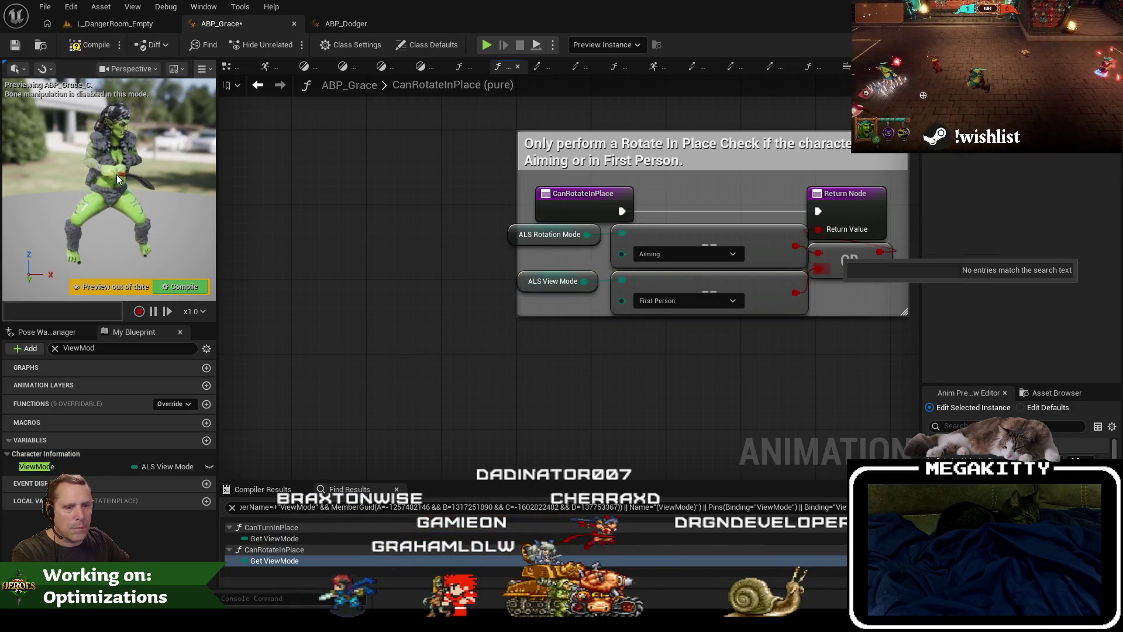
Save and compile ABP_Grace
{"action": "left_click", "coordinate": [77, 455]}
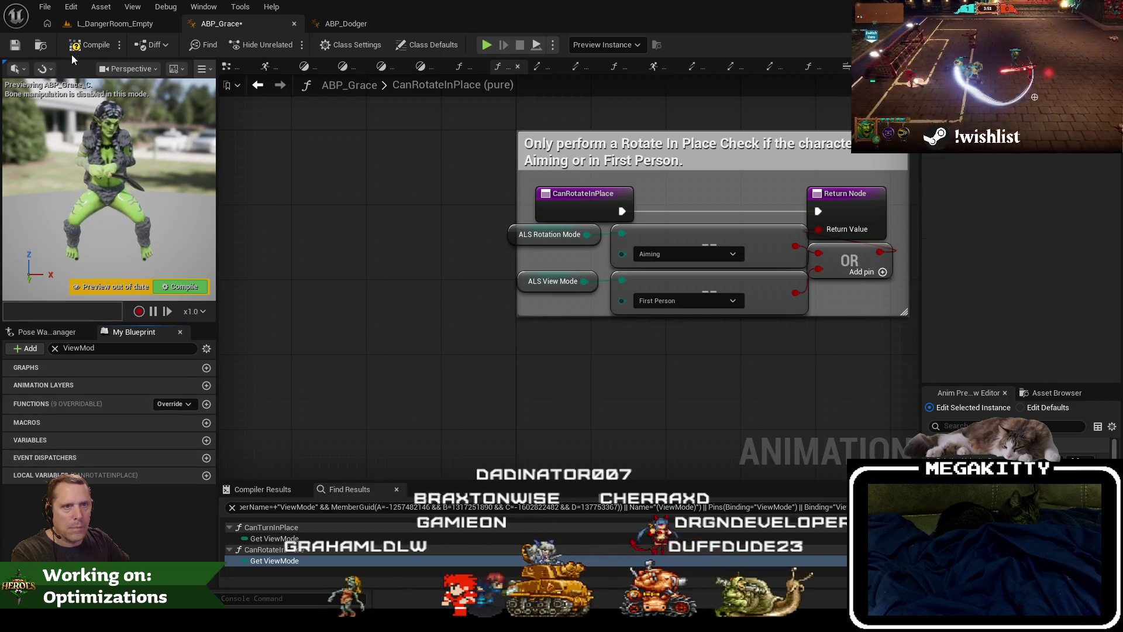
{"action": "left_click", "coordinate": [13, 46]}
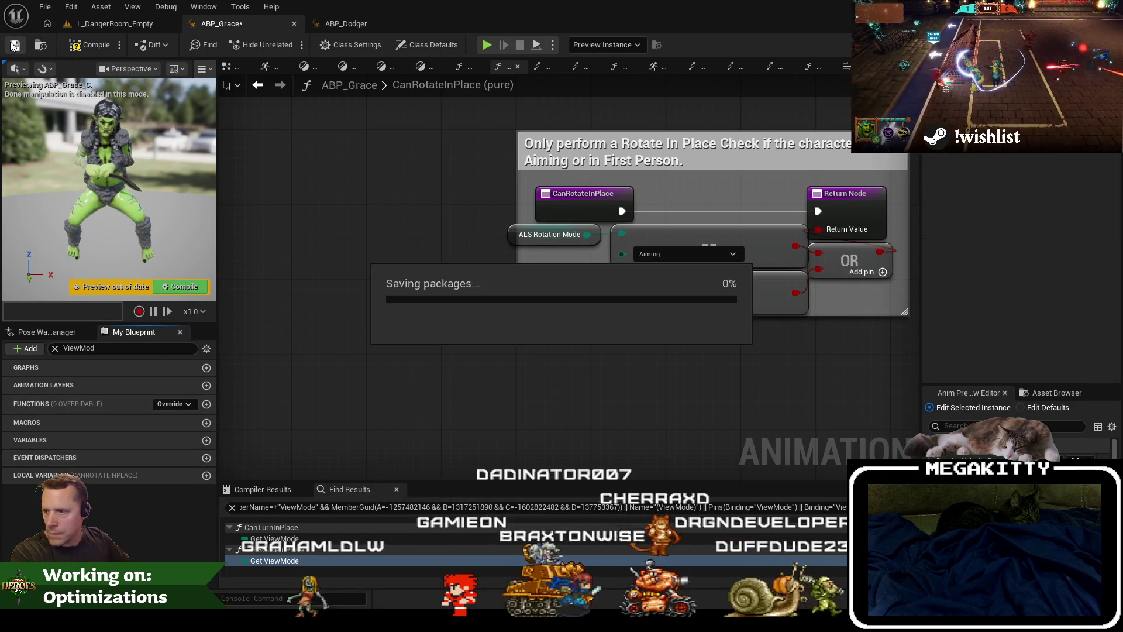
{"action": "left_click", "coordinate": [90, 45]}
{"action": "type", "text": "Stanc"}
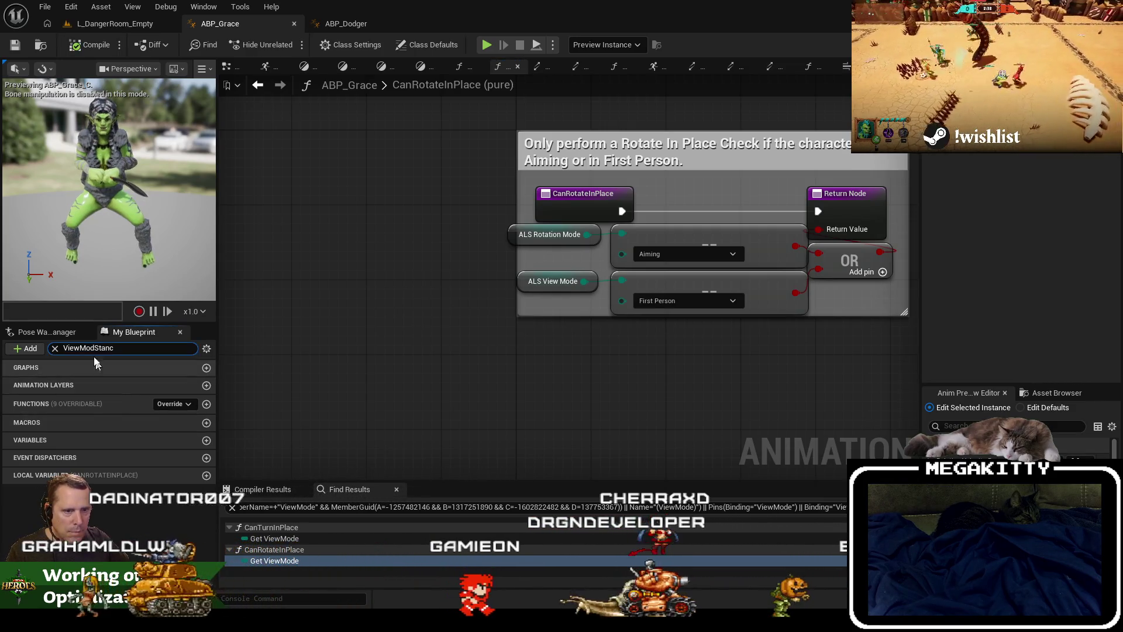
Find all references to Stance and go to its use in CanOverlayTransition
{"action": "right_click", "coordinate": [42, 470]}
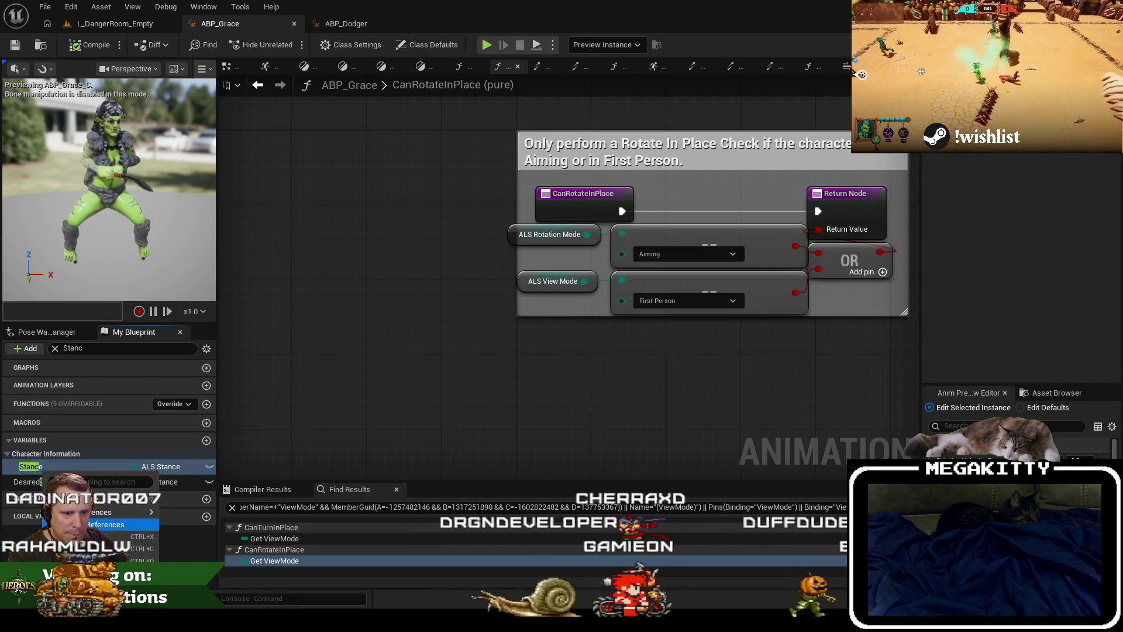
{"action": "mouse_move", "coordinate": [141, 512]}
{"action": "left_click", "coordinate": [177, 518]}
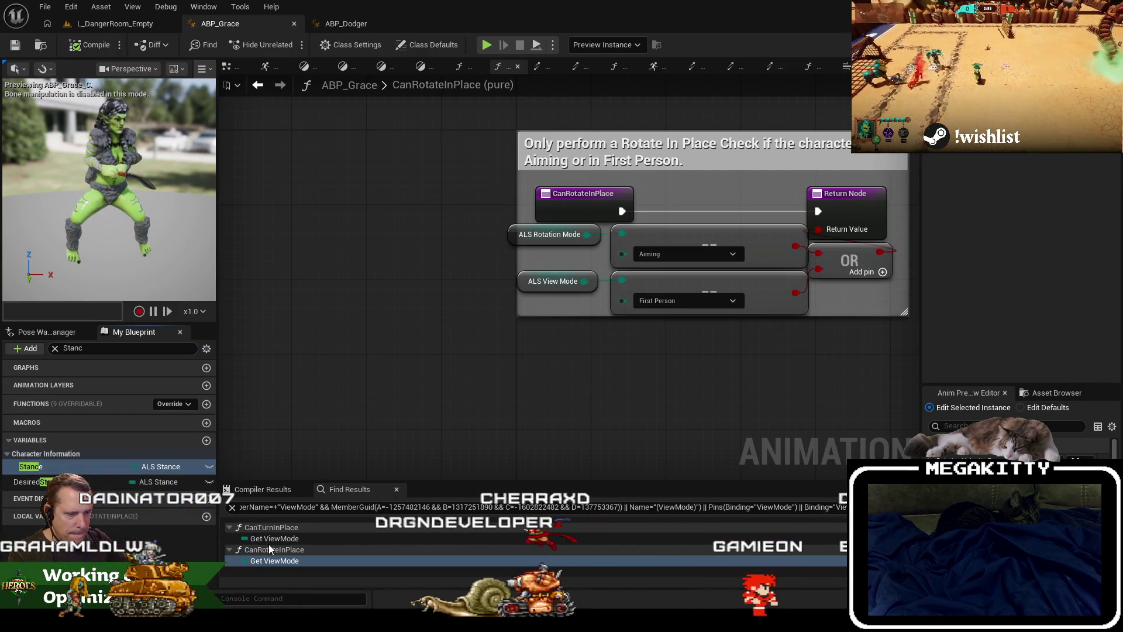
{"action": "left_click", "coordinate": [310, 538]}
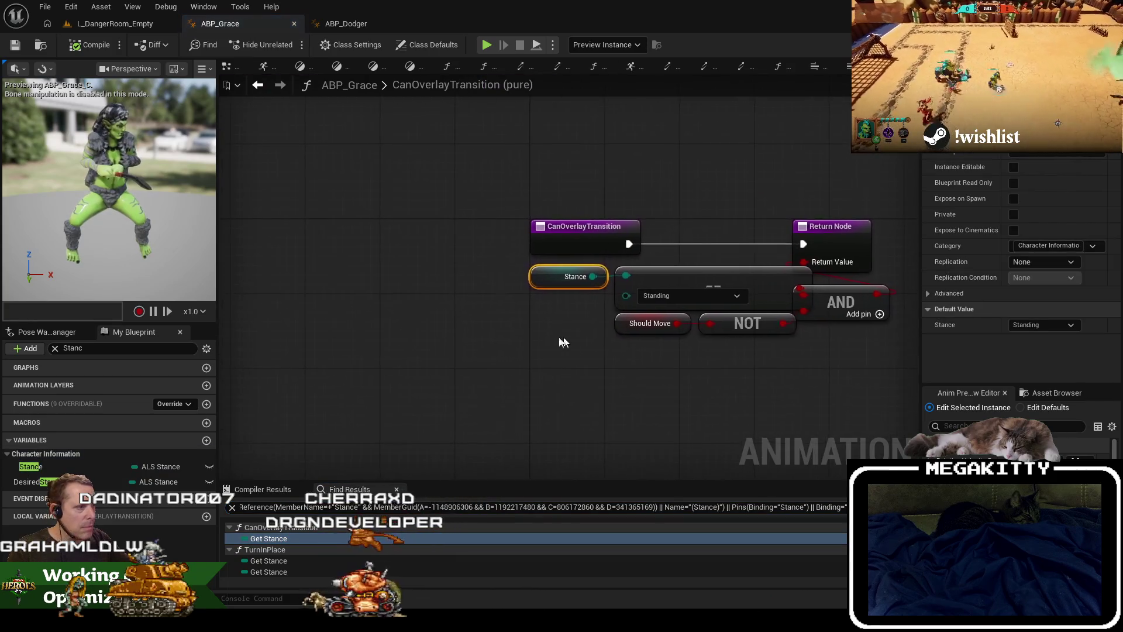
Add an ALS Stance getter with an == Standing comparison
{"action": "right_click", "coordinate": [423, 379]}
{"action": "type", "text": "get stance"}
{"action": "key", "text": "Escape"}
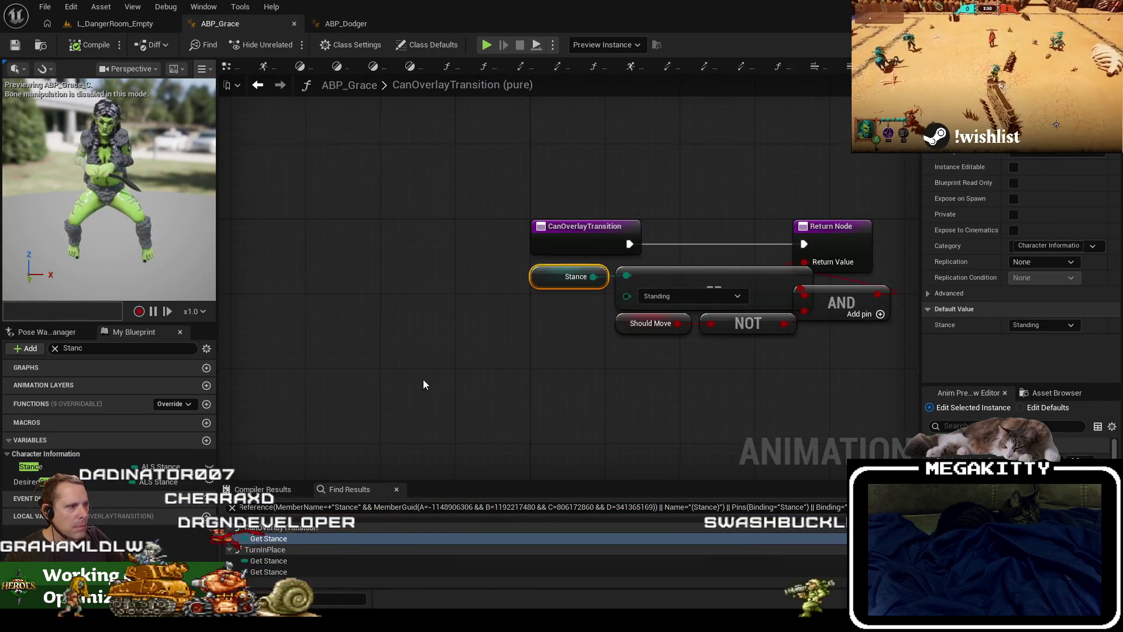
{"action": "left_click_drag", "start_coordinate": [481, 389], "coordinate": [514, 393]}
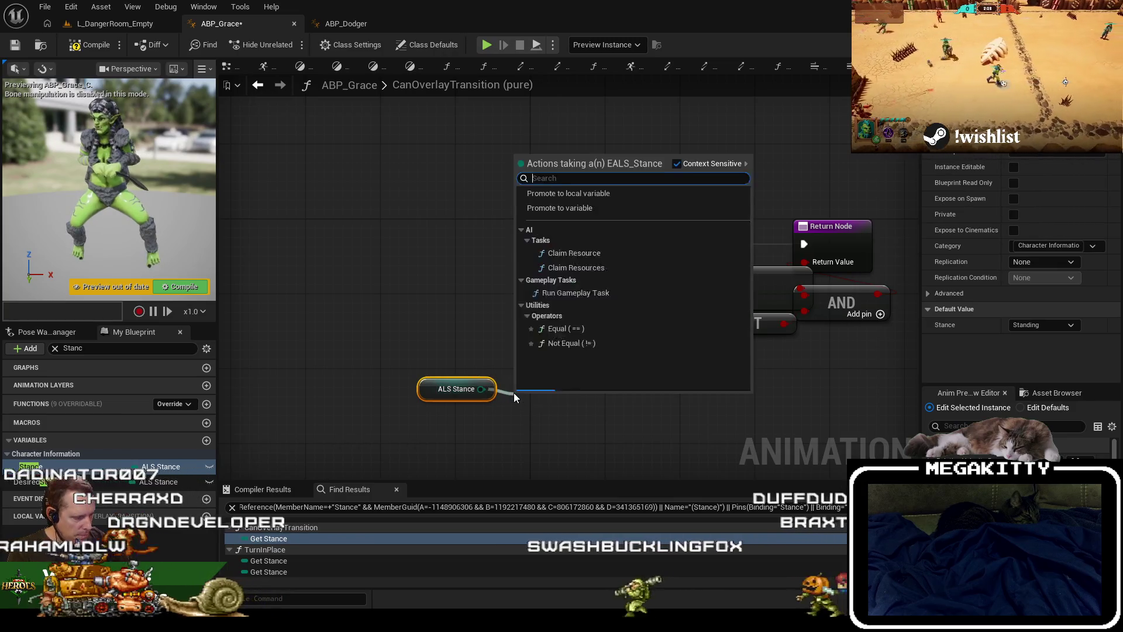
{"action": "type", "text": "=="}
{"action": "left_click", "coordinate": [592, 271]}
{"action": "left_click", "coordinate": [601, 417]}
{"action": "left_click", "coordinate": [601, 417]}
{"action": "mouse_move", "coordinate": [478, 394]}
{"action": "left_mouse_down"}
{"action": "mouse_move", "coordinate": [496, 384]}
{"action": "mouse_move", "coordinate": [458, 392]}
{"action": "left_mouse_up"}
Delete the old Stance comparison and wire the new one into the AND beside Should Move
{"action": "mouse_move", "coordinate": [485, 261]}
{"action": "left_mouse_down"}
{"action": "mouse_move", "coordinate": [599, 303]}
{"action": "mouse_move", "coordinate": [618, 289]}
{"action": "left_mouse_up"}
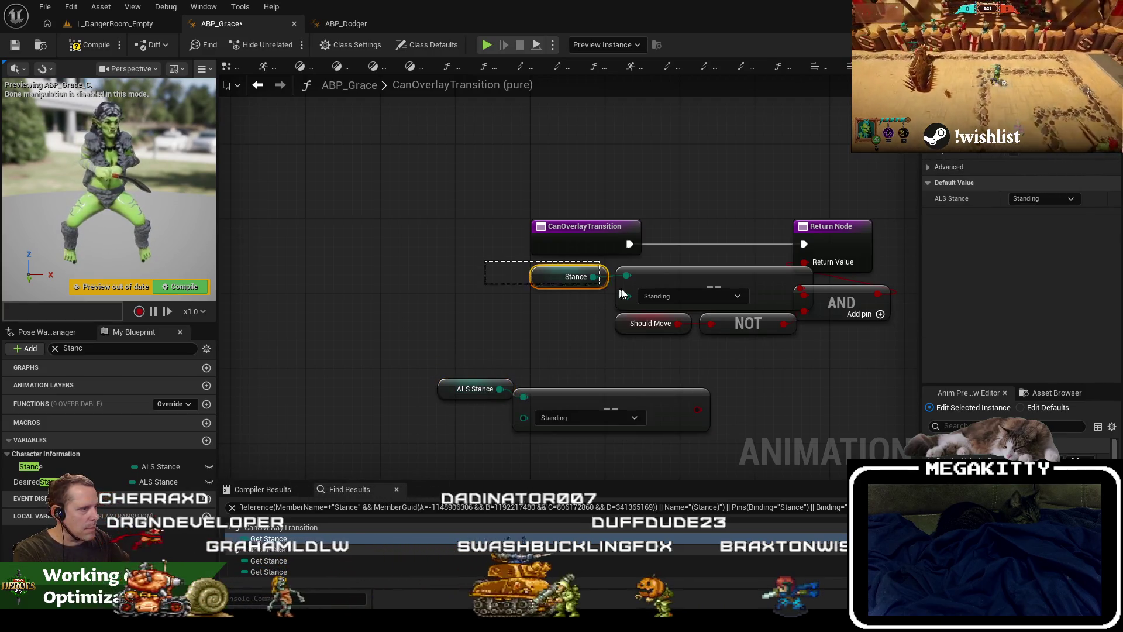
{"action": "key", "text": "Delete"}
{"action": "left_click_drag", "start_coordinate": [697, 409], "coordinate": [807, 294]}
{"action": "left_click", "coordinate": [475, 389]}
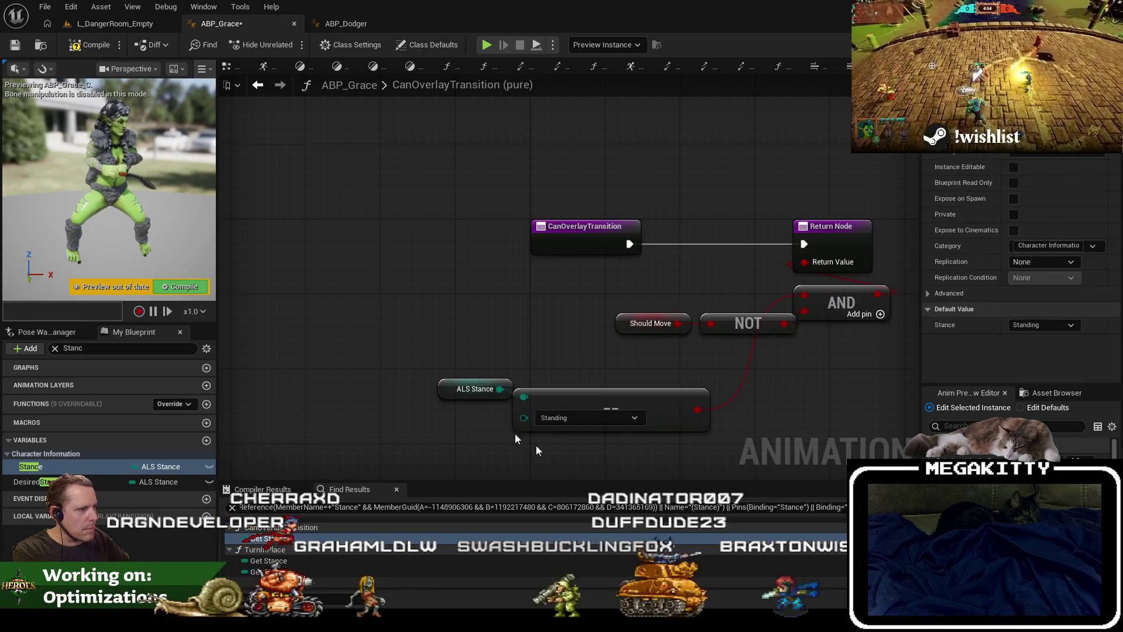
{"action": "left_click", "coordinate": [652, 394], "text": "ctrl"}
{"action": "left_click_drag", "start_coordinate": [652, 393], "coordinate": [728, 272]}
{"action": "left_click", "coordinate": [513, 297]}
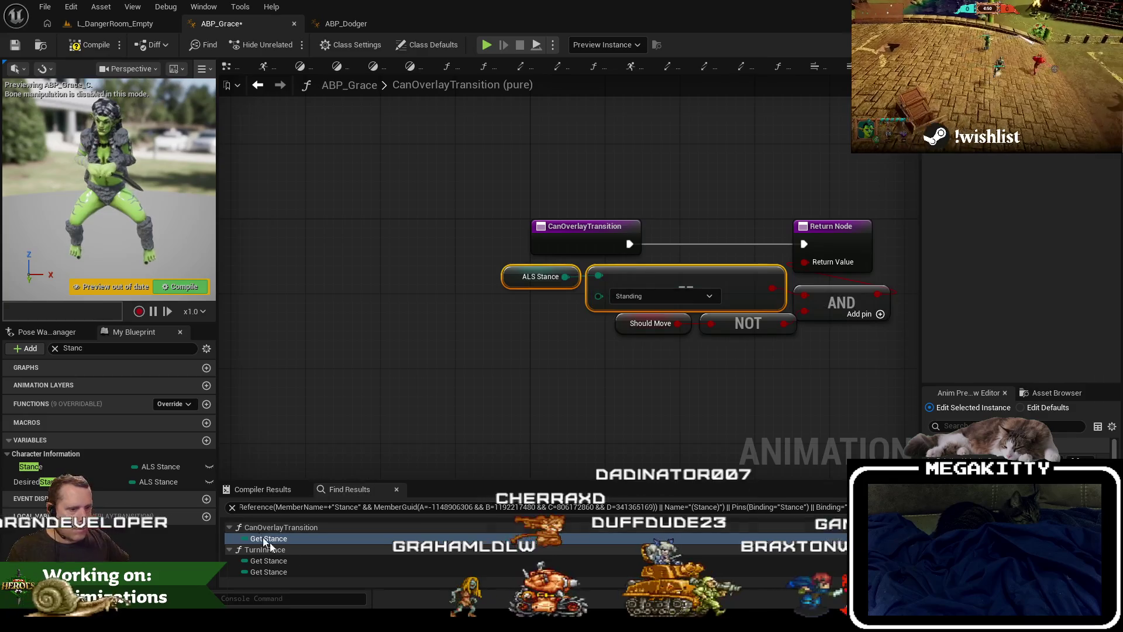
{"action": "double_click", "coordinate": [292, 562]}
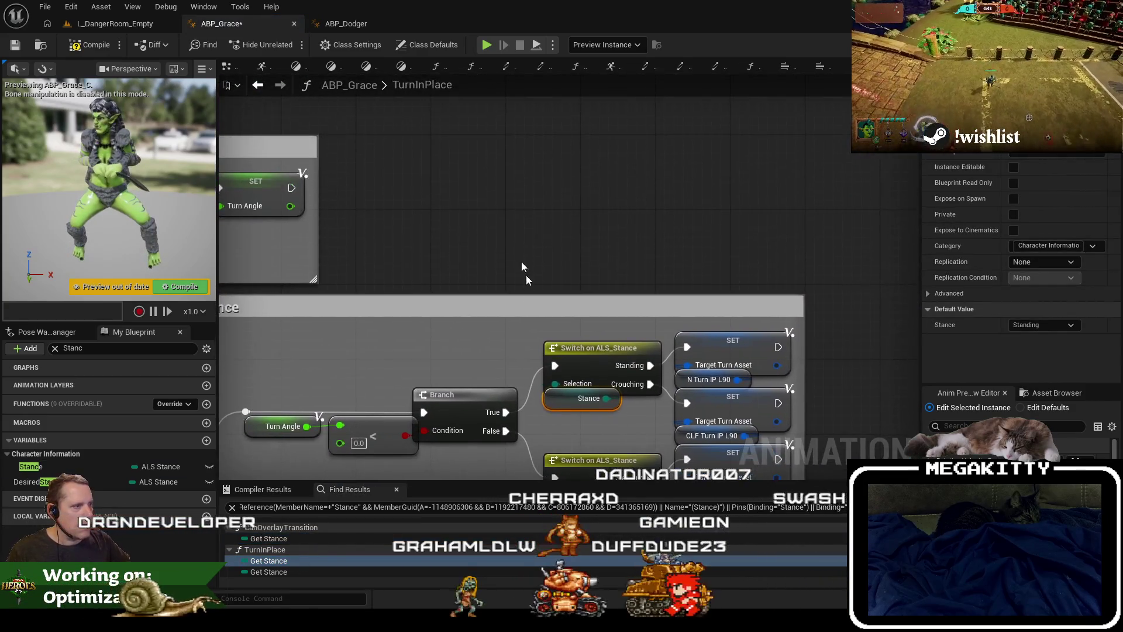
Add a Get ALS Stance node in the TurnInPlace graph
{"action": "right_click", "coordinate": [503, 234]}
{"action": "left_click", "coordinate": [290, 556]}
{"action": "double_click", "coordinate": [296, 560]}
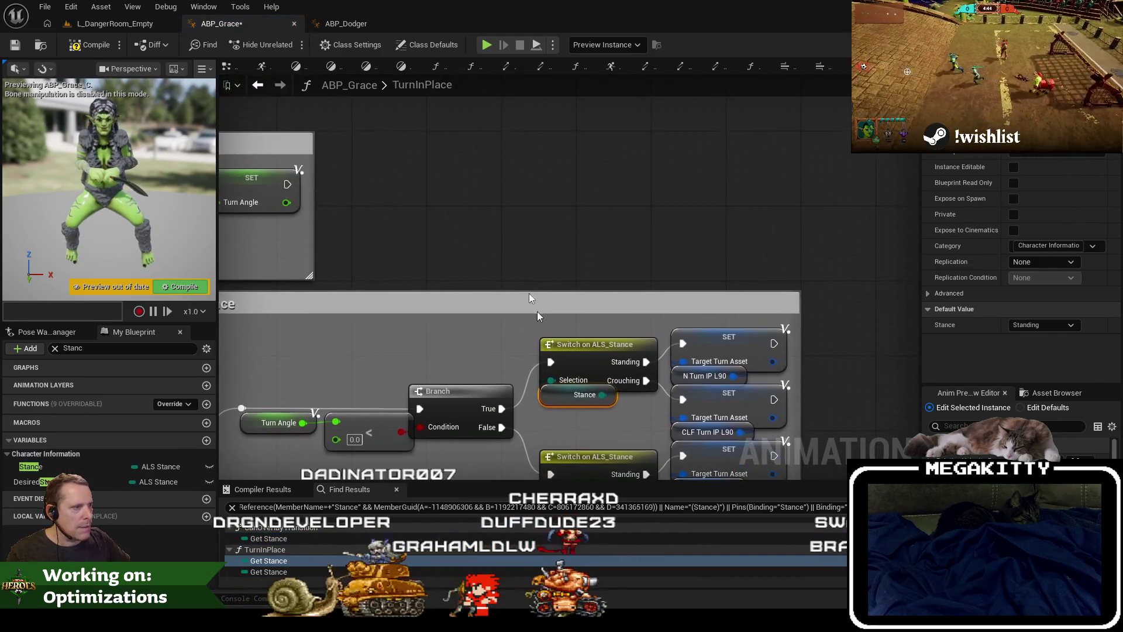
{"action": "right_click", "coordinate": [480, 223]}
{"action": "type", "text": "get all"}
{"action": "key", "text": "BackSpace"}
{"action": "key", "text": "BackSpace"}
{"action": "key", "text": "BackSpace"}
{"action": "type", "text": "als stance"}
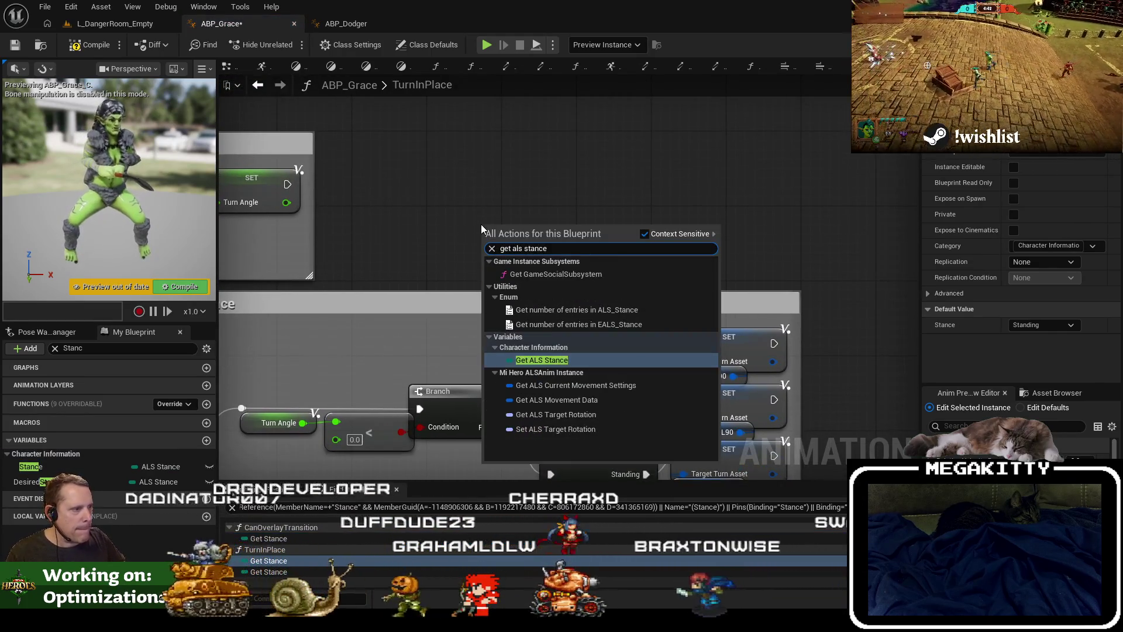
{"action": "key", "text": "Return"}
Replace the L90 stance switch with Switch on EALS_Stance driving N and CLF Turn IP L90
{"action": "left_click_drag", "start_coordinate": [527, 156], "coordinate": [519, 141]}
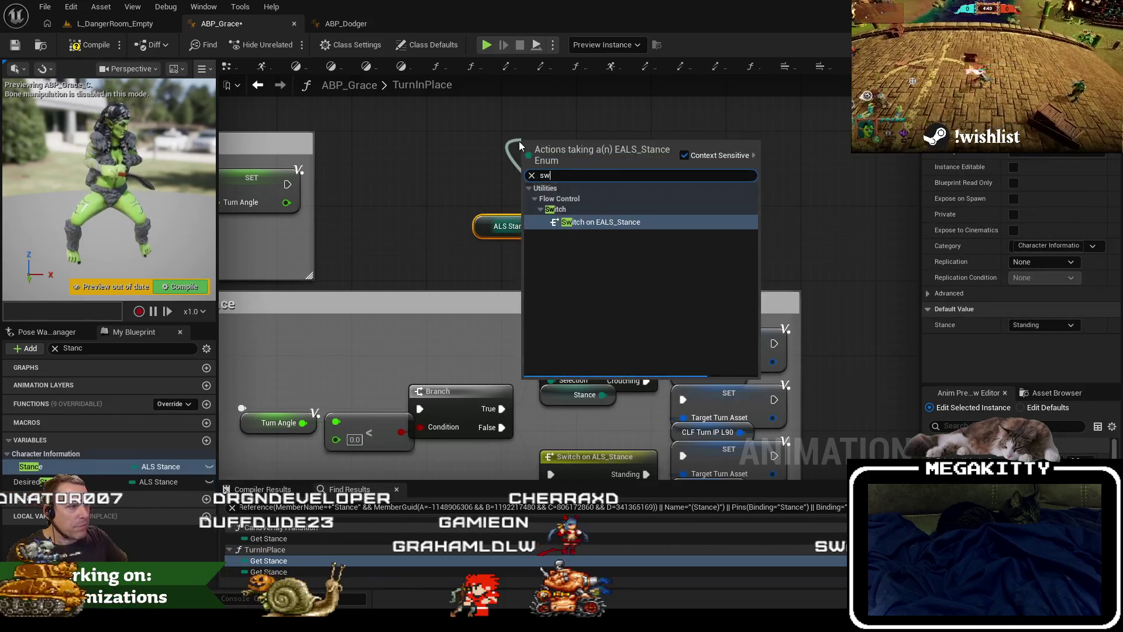
{"action": "key", "text": "Return"}
{"action": "left_click_drag", "start_coordinate": [563, 173], "coordinate": [478, 193]}
{"action": "left_click_drag", "start_coordinate": [488, 355], "coordinate": [502, 409]}
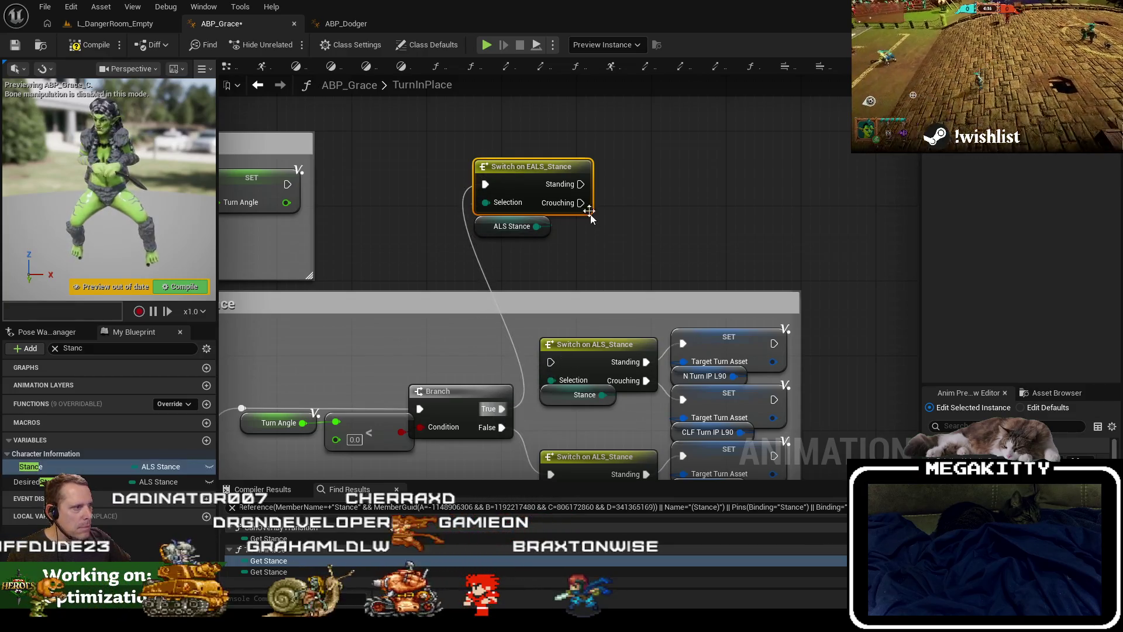
{"action": "left_click_drag", "start_coordinate": [639, 281], "coordinate": [683, 344]}
{"action": "mouse_move", "coordinate": [580, 202]}
{"action": "left_mouse_down"}
{"action": "mouse_move", "coordinate": [704, 378]}
{"action": "mouse_move", "coordinate": [683, 400]}
{"action": "left_mouse_up"}
{"action": "left_click", "coordinate": [608, 363]}
{"action": "key", "text": "Delete"}
{"action": "mouse_move", "coordinate": [558, 279]}
{"action": "left_mouse_down"}
{"action": "mouse_move", "coordinate": [480, 158]}
{"action": "mouse_move", "coordinate": [583, 244]}
{"action": "mouse_move", "coordinate": [581, 362]}
{"action": "left_mouse_up"}
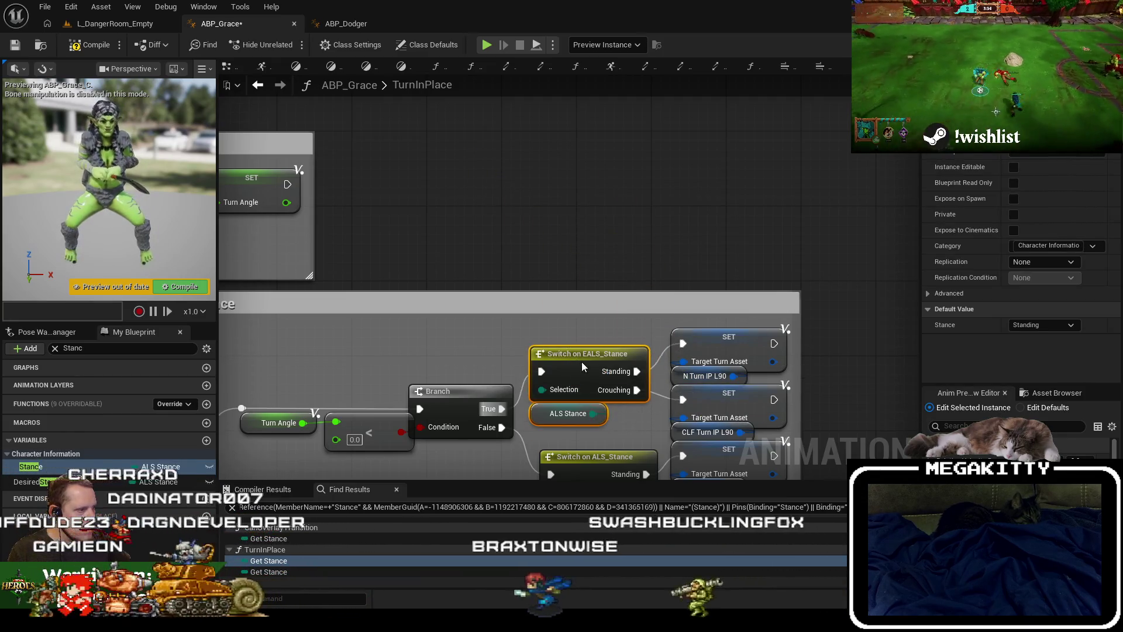
On Branch False, replace the stance switch with an EALS copy driving N and CLF Turn IP R90
{"action": "key", "text": "ctrl+v"}
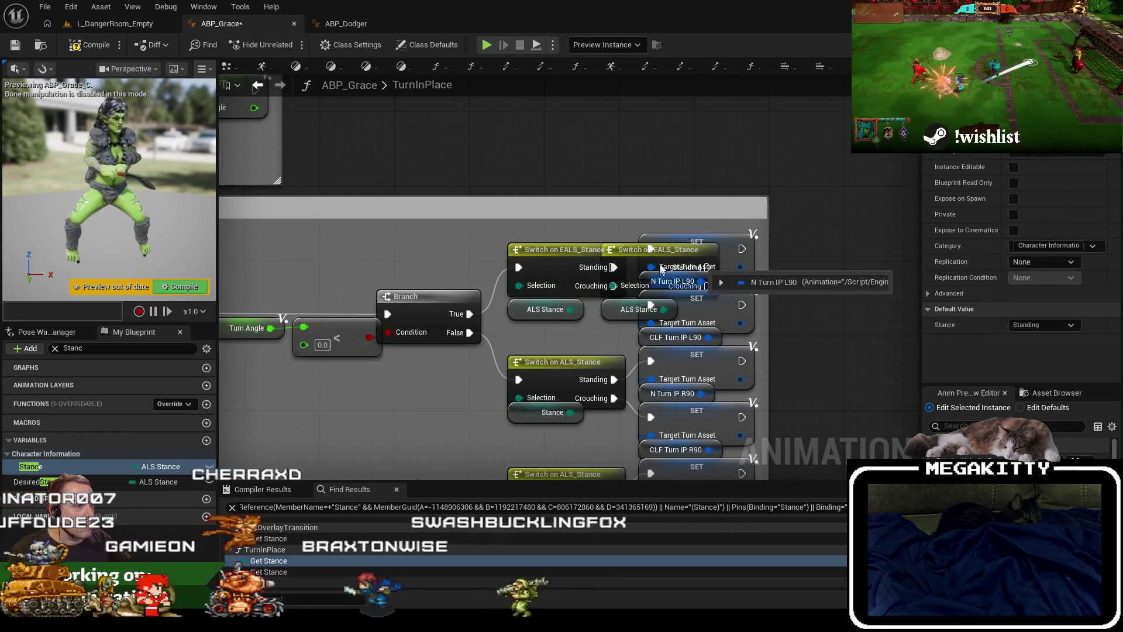
{"action": "mouse_move", "coordinate": [623, 334]}
{"action": "left_mouse_down"}
{"action": "mouse_move", "coordinate": [633, 300]}
{"action": "mouse_move", "coordinate": [585, 346]}
{"action": "mouse_move", "coordinate": [396, 422]}
{"action": "left_mouse_up"}
{"action": "key", "text": "ctrl+z"}
{"action": "key", "text": "ctrl+z"}
{"action": "key", "text": "ctrl+z"}
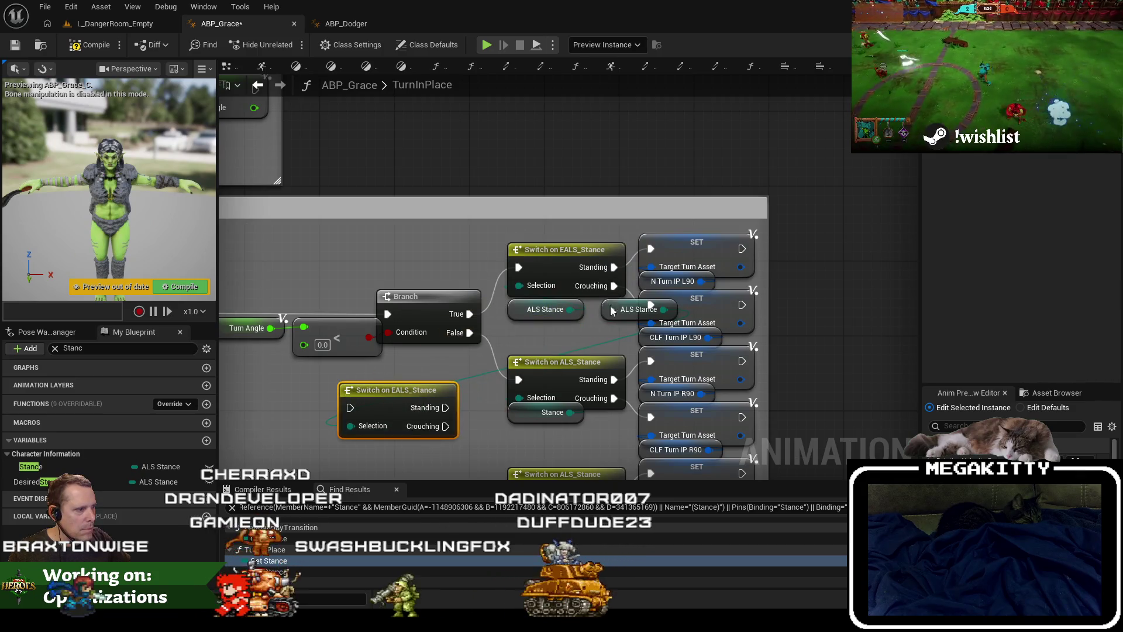
{"action": "left_click_drag", "start_coordinate": [610, 305], "coordinate": [346, 450]}
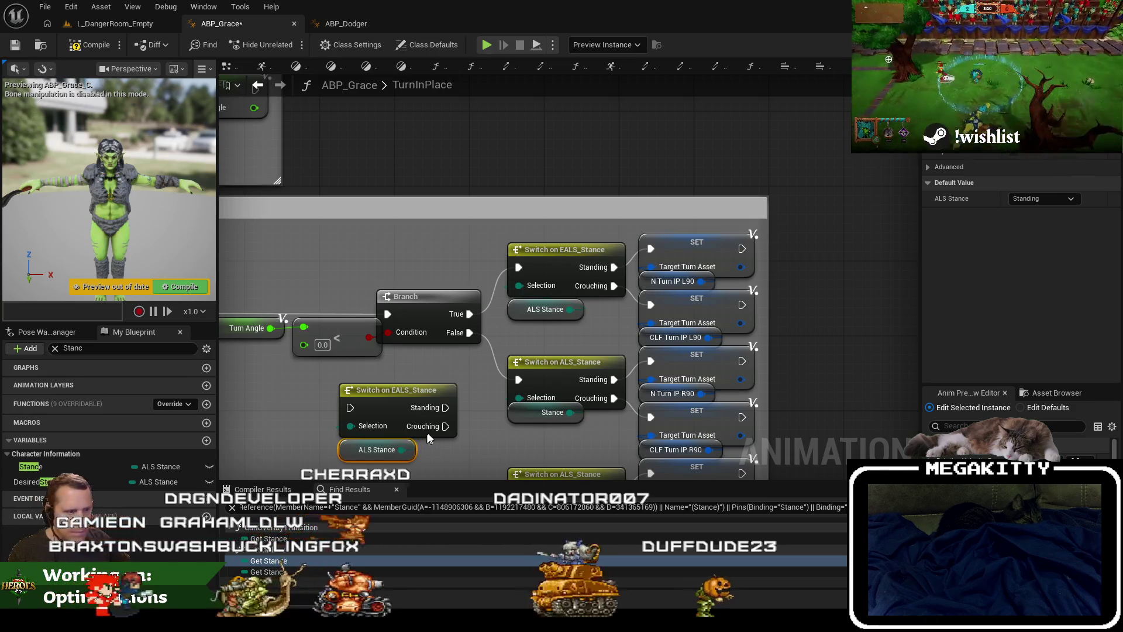
{"action": "left_click_drag", "start_coordinate": [467, 340], "coordinate": [469, 333]}
{"action": "left_click_drag", "start_coordinate": [449, 406], "coordinate": [651, 362]}
{"action": "left_click_drag", "start_coordinate": [646, 422], "coordinate": [447, 422]}
{"action": "key", "text": "Delete"}
{"action": "mouse_move", "coordinate": [370, 398]}
{"action": "left_mouse_down"}
{"action": "mouse_move", "coordinate": [519, 379]}
{"action": "mouse_move", "coordinate": [560, 361]}
{"action": "mouse_move", "coordinate": [545, 375]}
{"action": "mouse_move", "coordinate": [547, 268]}
{"action": "left_mouse_up"}
Swap the next old stance switch for an EALS_Stance copy on the lower Branch True
{"action": "key", "text": "ctrl+c"}
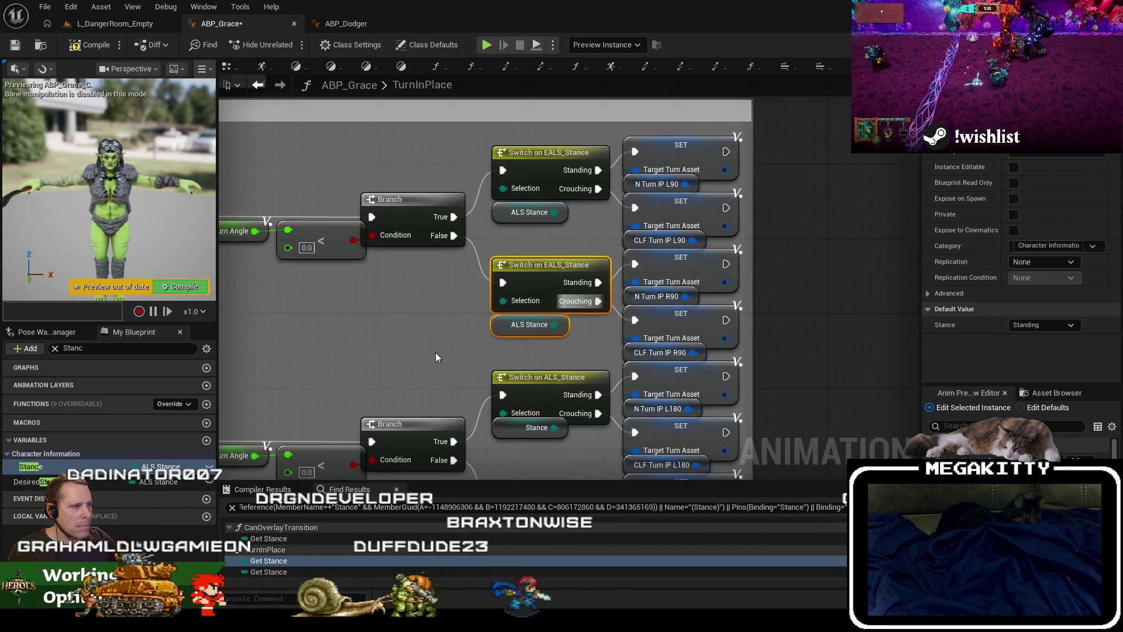
{"action": "key", "text": "ctrl+v"}
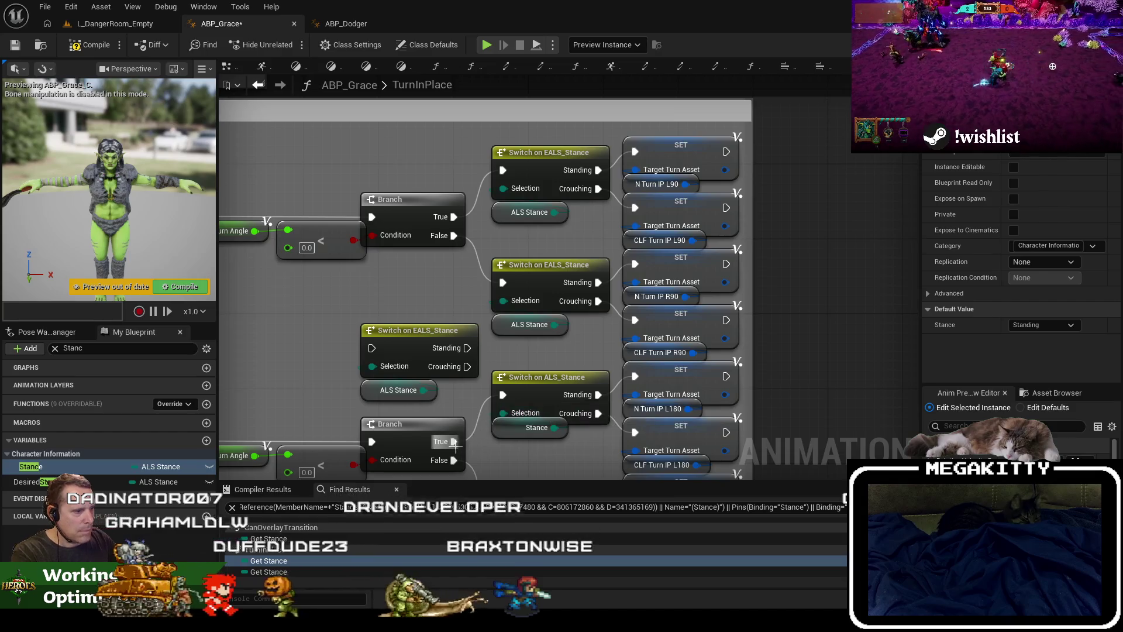
{"action": "left_click_drag", "start_coordinate": [454, 442], "coordinate": [375, 348]}
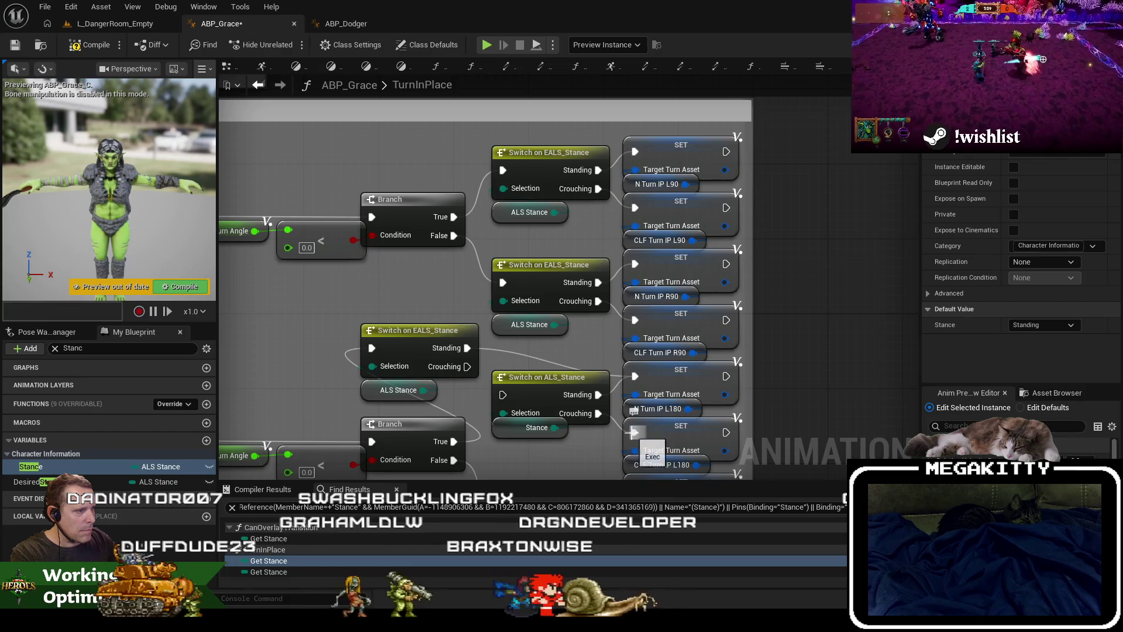
{"action": "left_click", "coordinate": [553, 415], "text": "ctrl"}
{"action": "key", "text": "Delete"}
{"action": "mouse_move", "coordinate": [489, 392]}
{"action": "left_mouse_down"}
{"action": "mouse_move", "coordinate": [351, 319]}
{"action": "mouse_move", "coordinate": [525, 381]}
{"action": "left_mouse_up"}
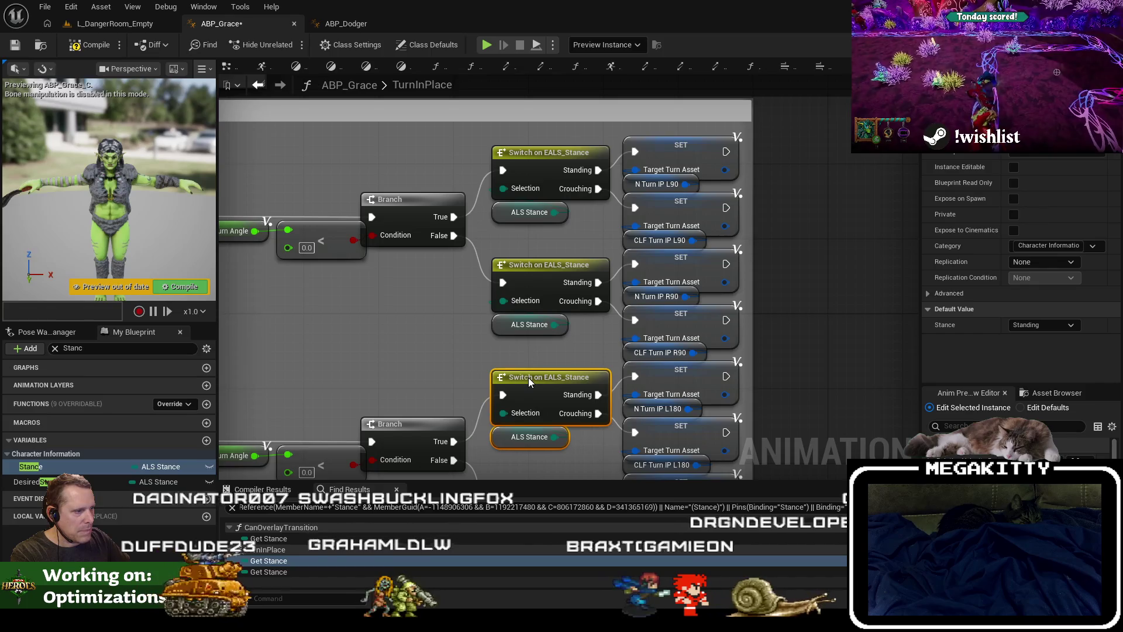
Route another EALS_Stance switch copy's Standing and Crouching to N and CLF Turn IP R180
{"action": "key", "text": "ctrl+c"}
{"action": "key", "text": "ctrl+v"}
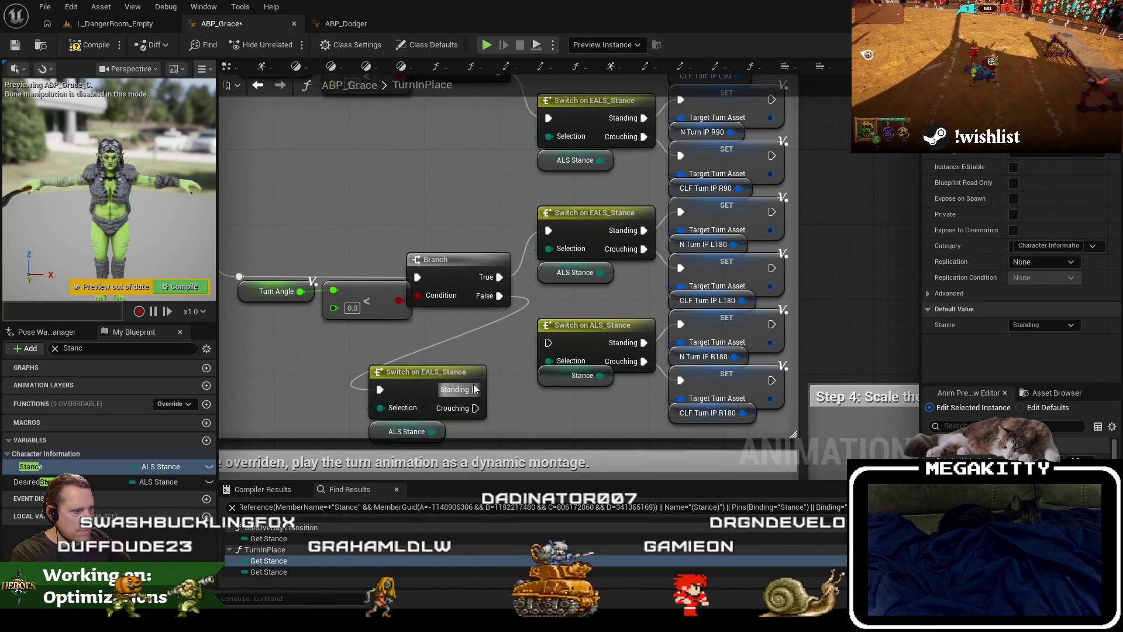
{"action": "left_click_drag", "start_coordinate": [681, 324], "coordinate": [679, 342]}
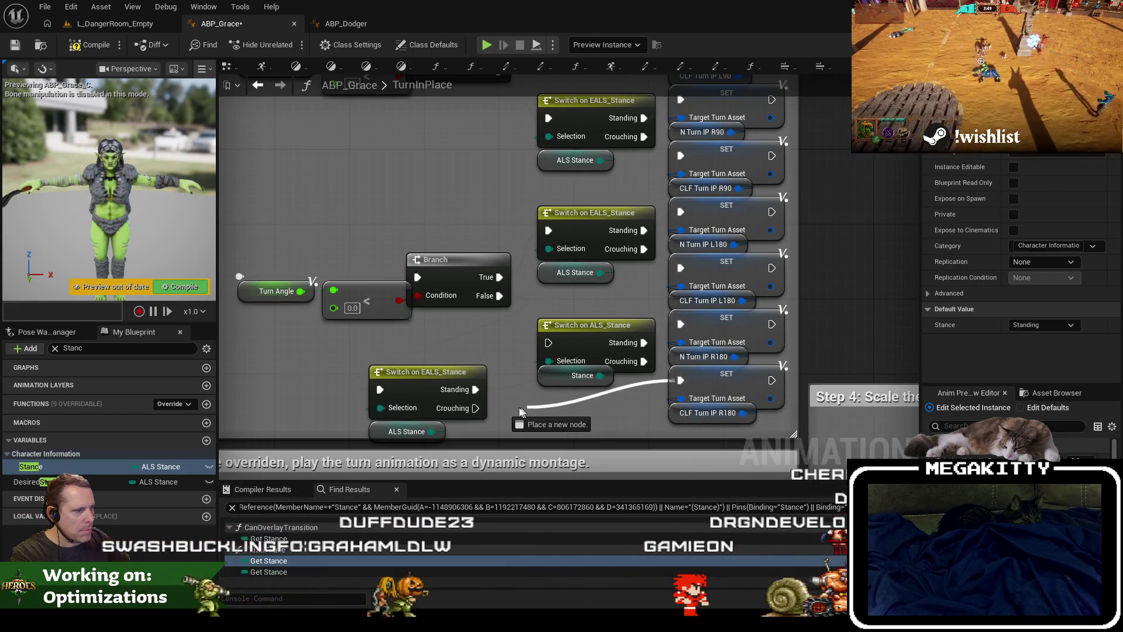
{"action": "mouse_move", "coordinate": [476, 410]}
{"action": "left_mouse_down"}
{"action": "mouse_move", "coordinate": [527, 351]}
{"action": "mouse_move", "coordinate": [592, 310]}
{"action": "mouse_move", "coordinate": [595, 337]}
{"action": "left_mouse_up"}
{"action": "left_click_drag", "start_coordinate": [475, 315], "coordinate": [490, 201]}
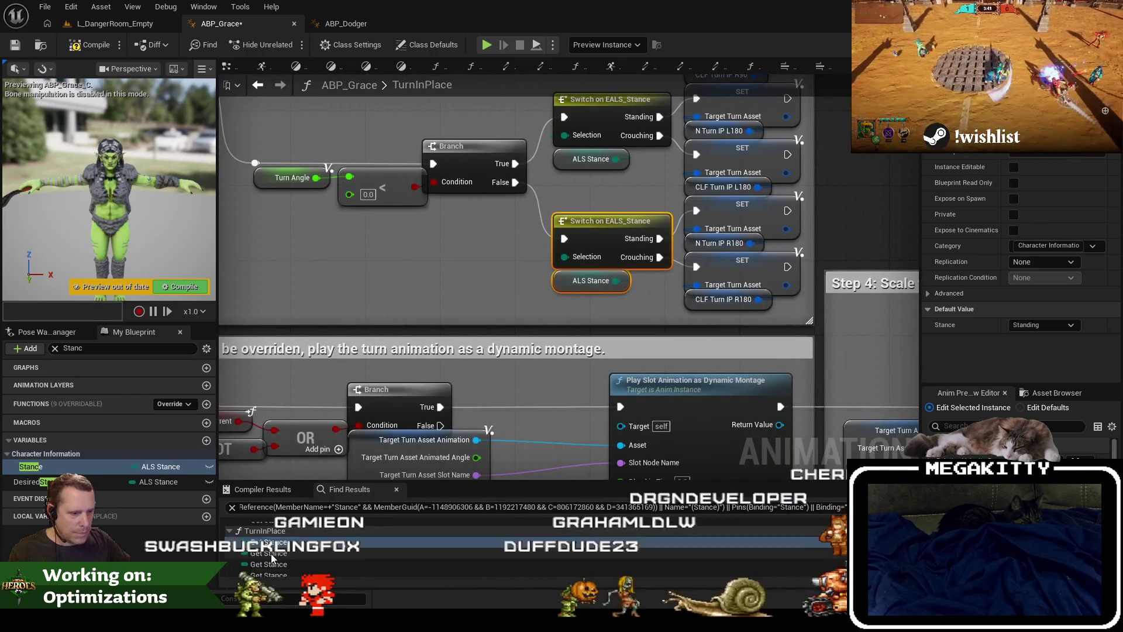
{"action": "left_click", "coordinate": [285, 561]}
In Set Movement State's uncrouch step, replace the old Switch on ALS_Stance with the EALS_Stance switch
{"action": "double_click", "coordinate": [285, 561]}
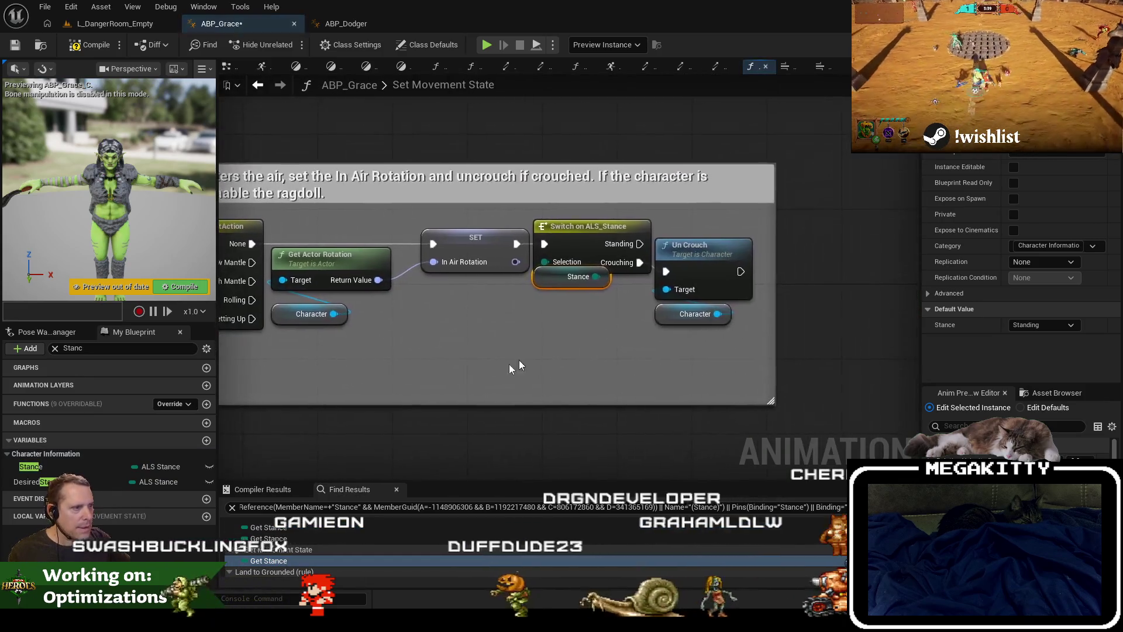
{"action": "right_click", "coordinate": [468, 455]}
{"action": "key", "text": "Escape"}
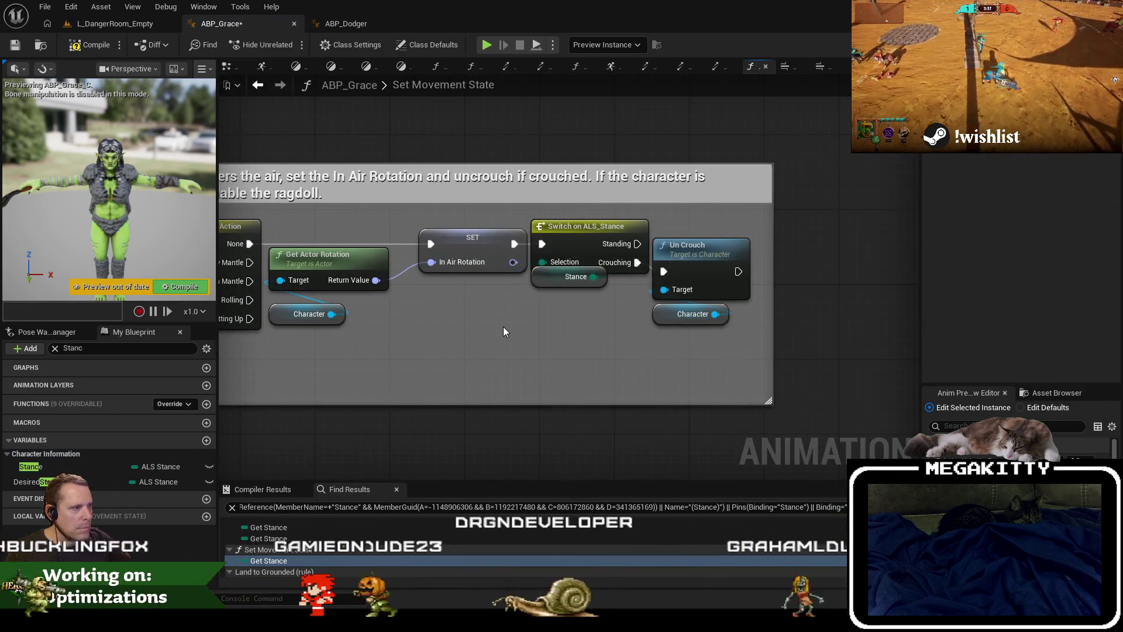
{"action": "left_click", "coordinate": [521, 286]}
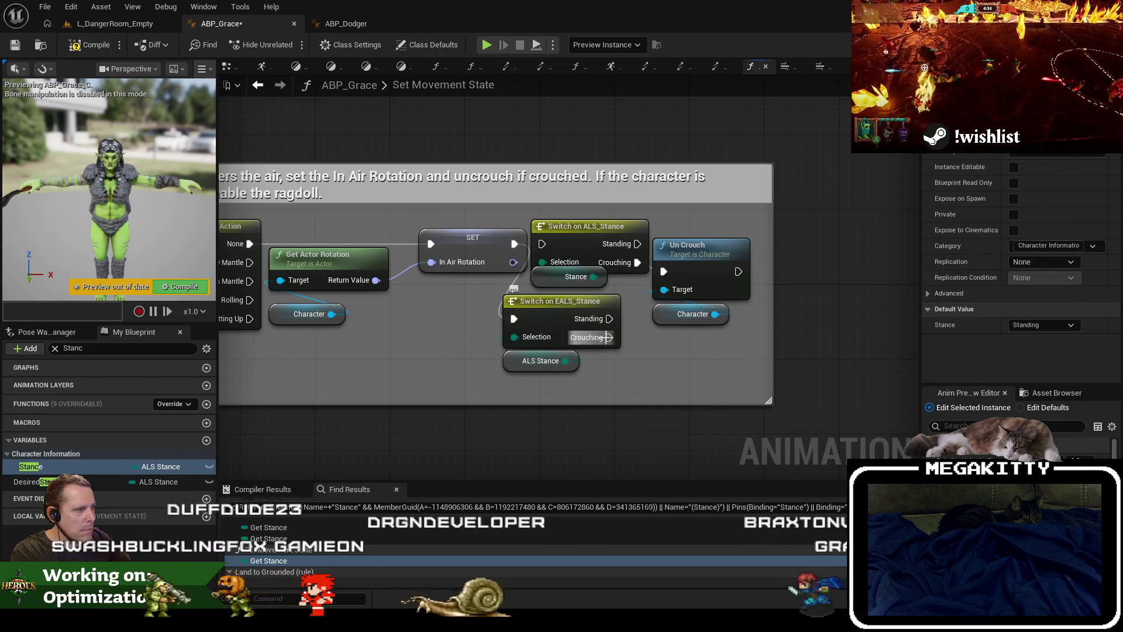
{"action": "left_click", "coordinate": [597, 219]}
{"action": "key", "text": "Delete"}
{"action": "mouse_move", "coordinate": [597, 383]}
{"action": "left_mouse_down"}
{"action": "mouse_move", "coordinate": [500, 296]}
{"action": "mouse_move", "coordinate": [591, 249]}
{"action": "mouse_move", "coordinate": [576, 248]}
{"action": "left_mouse_up"}
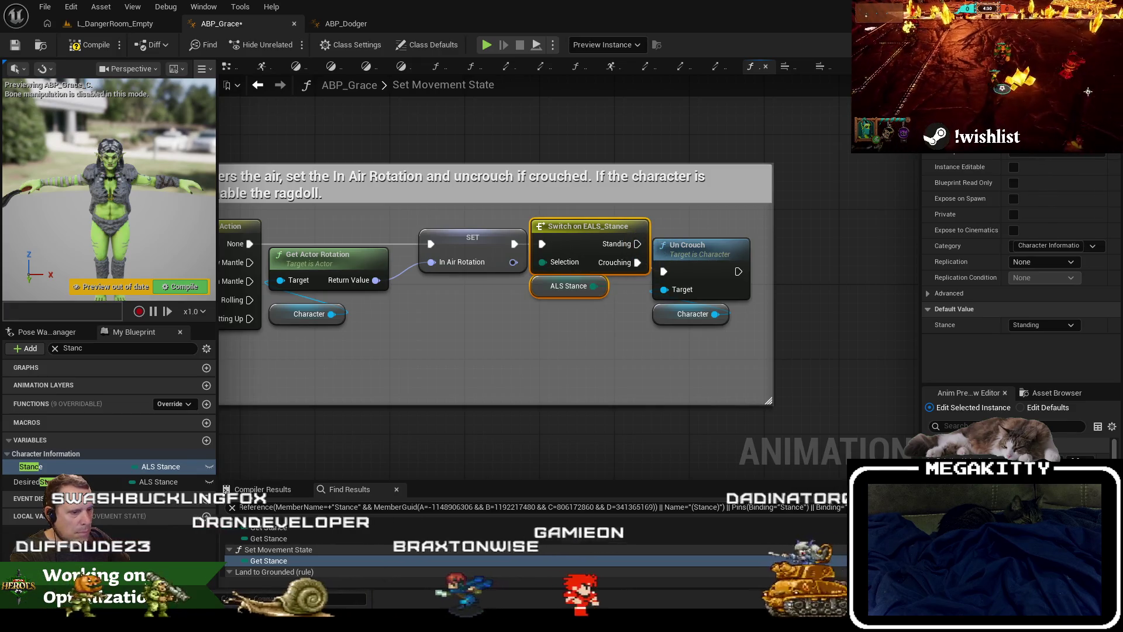
{"action": "left_click", "coordinate": [268, 539]}
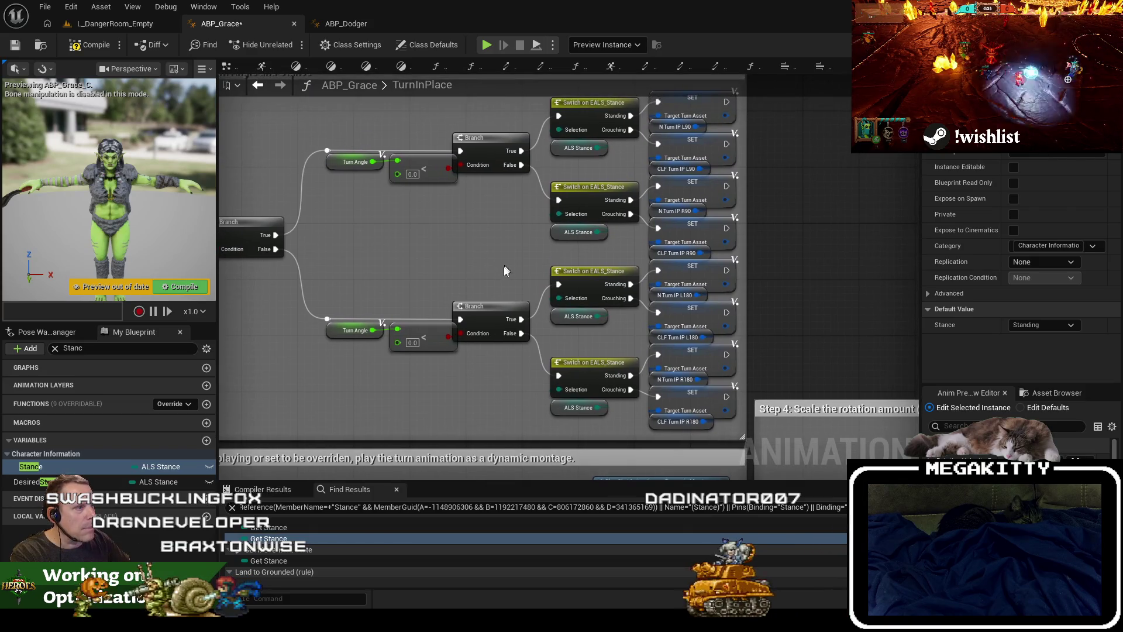
{"action": "scroll", "coordinate": [267, 539], "scroll_direction": "down", "scroll_amount": 1}
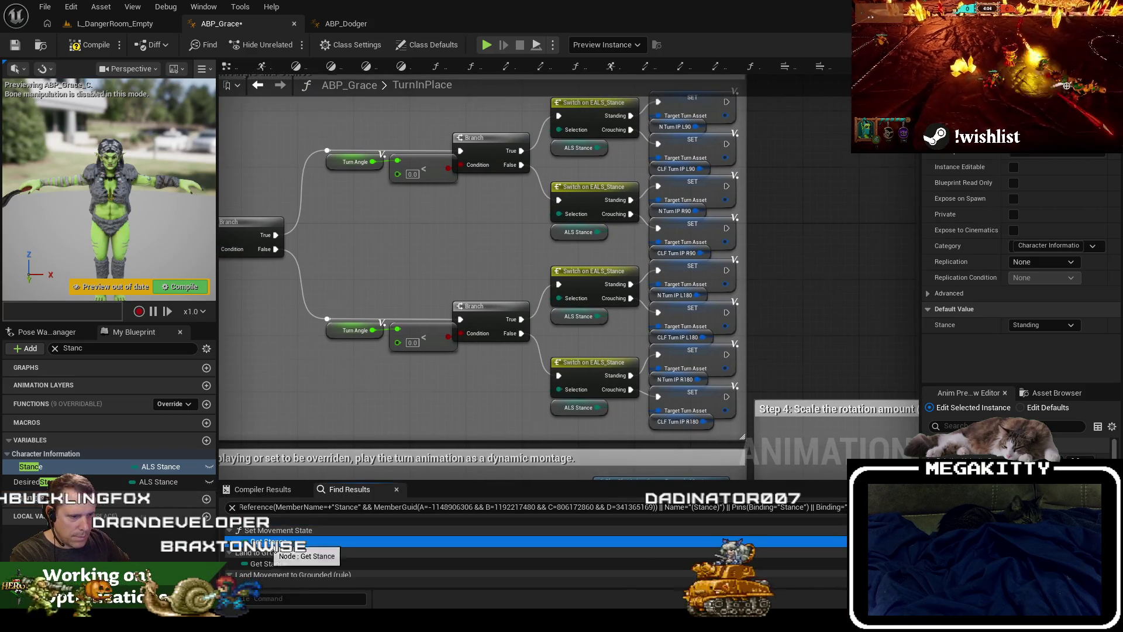
In the Land to Grounded rule, add a Get ALS Stance node feeding a != Standing comparison
{"action": "left_click", "coordinate": [267, 541]}
{"action": "left_click", "coordinate": [273, 565]}
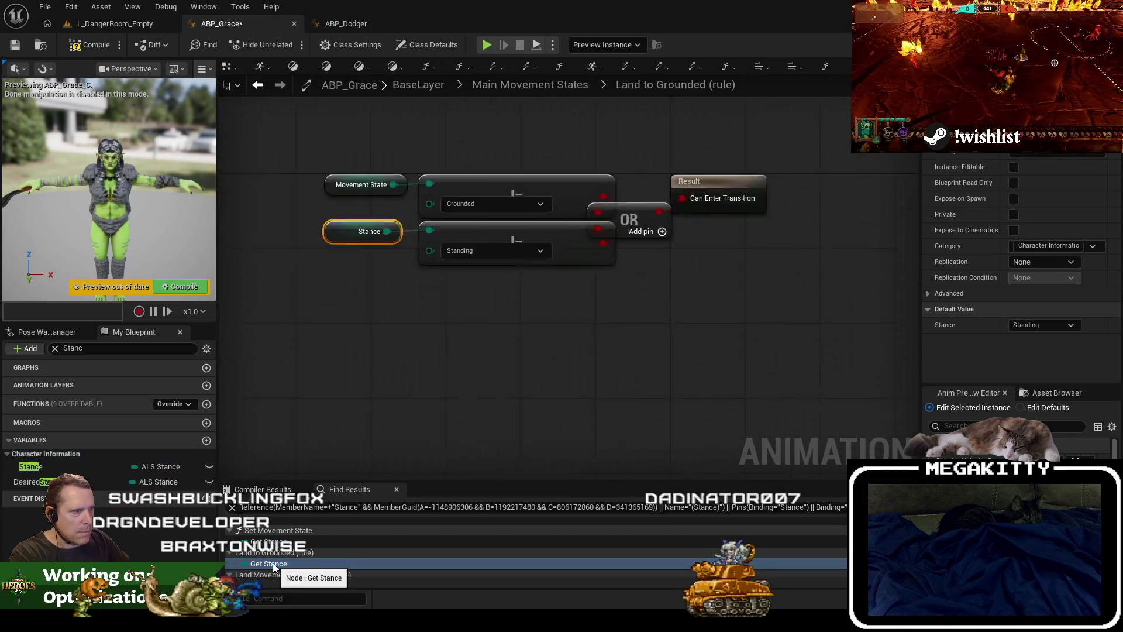
{"action": "right_click", "coordinate": [531, 388]}
{"action": "type", "text": "get als stance"}
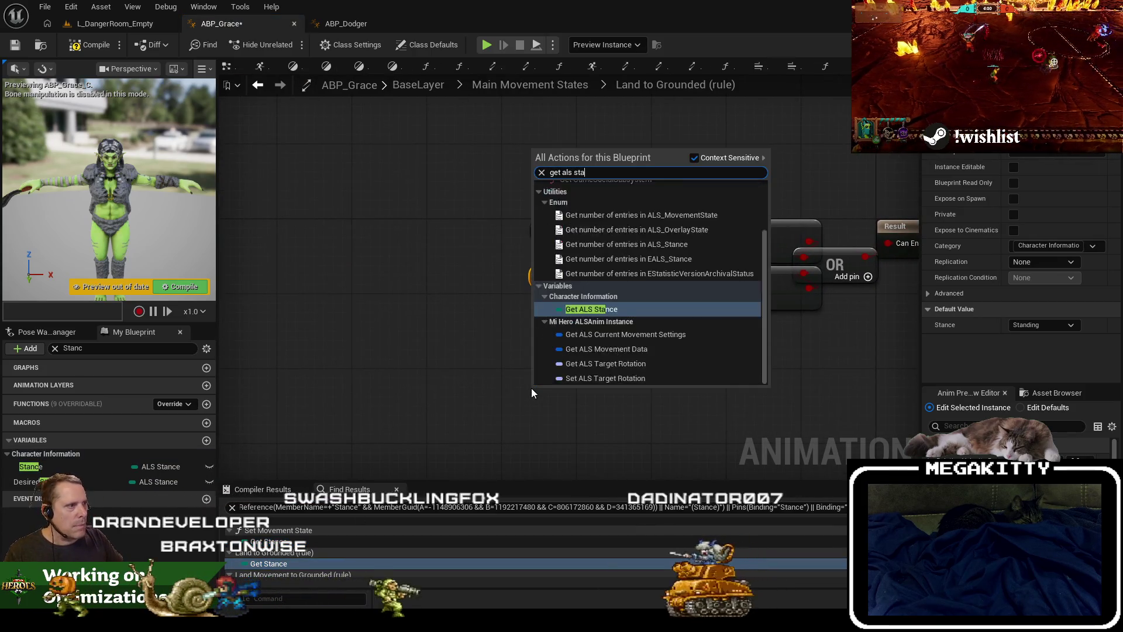
{"action": "left_click", "coordinate": [581, 282]}
{"action": "mouse_move", "coordinate": [593, 398]}
{"action": "left_mouse_down"}
{"action": "mouse_move", "coordinate": [672, 392]}
{"action": "mouse_move", "coordinate": [678, 367]}
{"action": "left_mouse_up"}
{"action": "type", "text": "!="}
{"action": "key", "text": "Return"}
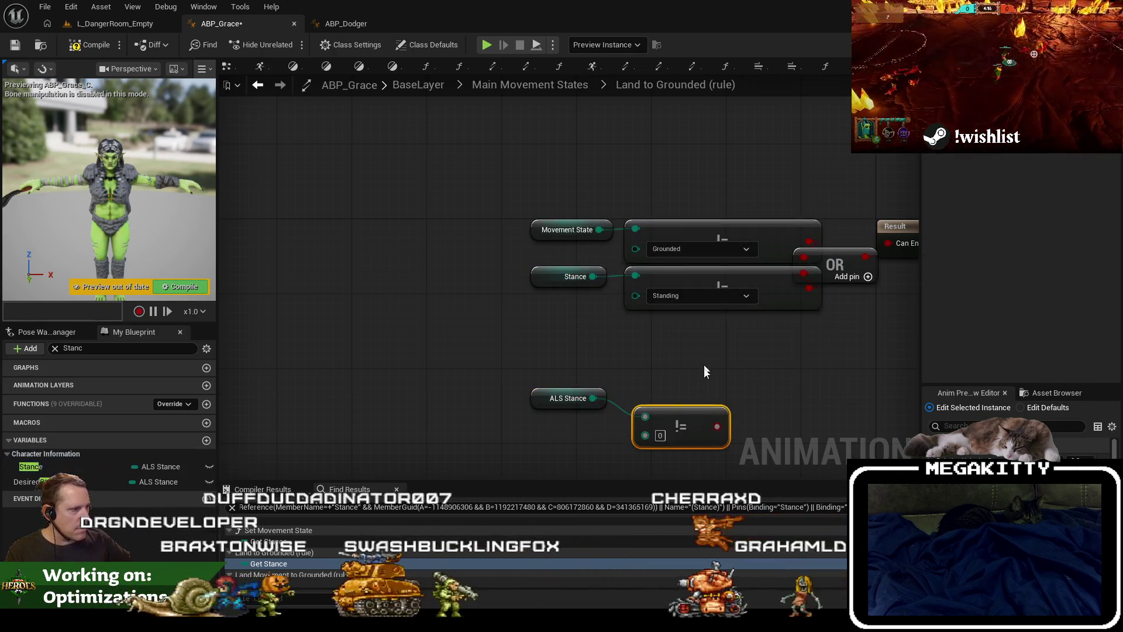
{"action": "key", "text": "Delete"}
{"action": "left_click_drag", "start_coordinate": [593, 397], "coordinate": [655, 366]}
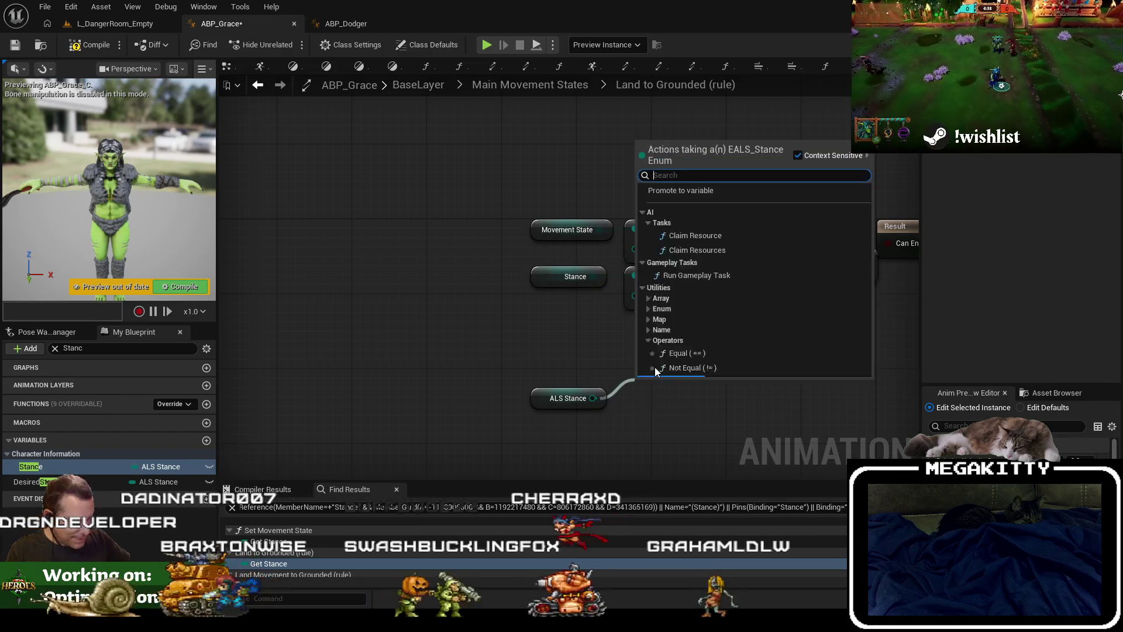
{"action": "type", "text": "!="}
{"action": "key", "text": "Return"}
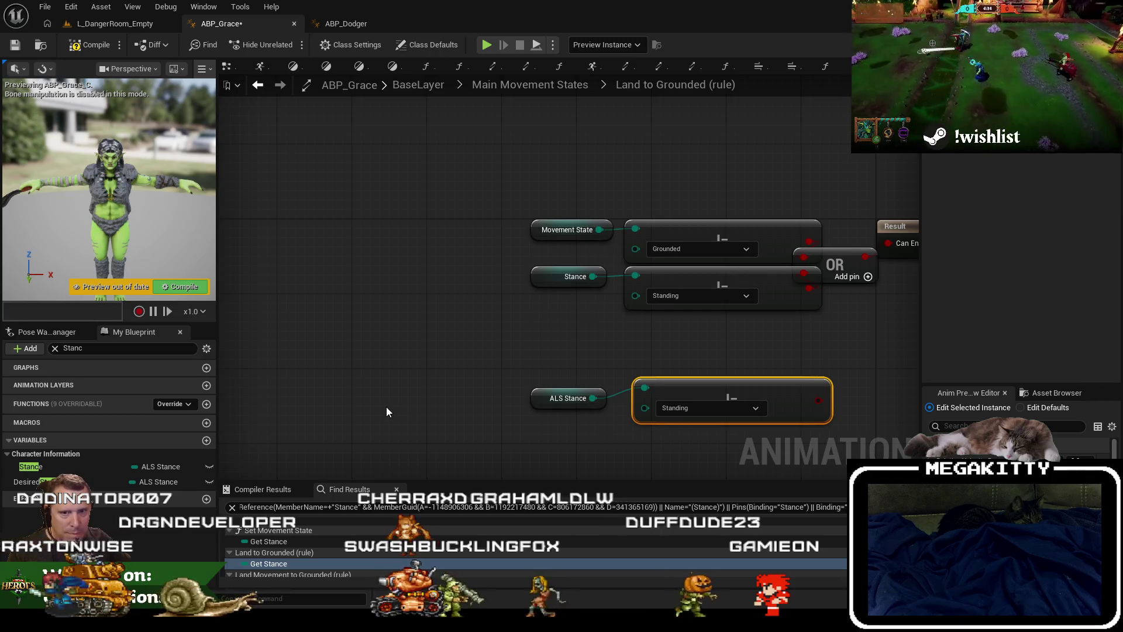
Wire the ALS Stance comparison into the OR node and delete the old Stance comparison nodes
{"action": "mouse_move", "coordinate": [705, 390]}
{"action": "left_mouse_down"}
{"action": "mouse_move", "coordinate": [686, 399]}
{"action": "mouse_move", "coordinate": [553, 388]}
{"action": "left_mouse_up"}
{"action": "mouse_move", "coordinate": [665, 401]}
{"action": "left_mouse_down"}
{"action": "mouse_move", "coordinate": [686, 256]}
{"action": "mouse_move", "coordinate": [679, 265]}
{"action": "left_mouse_up"}
{"action": "left_click_drag", "start_coordinate": [576, 326], "coordinate": [401, 283]}
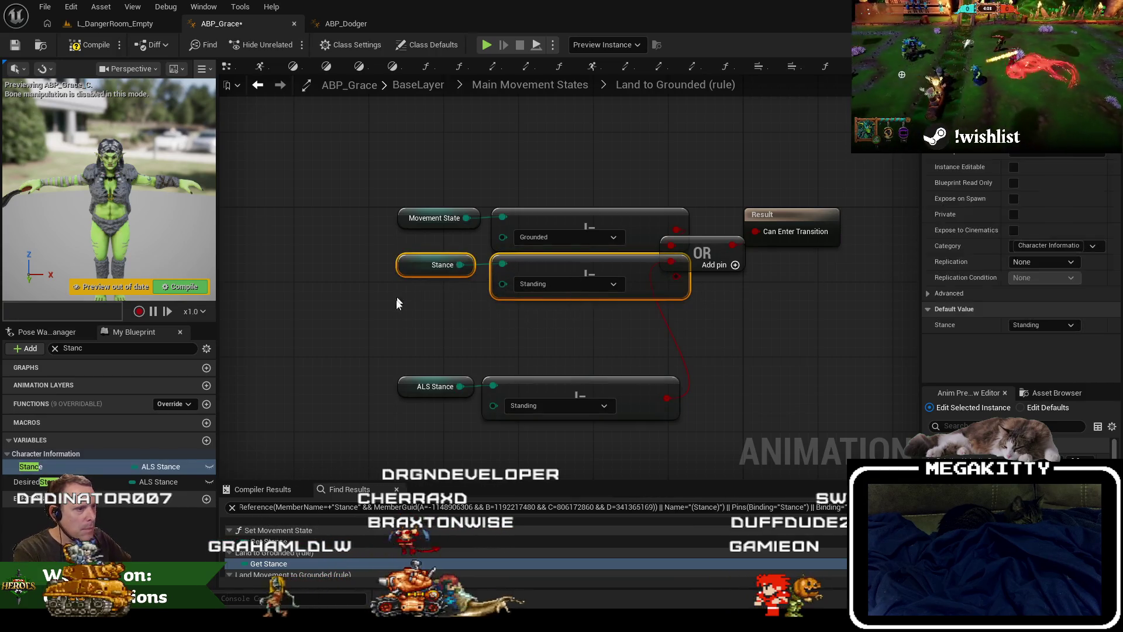
{"action": "key", "text": "Delete"}
{"action": "left_click_drag", "start_coordinate": [392, 368], "coordinate": [564, 435]}
{"action": "mouse_move", "coordinate": [584, 388]}
{"action": "left_mouse_down"}
{"action": "mouse_move", "coordinate": [592, 254]}
{"action": "mouse_move", "coordinate": [581, 272]}
{"action": "mouse_move", "coordinate": [594, 269]}
{"action": "left_mouse_up"}
In Land Movement to Grounded, delete the old Stance nodes and wire the ALS Stance check into OR
{"action": "scroll", "coordinate": [327, 560], "scroll_direction": "down", "scroll_amount": 2}
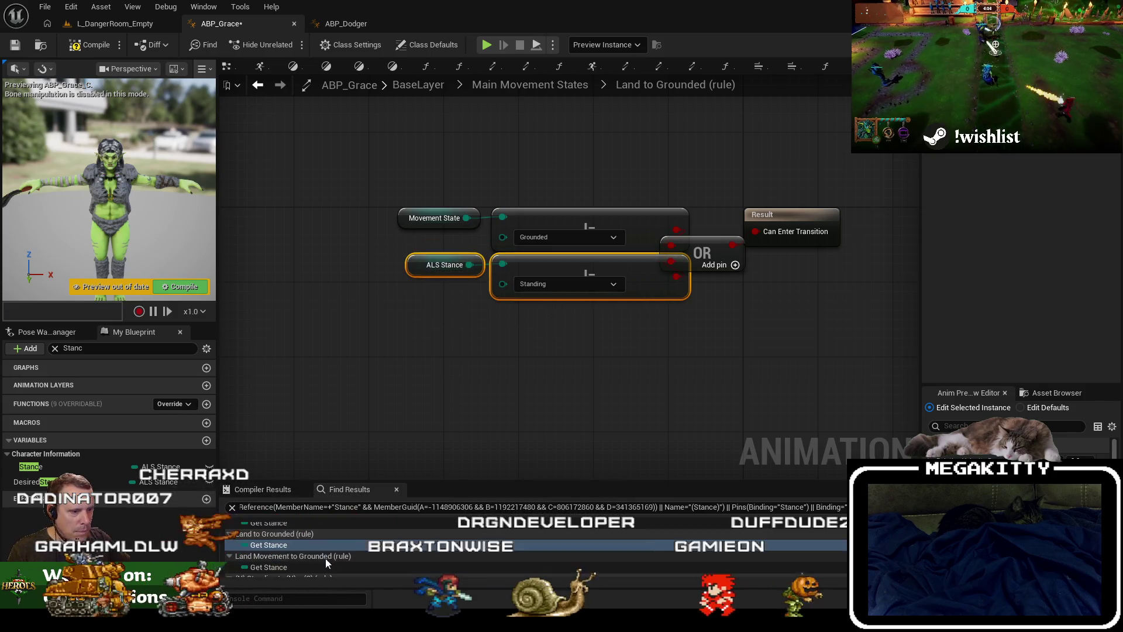
{"action": "left_click", "coordinate": [314, 567]}
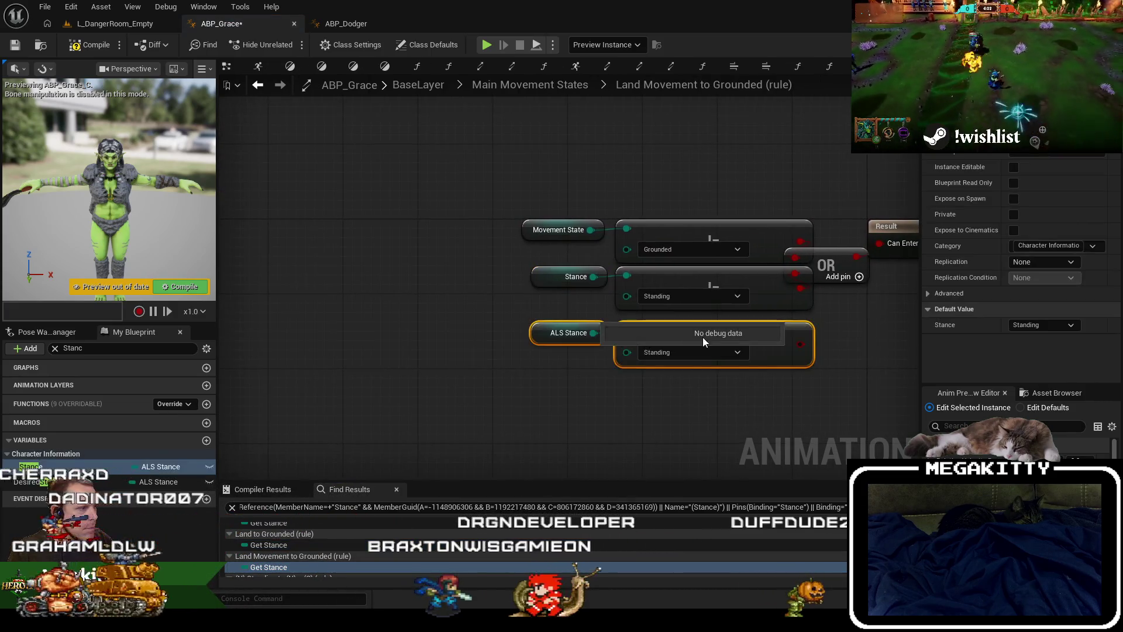
{"action": "left_click_drag", "start_coordinate": [647, 317], "coordinate": [647, 317]}
{"action": "key", "text": "Delete"}
{"action": "mouse_move", "coordinate": [797, 274]}
{"action": "left_mouse_down"}
{"action": "mouse_move", "coordinate": [749, 396]}
{"action": "mouse_move", "coordinate": [793, 346]}
{"action": "mouse_move", "coordinate": [743, 283]}
{"action": "left_mouse_up"}
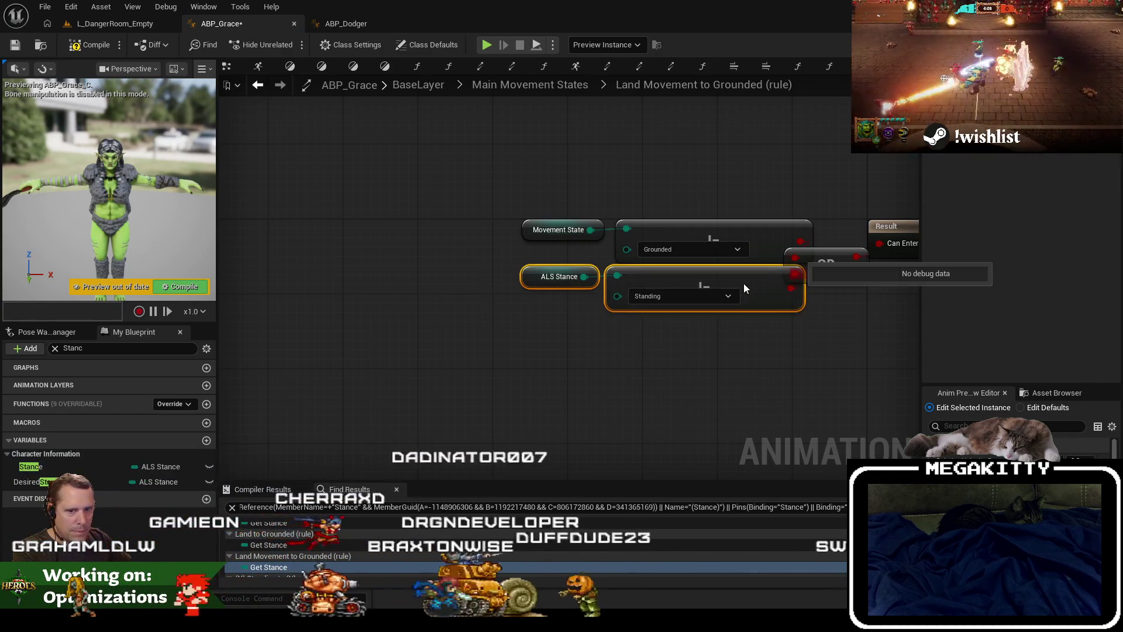
{"action": "scroll", "coordinate": [367, 545], "scroll_direction": "down", "scroll_amount": 3}
{"action": "left_click", "coordinate": [296, 553]}
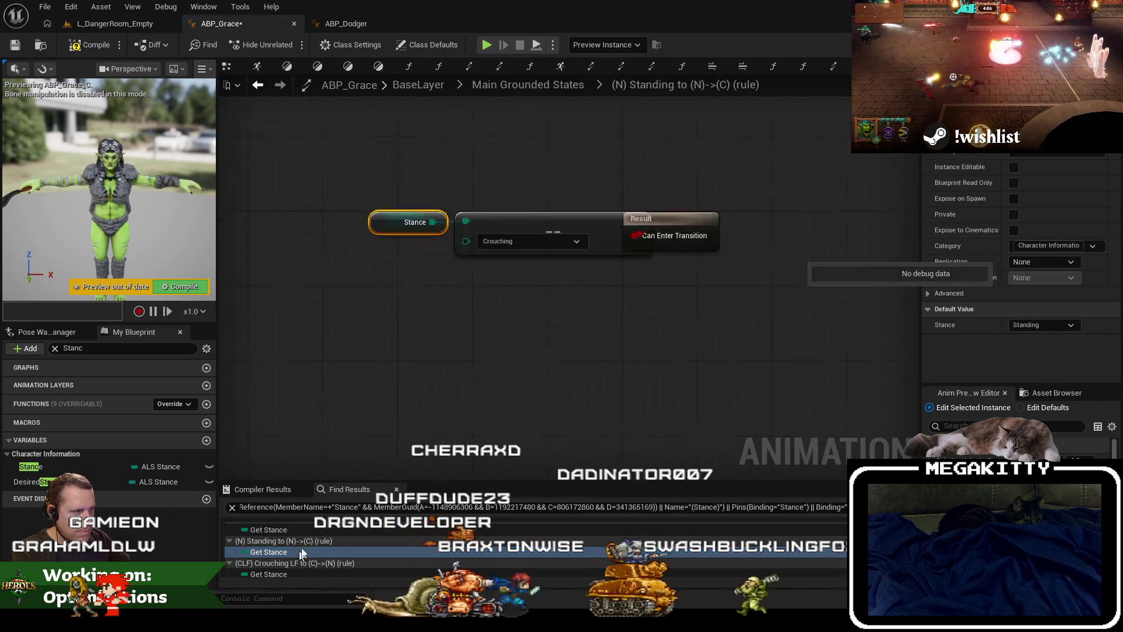
Replace the first transition's Stance check with an ALS Stance == Crouching check wired to Can Enter Transition
{"action": "left_click_drag", "start_coordinate": [29, 466], "coordinate": [398, 391]}
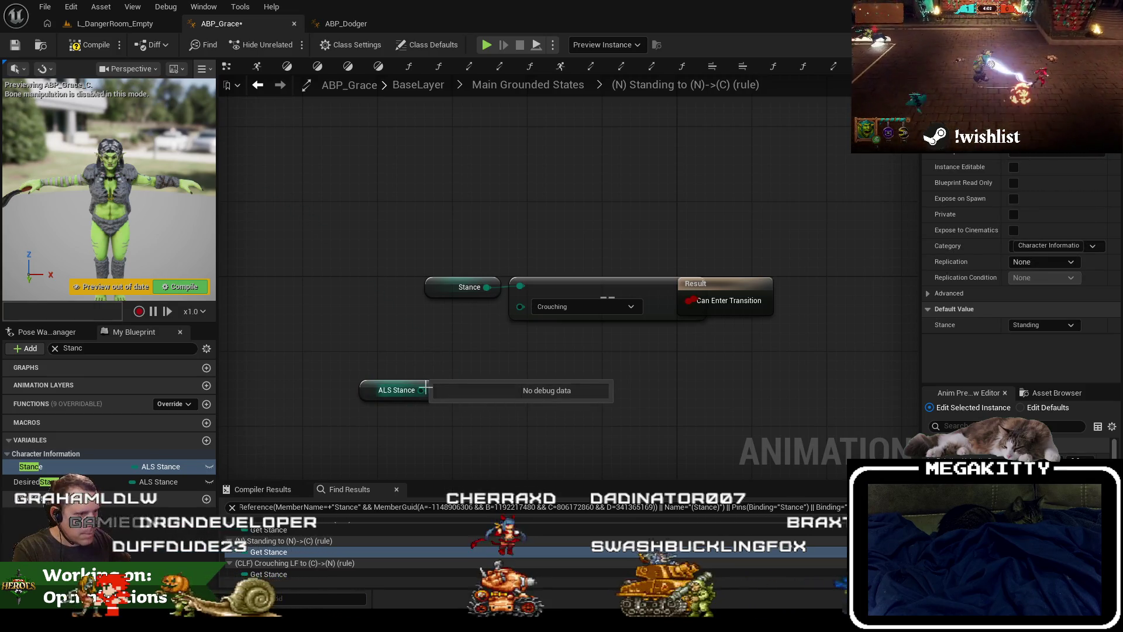
{"action": "left_click_drag", "start_coordinate": [489, 364], "coordinate": [489, 364]}
{"action": "left_click", "coordinate": [544, 433]}
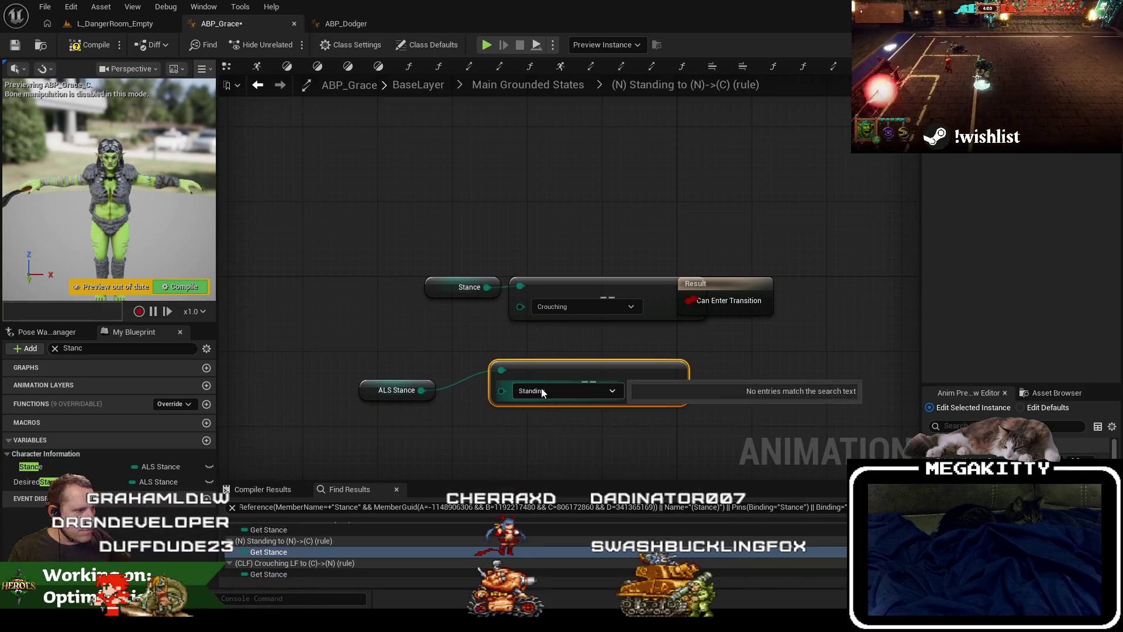
{"action": "left_click", "coordinate": [541, 388]}
{"action": "left_click", "coordinate": [535, 418]}
{"action": "left_click_drag", "start_coordinate": [720, 315], "coordinate": [465, 261]}
{"action": "key", "text": "Delete"}
{"action": "left_click_drag", "start_coordinate": [605, 377], "coordinate": [587, 290]}
{"action": "left_click", "coordinate": [427, 300]}
{"action": "mouse_move", "coordinate": [373, 400]}
{"action": "left_mouse_down"}
{"action": "mouse_move", "coordinate": [408, 294]}
{"action": "mouse_move", "coordinate": [399, 294]}
{"action": "left_mouse_up"}
{"action": "left_click_drag", "start_coordinate": [376, 240], "coordinate": [582, 326]}
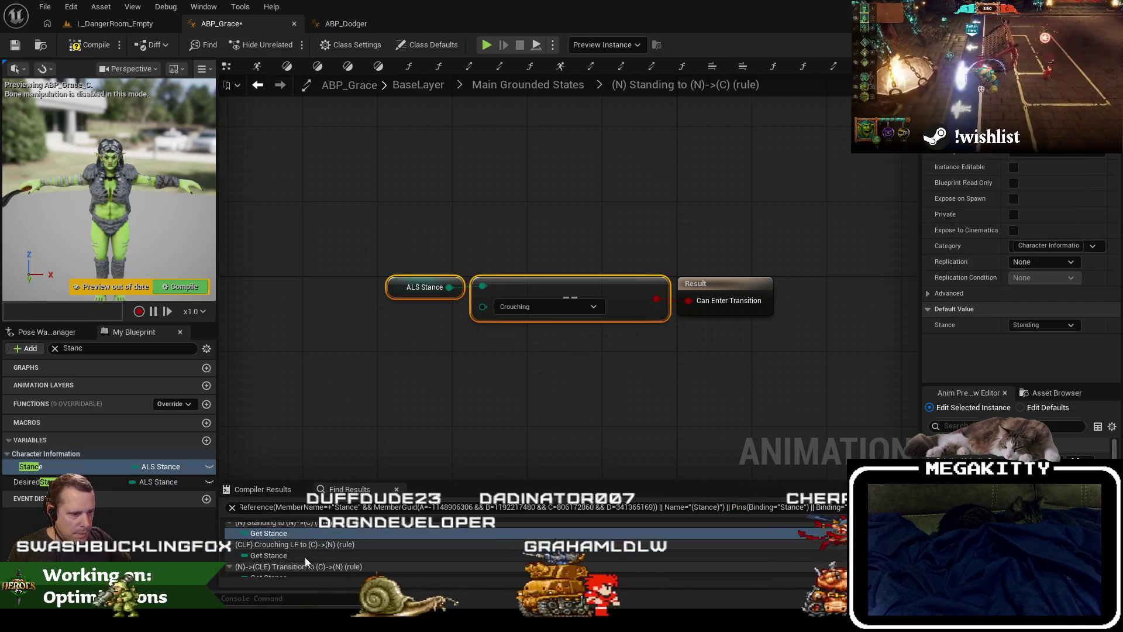
In the crouching LF to standing rule, paste the ALS Stance check set to Standing and remove the old check
{"action": "left_click", "coordinate": [268, 555]}
{"action": "key", "text": "ctrl+v"}
{"action": "left_click", "coordinate": [638, 397]}
{"action": "left_click_drag", "start_coordinate": [782, 372], "coordinate": [803, 290]}
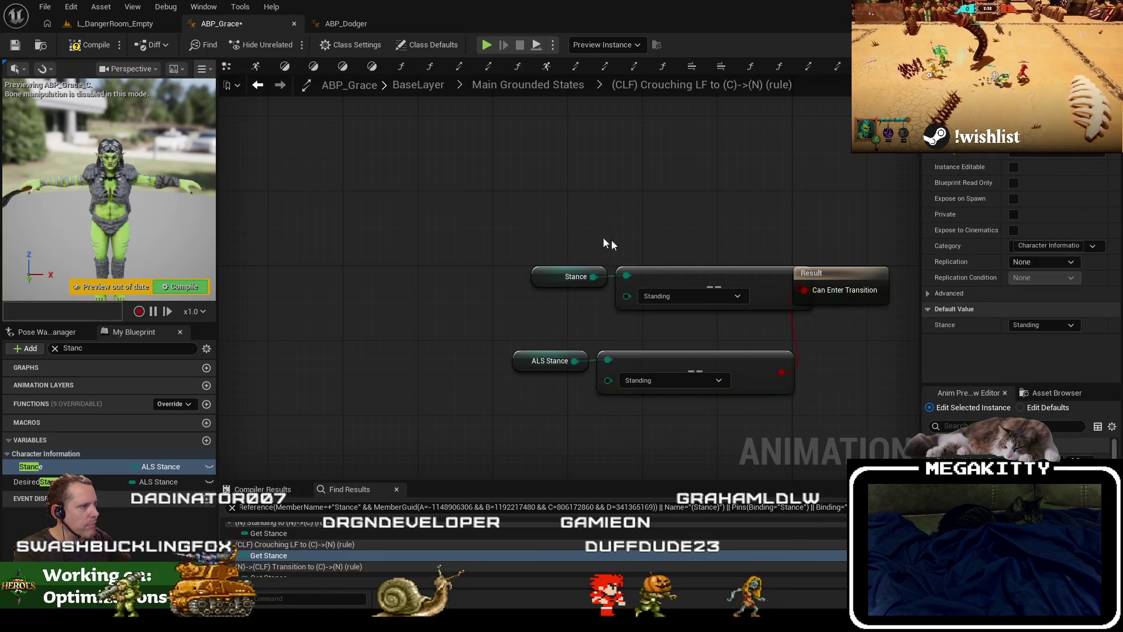
{"action": "left_click_drag", "start_coordinate": [736, 337], "coordinate": [731, 331]}
{"action": "key", "text": "Delete"}
{"action": "left_click_drag", "start_coordinate": [792, 445], "coordinate": [793, 444]}
{"action": "left_click_drag", "start_coordinate": [753, 366], "coordinate": [744, 282]}
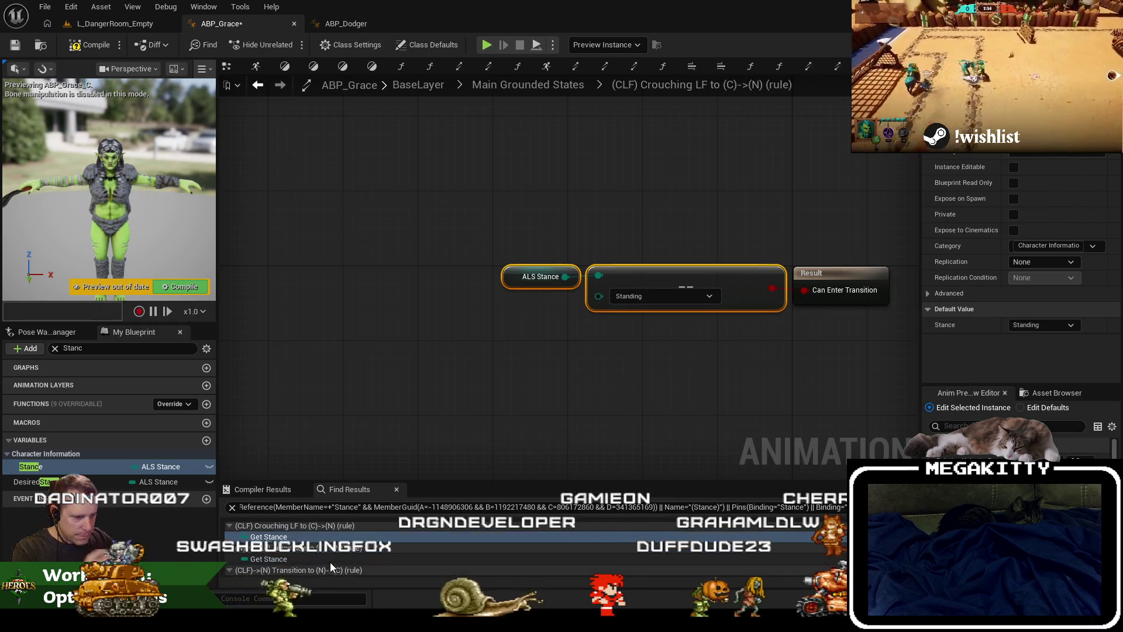
Switch the next transition rule to an ALS Stance == Standing check, deleting the old Stance check
{"action": "double_click", "coordinate": [319, 557]}
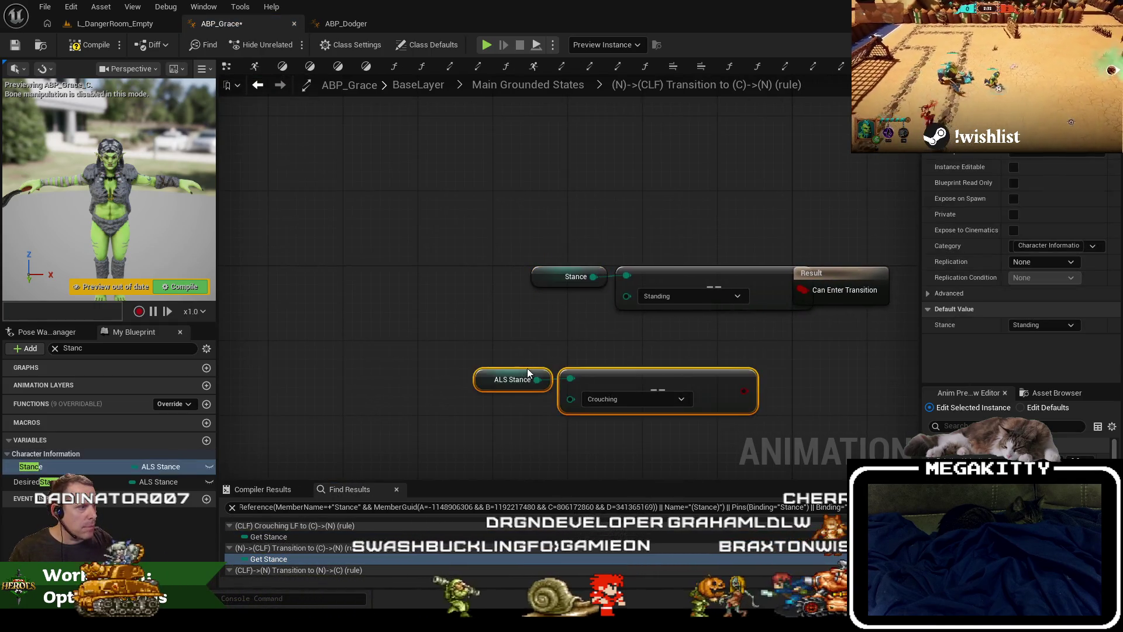
{"action": "left_click", "coordinate": [538, 406]}
{"action": "left_click", "coordinate": [526, 422]}
{"action": "mouse_move", "coordinate": [649, 397]}
{"action": "left_mouse_down"}
{"action": "mouse_move", "coordinate": [616, 405]}
{"action": "mouse_move", "coordinate": [658, 383]}
{"action": "mouse_move", "coordinate": [649, 395]}
{"action": "mouse_move", "coordinate": [741, 278]}
{"action": "mouse_move", "coordinate": [708, 295]}
{"action": "left_mouse_up"}
{"action": "left_click_drag", "start_coordinate": [413, 238], "coordinate": [658, 359]}
{"action": "key", "text": "Delete"}
{"action": "left_click_drag", "start_coordinate": [594, 432], "coordinate": [377, 332]}
{"action": "left_click_drag", "start_coordinate": [621, 386], "coordinate": [629, 368]}
{"action": "left_click_drag", "start_coordinate": [630, 329], "coordinate": [638, 288]}
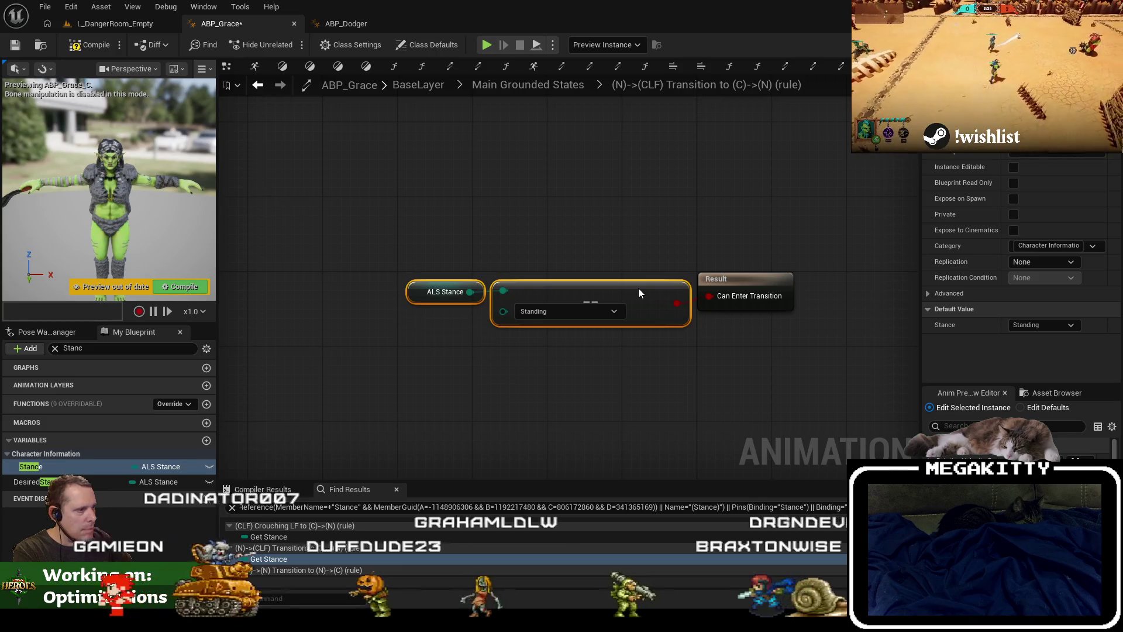
Paste the ALS Stance check into the crouching-to-standing rule and delete its old Stance check
{"action": "scroll", "coordinate": [299, 554], "scroll_direction": "down", "scroll_amount": 1}
{"action": "left_click", "coordinate": [300, 550]}
{"action": "double_click", "coordinate": [299, 550]}
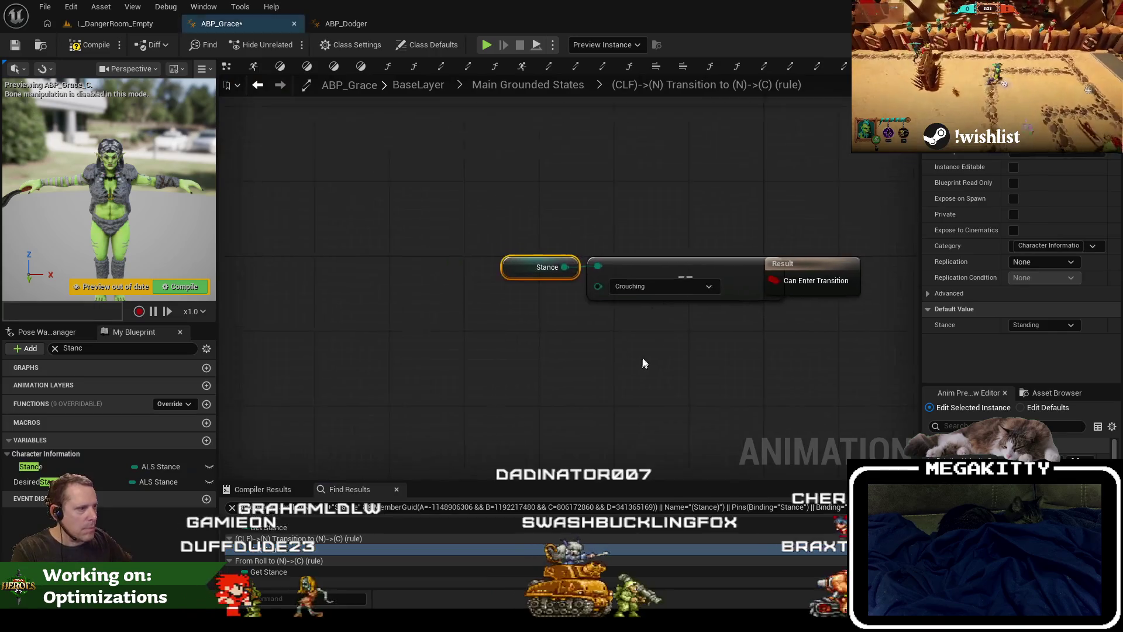
{"action": "key", "text": "ctrl+v"}
{"action": "left_click", "coordinate": [582, 380]}
{"action": "mouse_move", "coordinate": [674, 372]}
{"action": "left_mouse_down"}
{"action": "mouse_move", "coordinate": [723, 280]}
{"action": "mouse_move", "coordinate": [706, 279]}
{"action": "left_mouse_up"}
{"action": "mouse_move", "coordinate": [697, 246]}
{"action": "left_mouse_down"}
{"action": "mouse_move", "coordinate": [430, 319]}
{"action": "mouse_move", "coordinate": [642, 358]}
{"action": "mouse_move", "coordinate": [641, 269]}
{"action": "left_mouse_up"}
{"action": "key", "text": "Delete"}
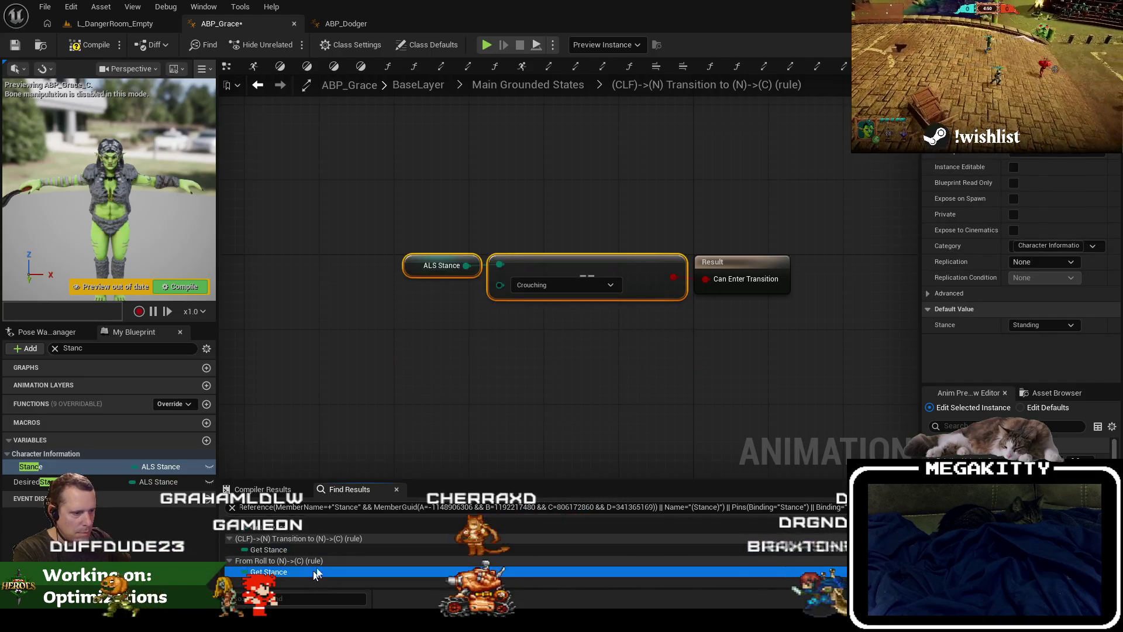
Replace the From Roll rule's Stance check with the ALS Stance check, then compile and save ABP_Grace
{"action": "double_click", "coordinate": [311, 570]}
{"action": "key", "text": "ctrl+v"}
{"action": "mouse_move", "coordinate": [773, 366]}
{"action": "left_mouse_down"}
{"action": "mouse_move", "coordinate": [588, 351]}
{"action": "mouse_move", "coordinate": [668, 279]}
{"action": "left_mouse_up"}
{"action": "left_click_drag", "start_coordinate": [356, 206], "coordinate": [585, 304]}
{"action": "key", "text": "Delete"}
{"action": "mouse_move", "coordinate": [551, 362]}
{"action": "left_mouse_down"}
{"action": "mouse_move", "coordinate": [549, 261]}
{"action": "mouse_move", "coordinate": [524, 268]}
{"action": "left_mouse_up"}
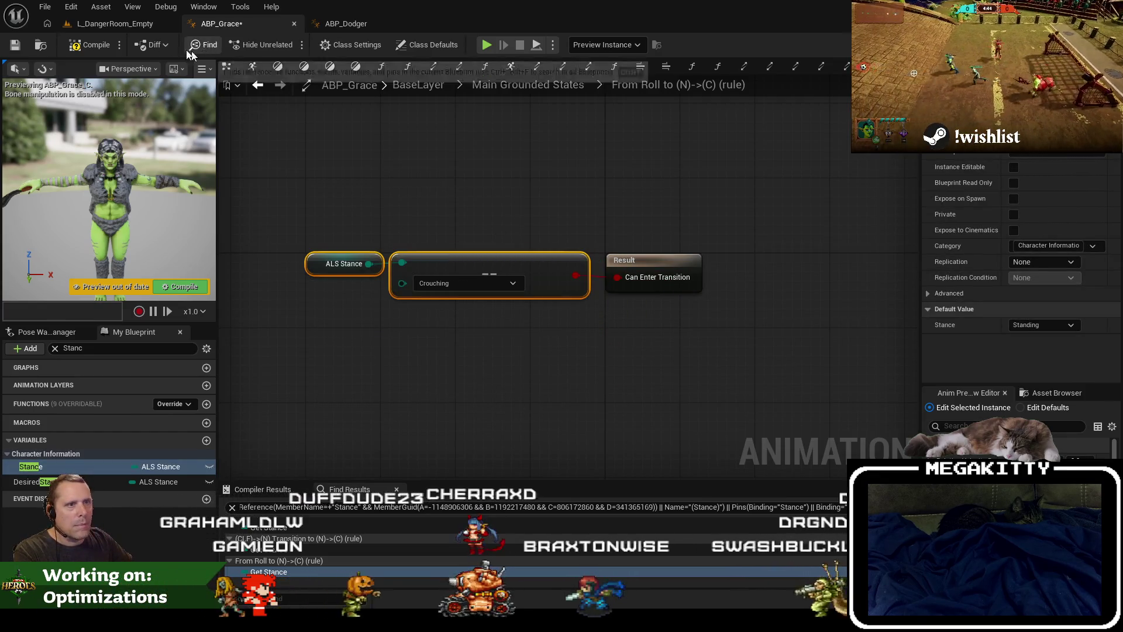
{"action": "left_click", "coordinate": [14, 49]}
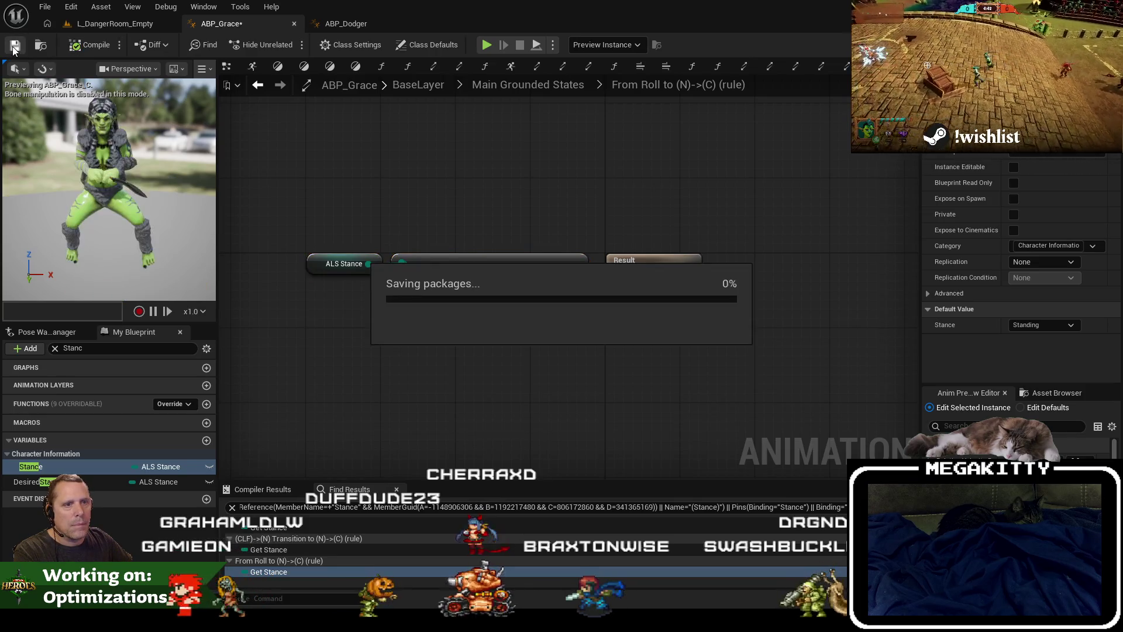
Delete the unused Stance variable and locate where InAirRotation is set
{"action": "left_click", "coordinate": [257, 85]}
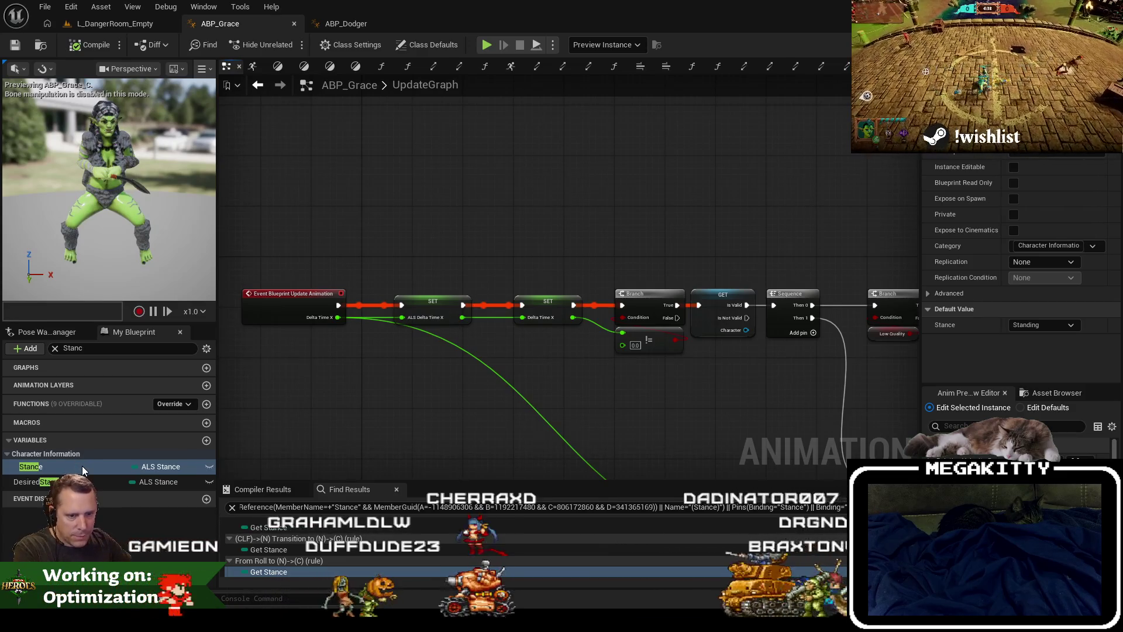
{"action": "key", "text": "Delete"}
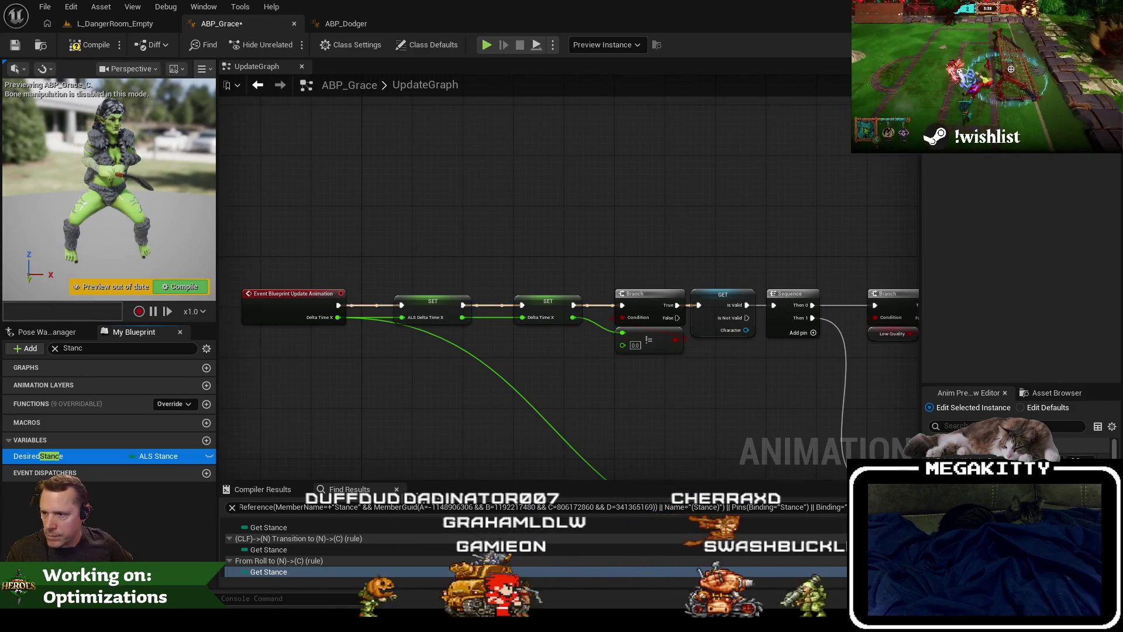
{"action": "left_click", "coordinate": [106, 347]}
{"action": "type", "text": "nAirRotati"}
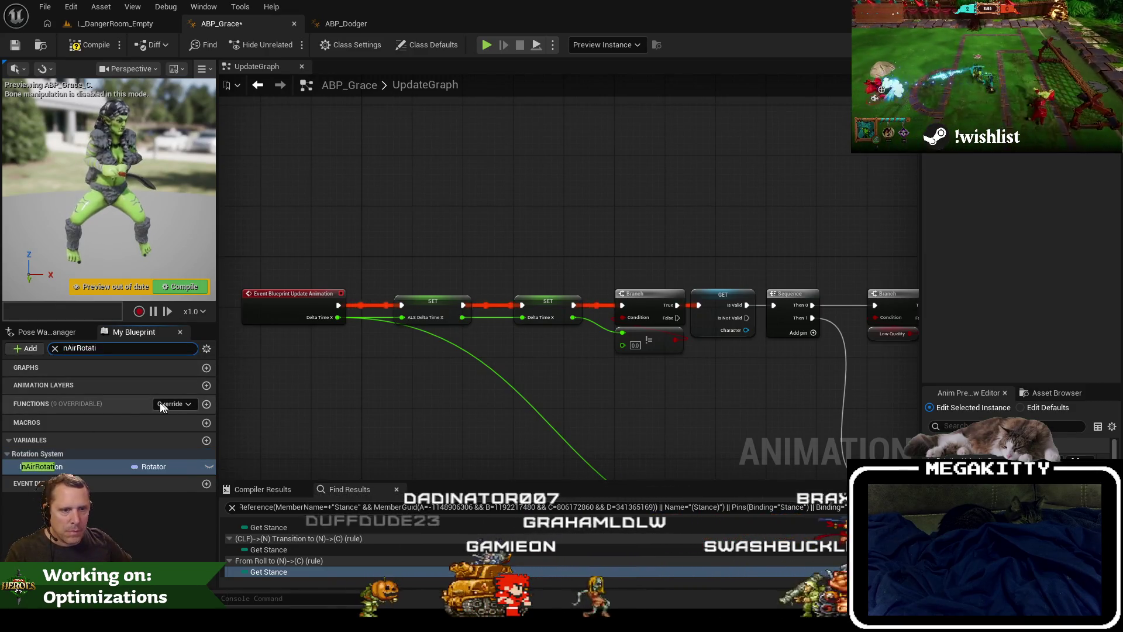
{"action": "right_click", "coordinate": [74, 464]}
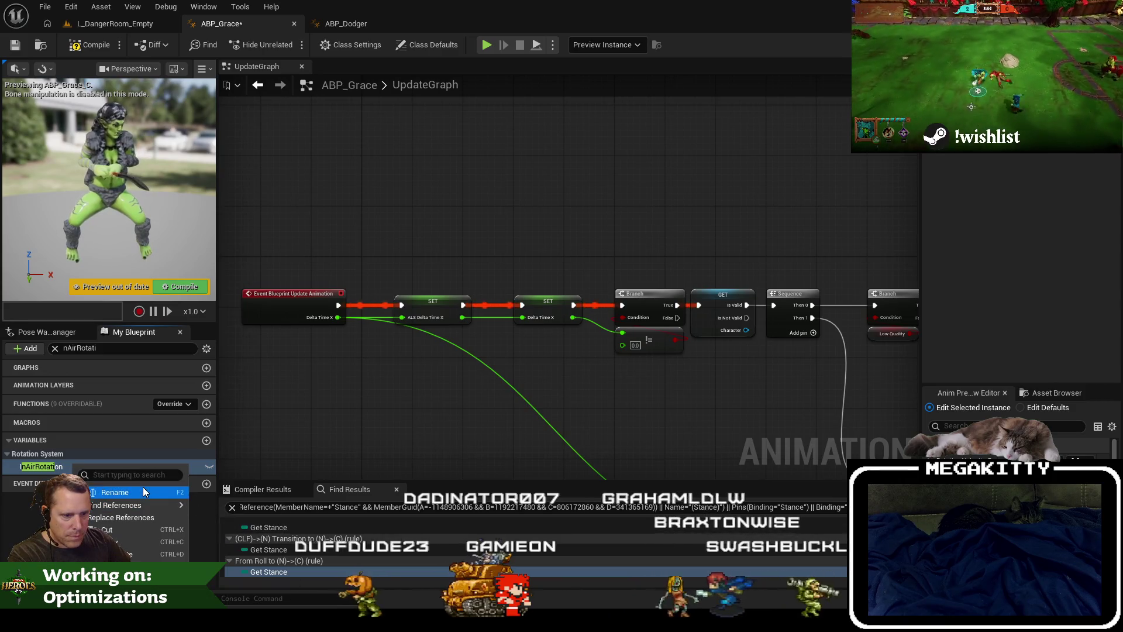
{"action": "mouse_move", "coordinate": [166, 505]}
{"action": "left_click", "coordinate": [227, 536]}
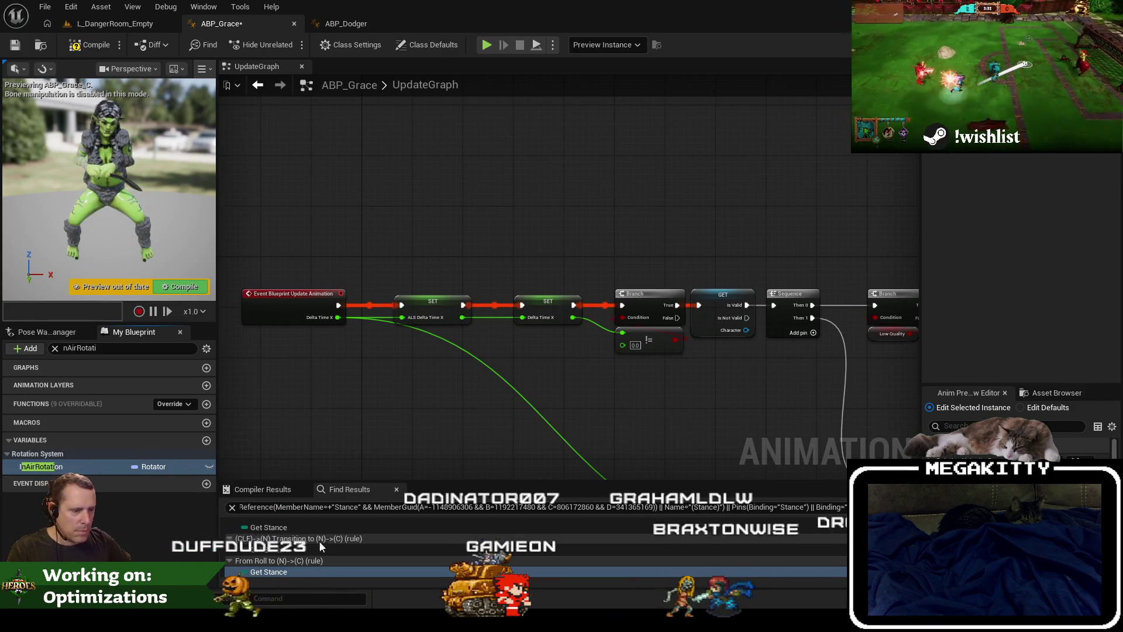
{"action": "double_click", "coordinate": [281, 539]}
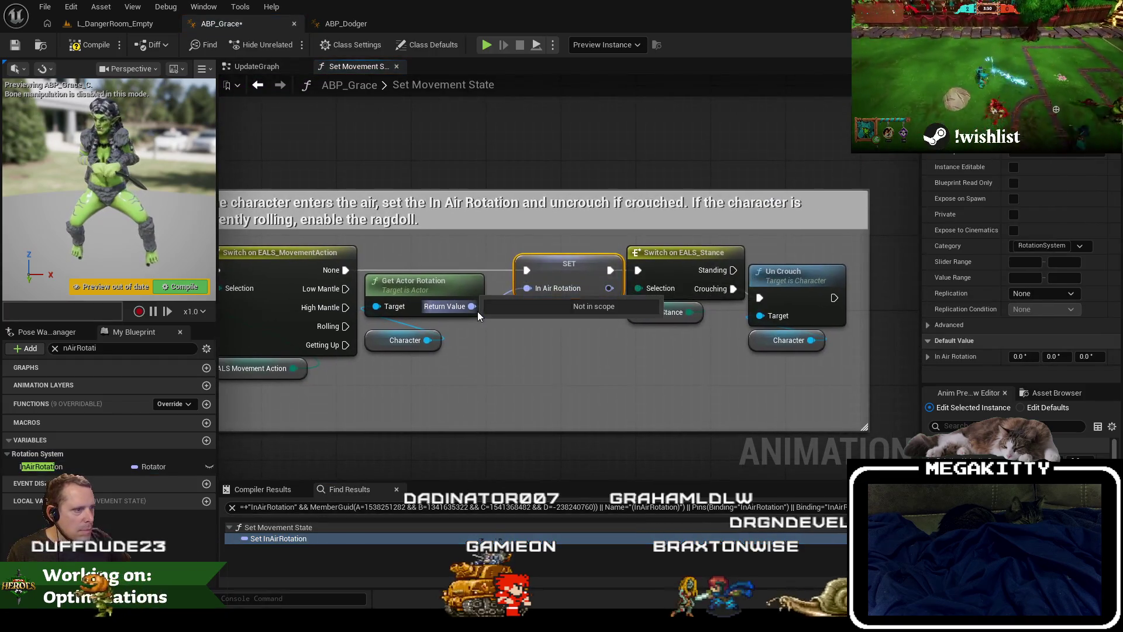
Replace the old In Air Rotation setter with a SET ALS In Air Rotation node and save ABP_Grace
{"action": "mouse_move", "coordinate": [472, 306]}
{"action": "left_mouse_down"}
{"action": "mouse_move", "coordinate": [477, 314]}
{"action": "mouse_move", "coordinate": [490, 178]}
{"action": "left_mouse_up"}
{"action": "type", "text": "set als "}
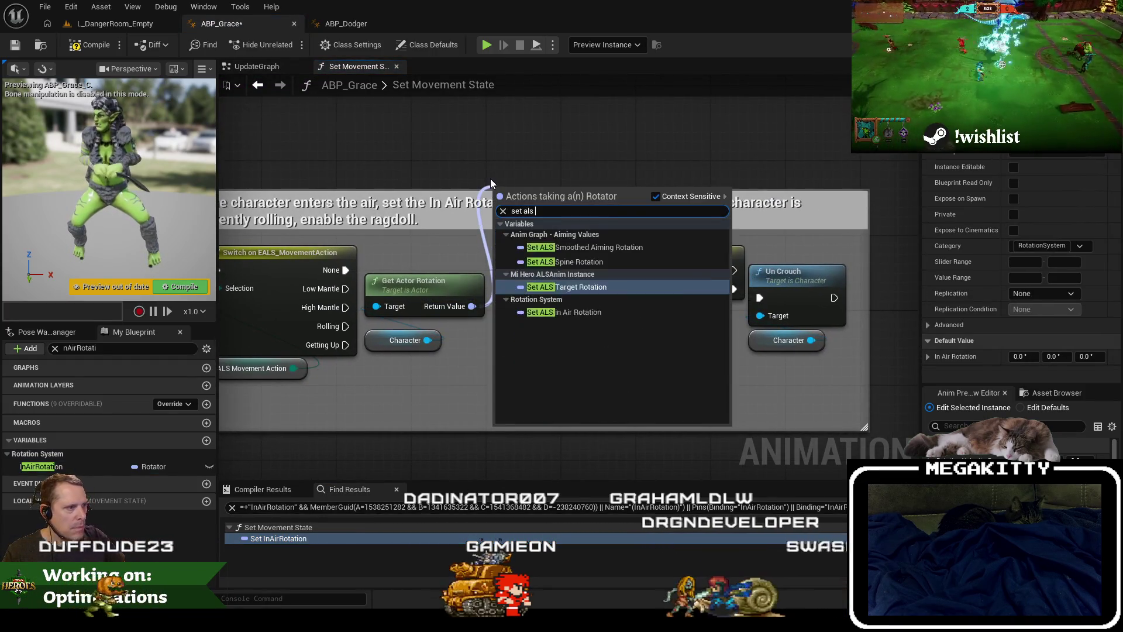
{"action": "type", "text": "in ai"}
{"action": "key", "text": "Return"}
{"action": "left_click_drag", "start_coordinate": [346, 271], "coordinate": [499, 197]}
{"action": "left_click_drag", "start_coordinate": [596, 196], "coordinate": [642, 270]}
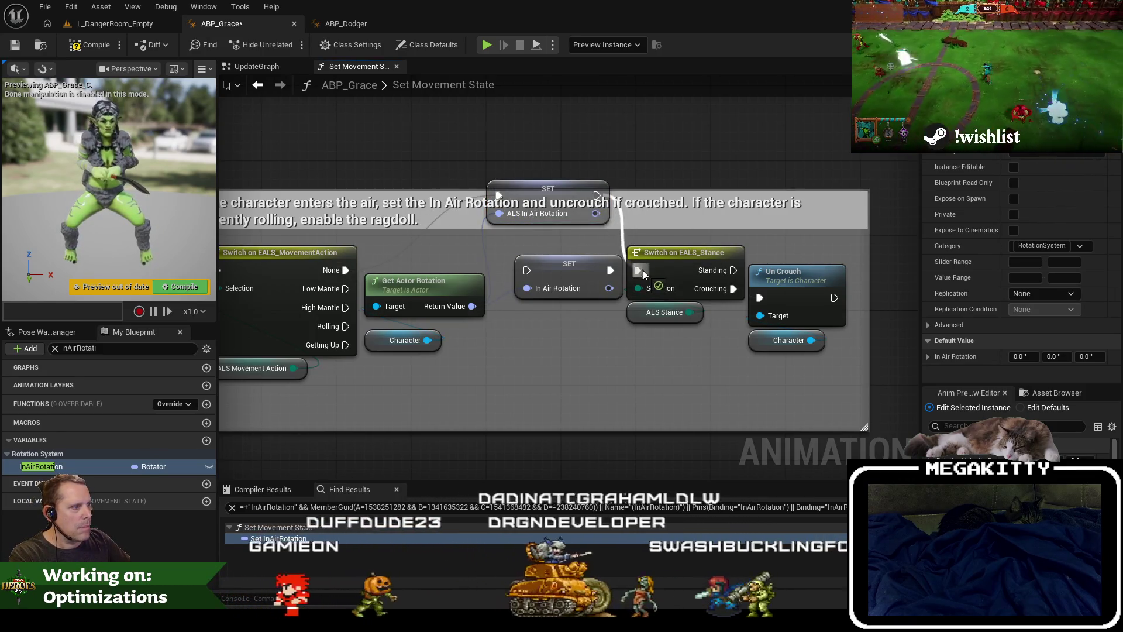
{"action": "left_click", "coordinate": [569, 263]}
{"action": "key", "text": "Delete"}
{"action": "left_click_drag", "start_coordinate": [559, 192], "coordinate": [567, 263]}
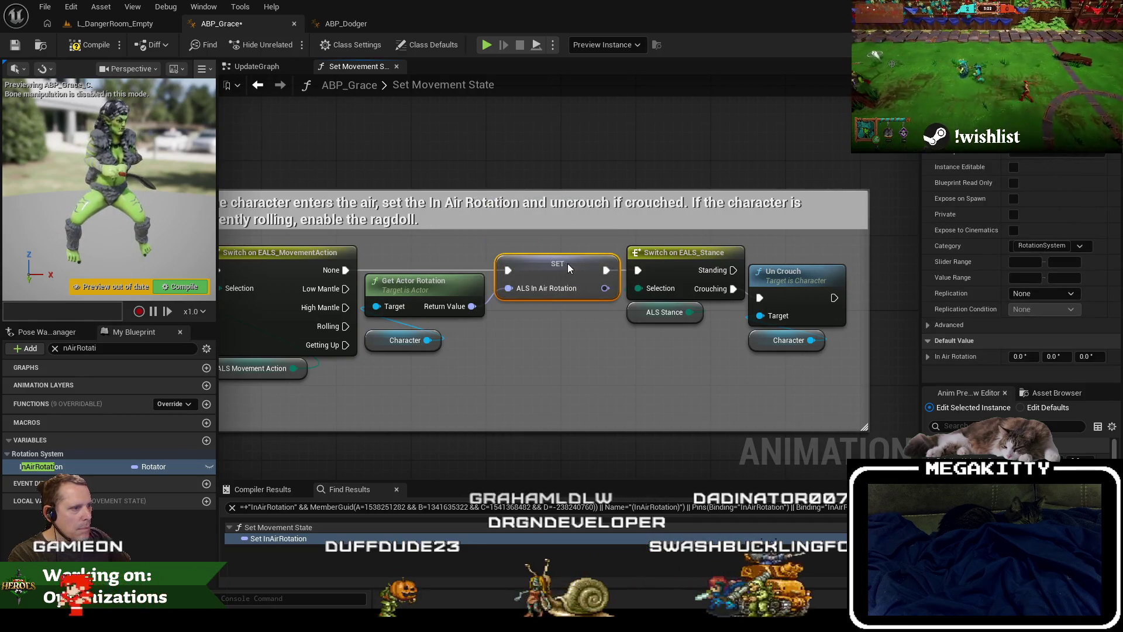
{"action": "left_click", "coordinate": [15, 47]}
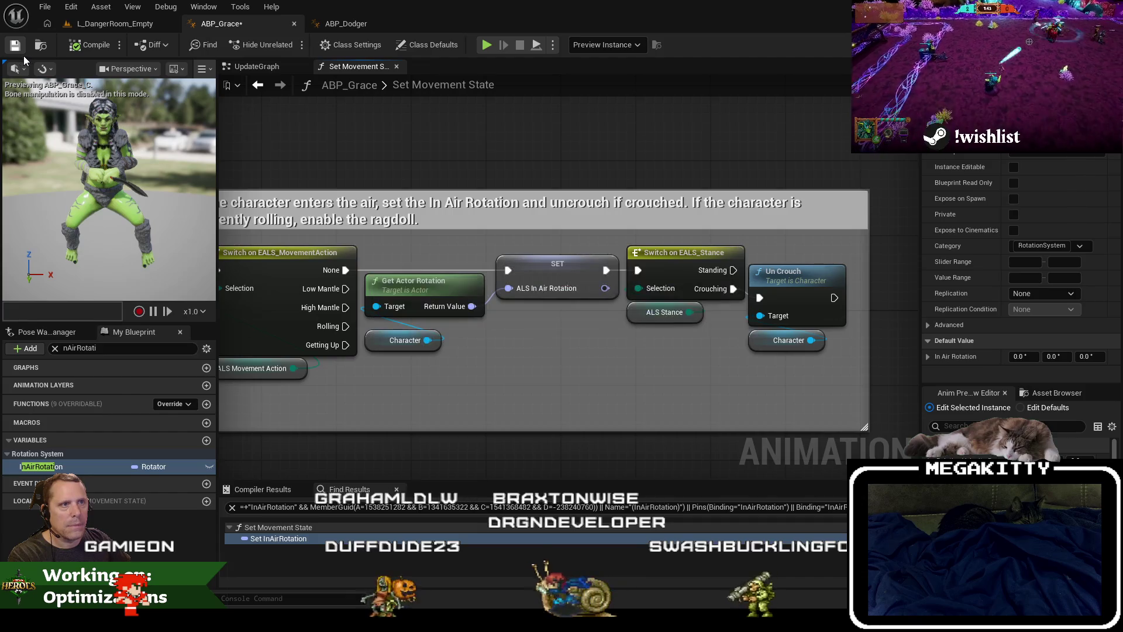
{"action": "left_click", "coordinate": [164, 30]}
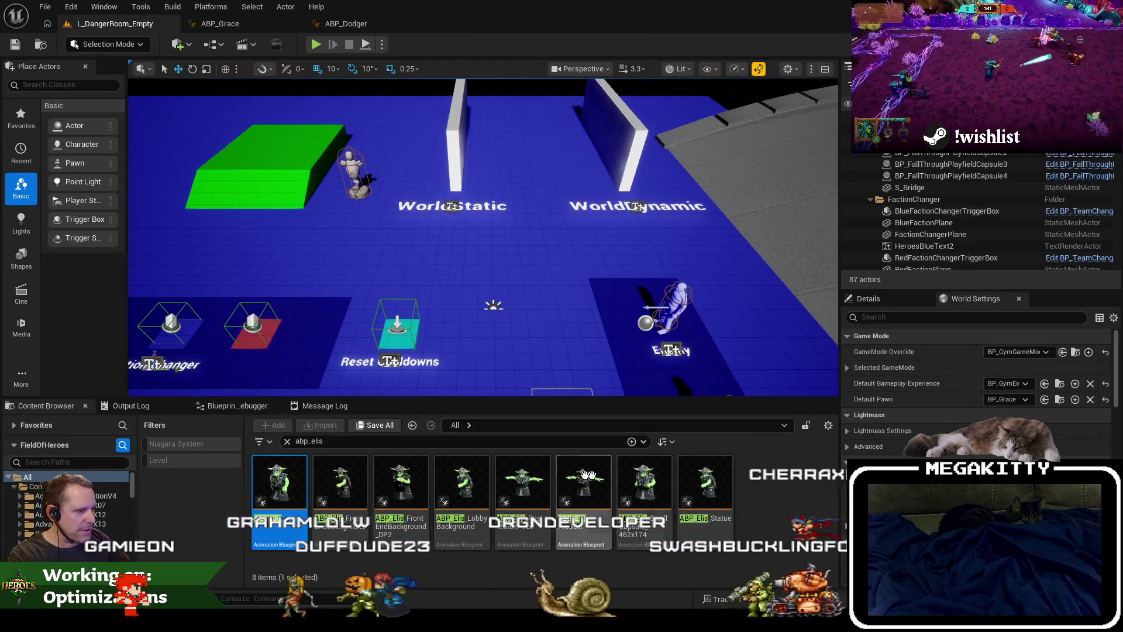
Briefly run the level, then compare ABP_Grace's TurnInPlace function with ABP_Dodger's TurnInPlace graph
{"action": "left_click", "coordinate": [315, 44]}
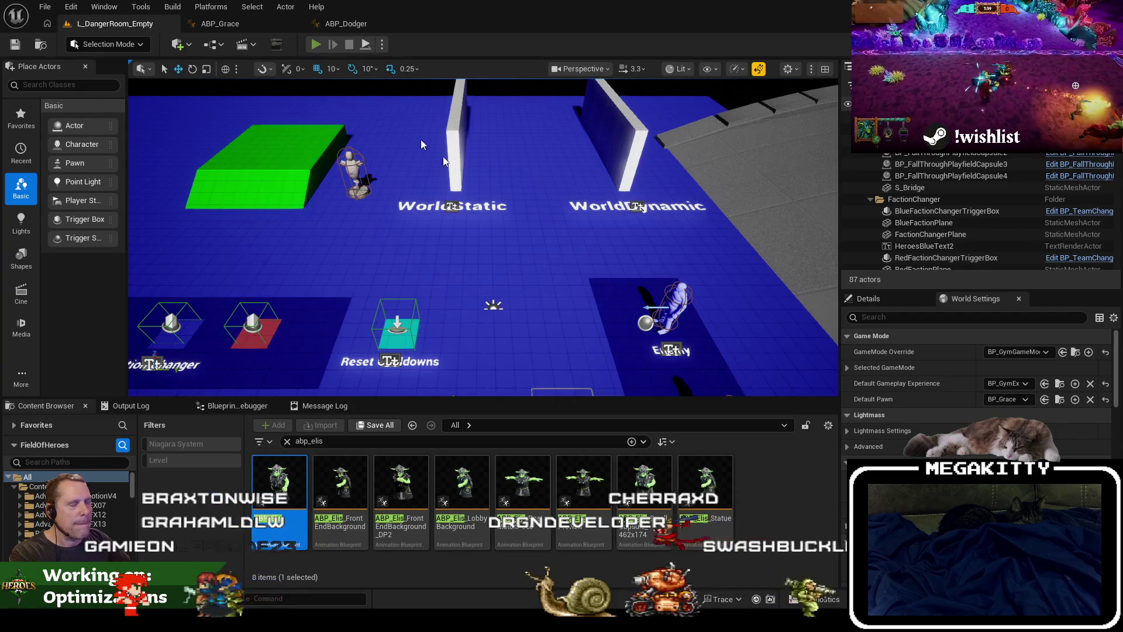
{"action": "key", "text": "Escape"}
{"action": "left_click", "coordinate": [213, 23]}
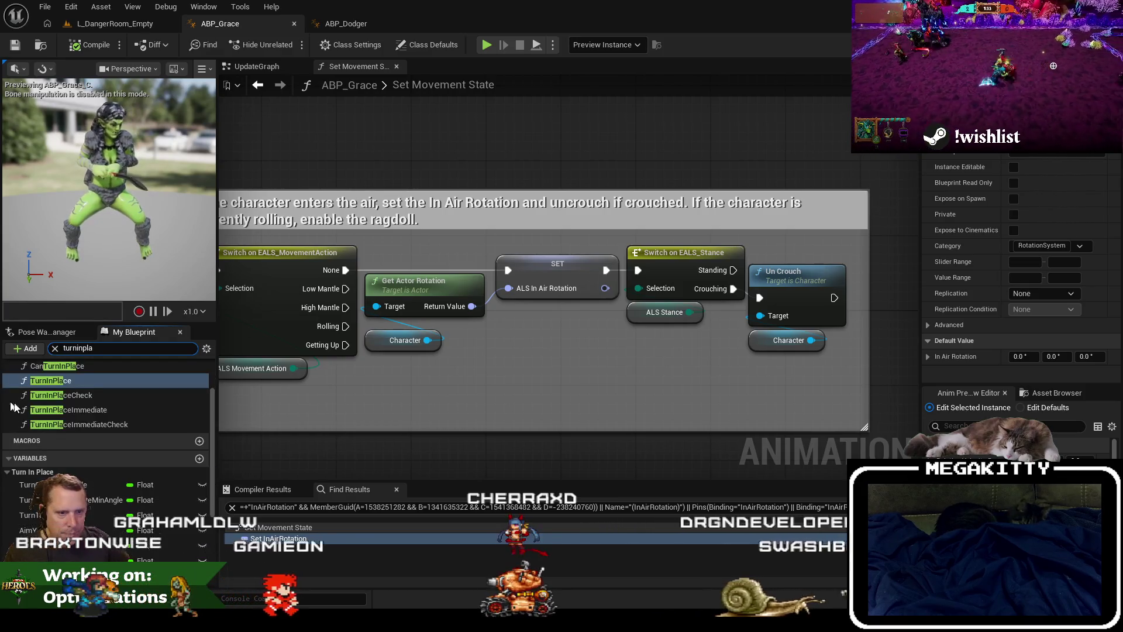
{"action": "double_click", "coordinate": [60, 379]}
{"action": "scroll", "coordinate": [412, 184], "scroll_direction": "up", "scroll_amount": 5}
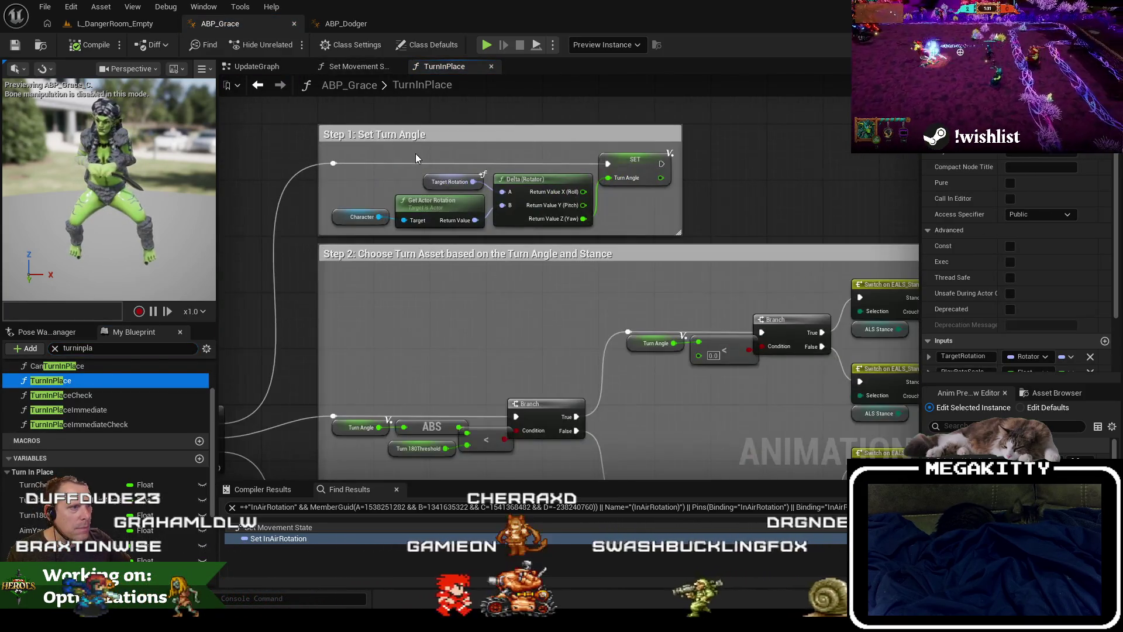
{"action": "left_click", "coordinate": [445, 181]}
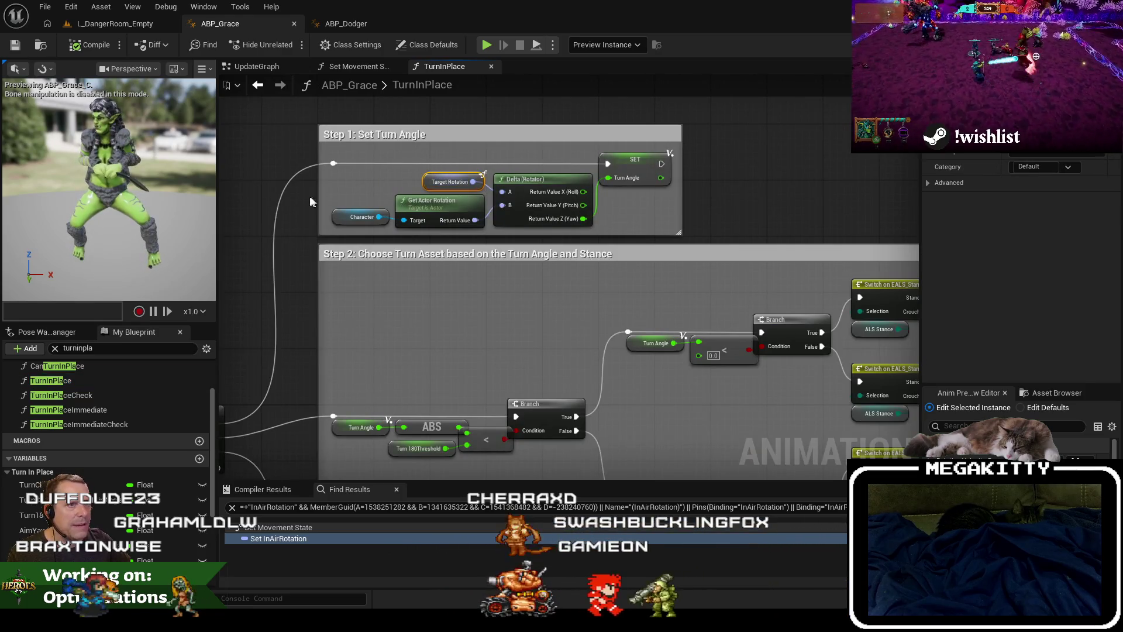
{"action": "left_click", "coordinate": [352, 29]}
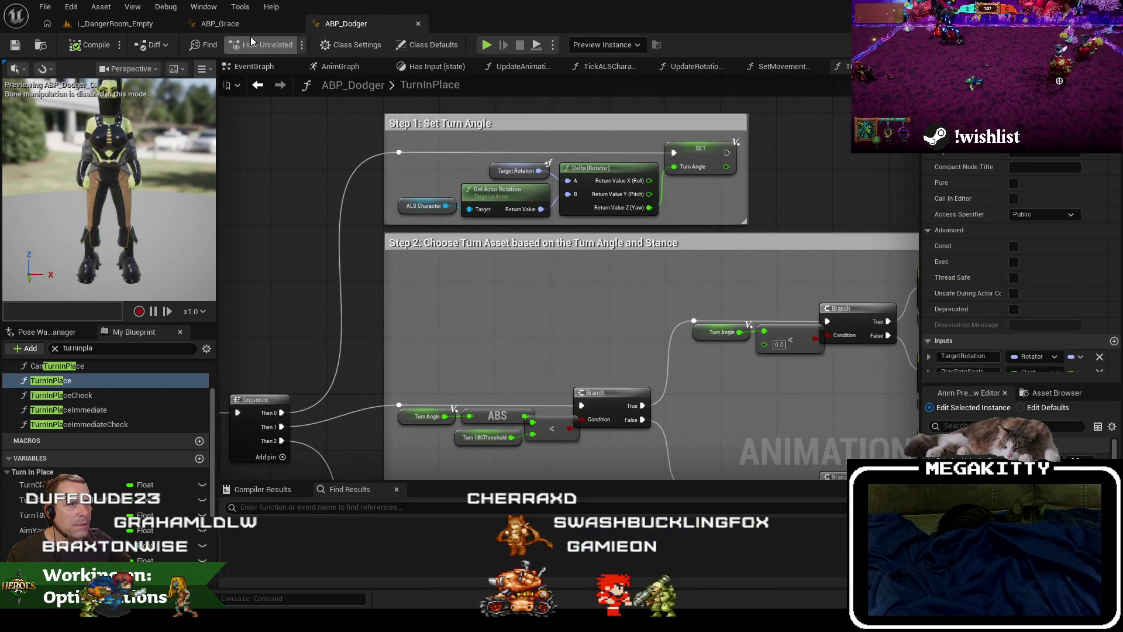
{"action": "left_click", "coordinate": [128, 23]}
{"action": "left_click", "coordinate": [316, 45]}
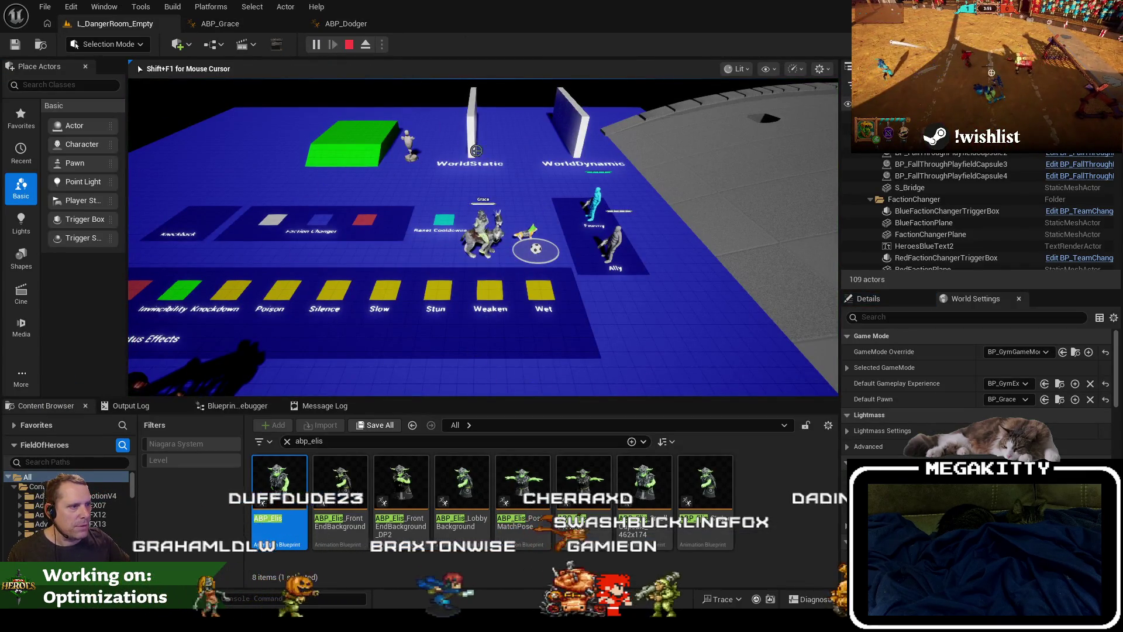
Walk Grace left and right between the wall labels and green block to check her turning, then stop
{"action": "key", "text": "w"}
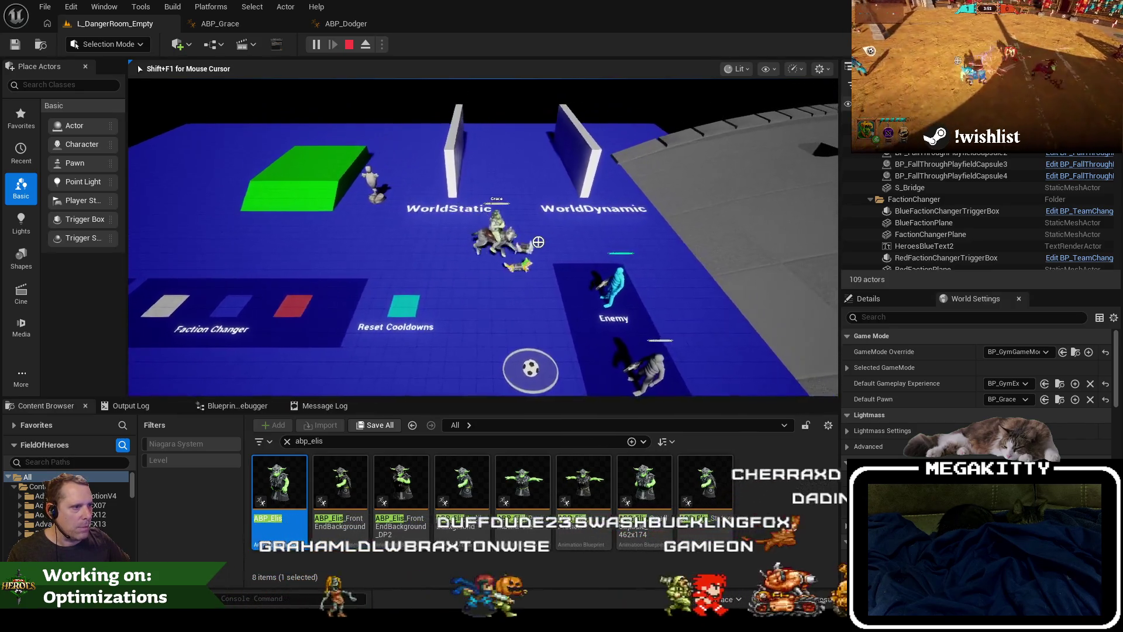
{"action": "key", "text": "a"}
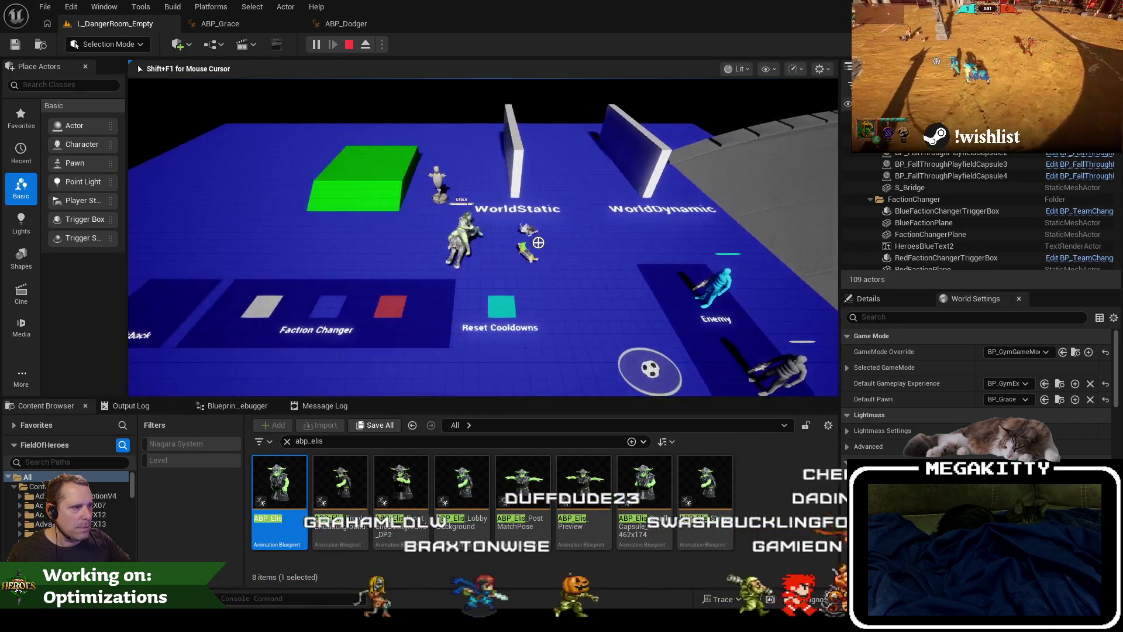
{"action": "key", "text": "d"}
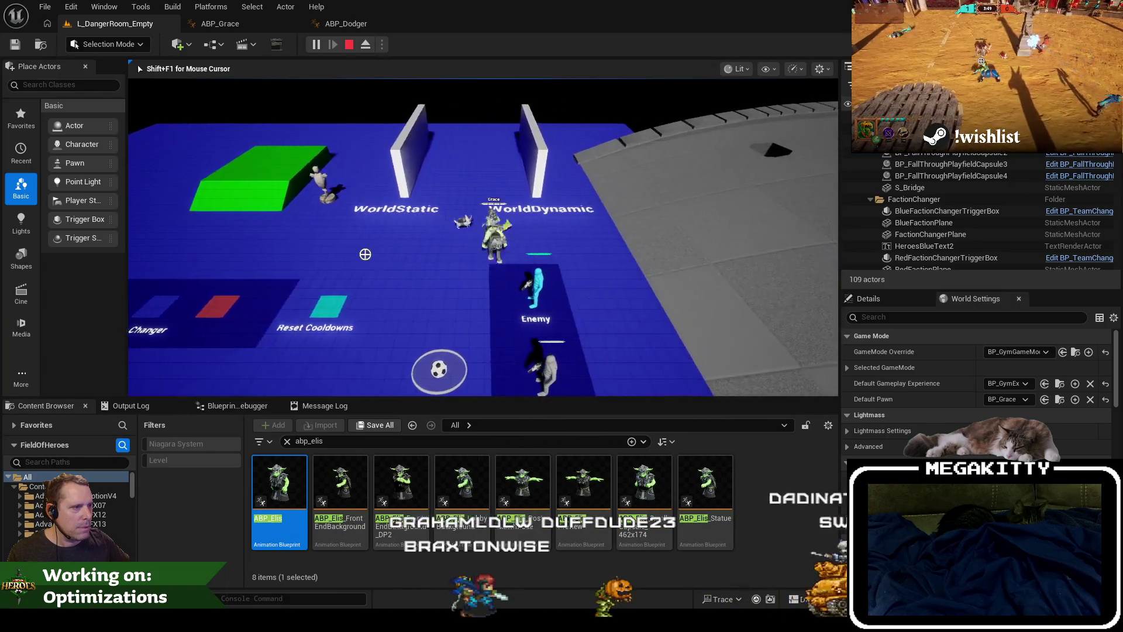
{"action": "key", "text": "a"}
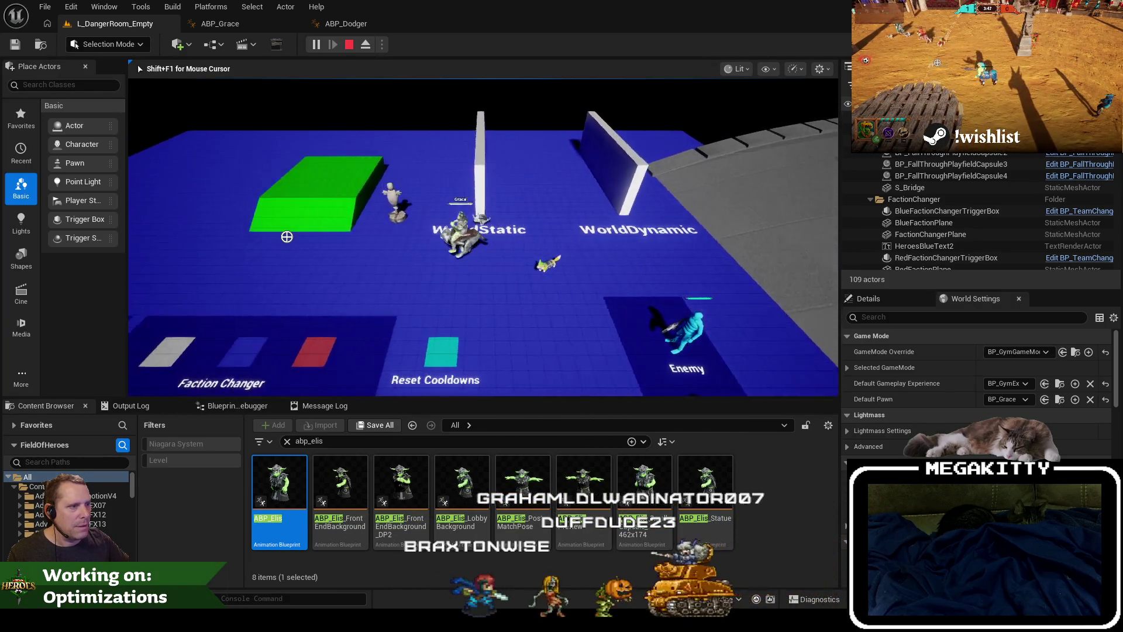
{"action": "key", "text": "a"}
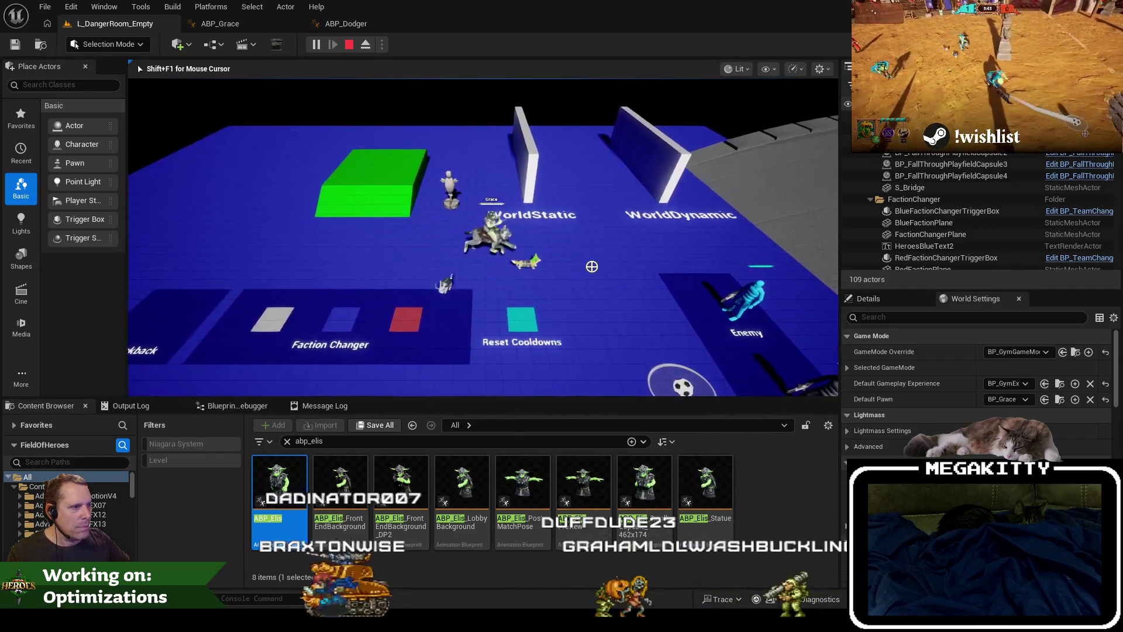
{"action": "key", "text": "d"}
{"action": "key", "text": "a"}
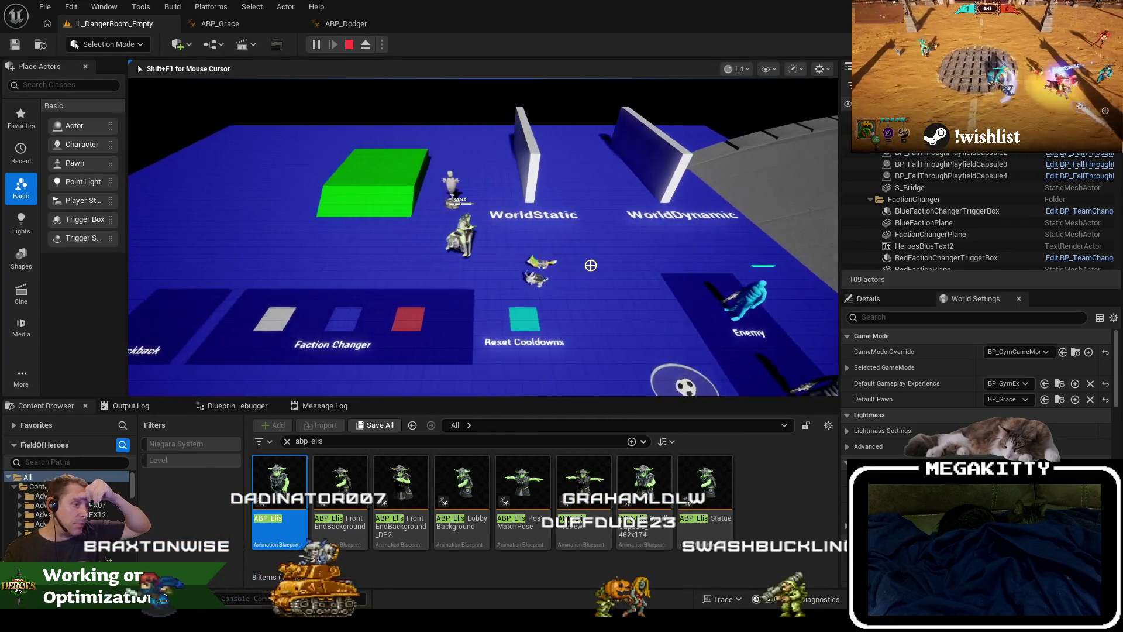
{"action": "key", "text": "d"}
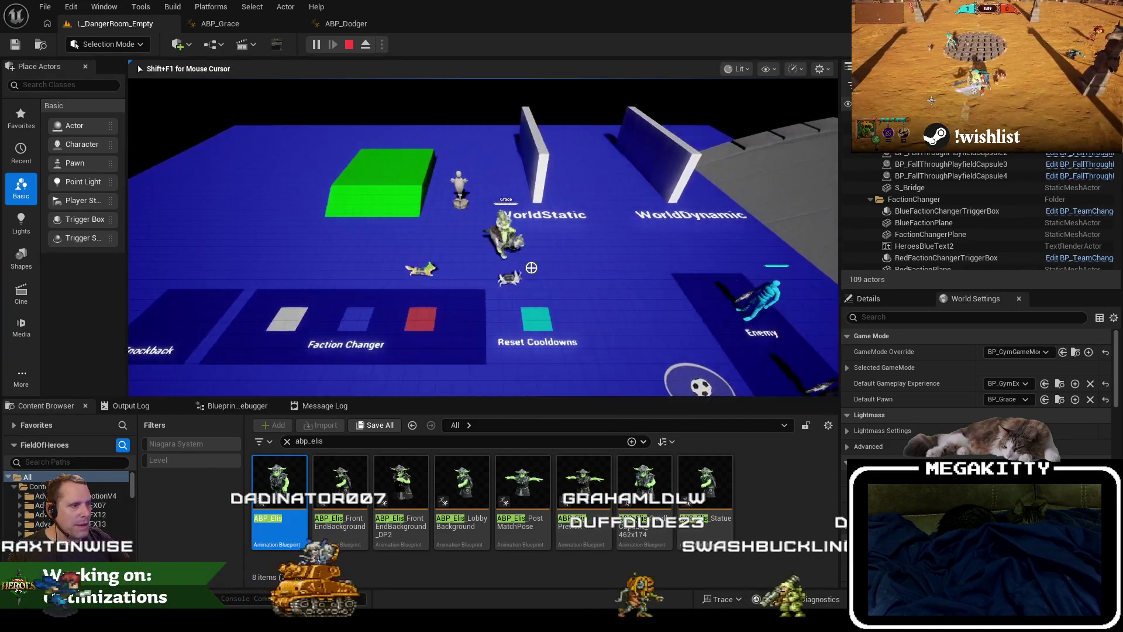
{"action": "key", "text": "a"}
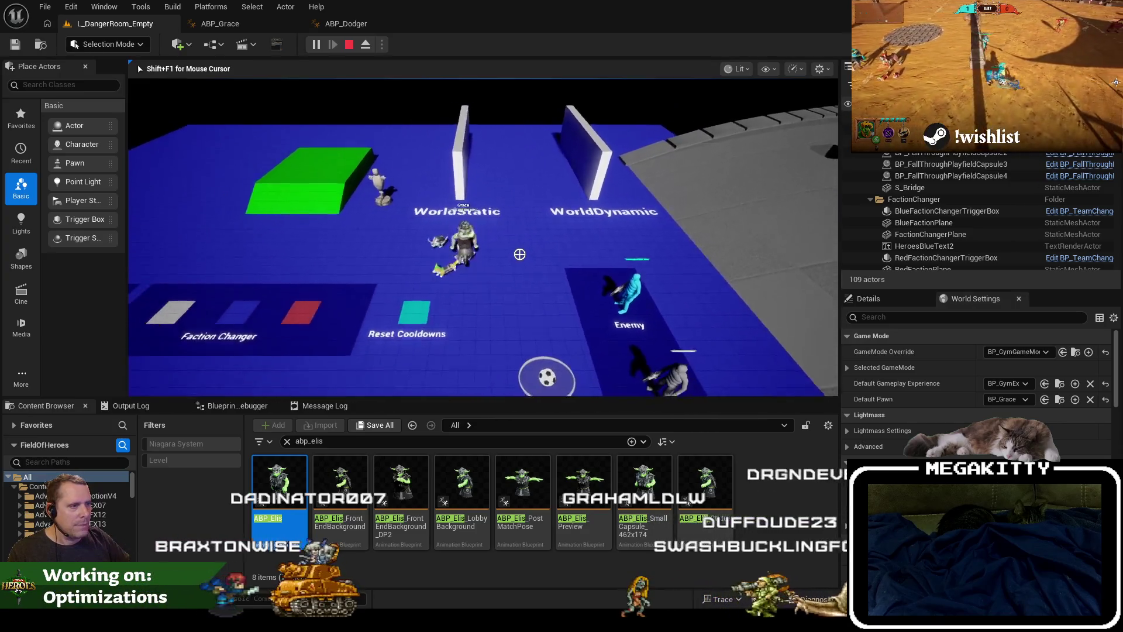
{"action": "key", "text": "Escape"}
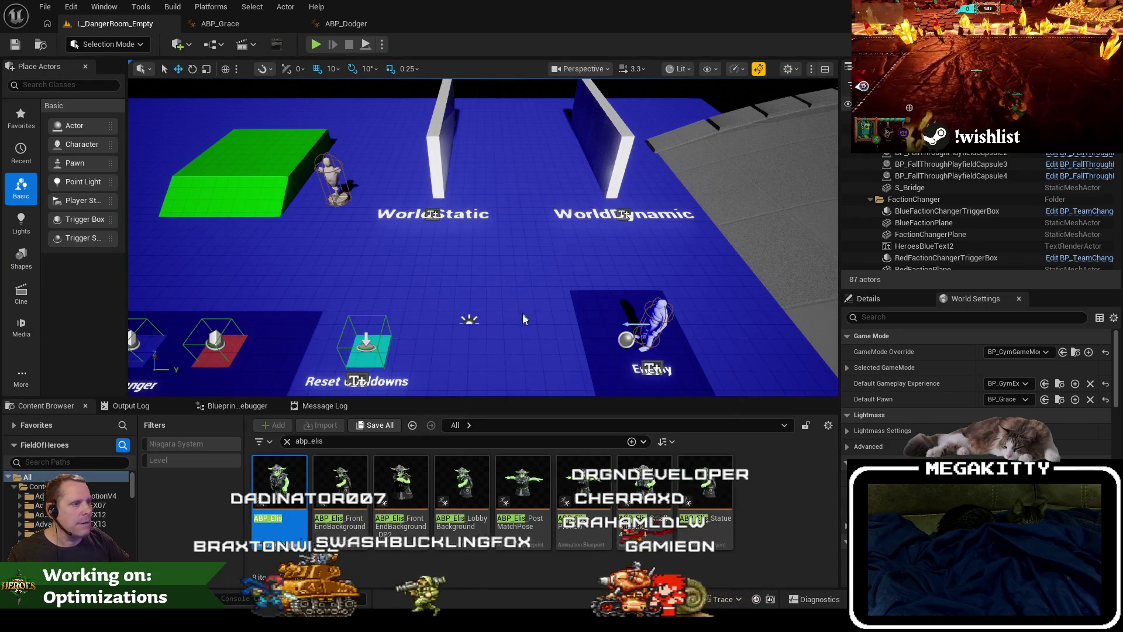
{"action": "key", "text": "super+d"}
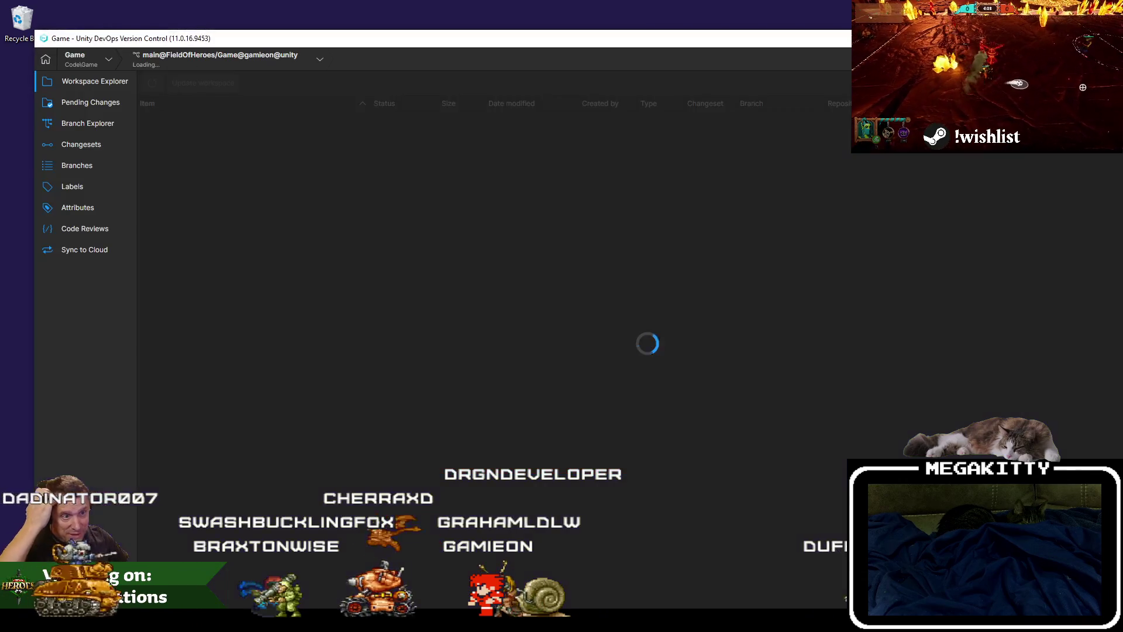
Undo the pending DefaultEditor.ini and ABP_Grace changes
{"action": "left_click", "coordinate": [116, 102]}
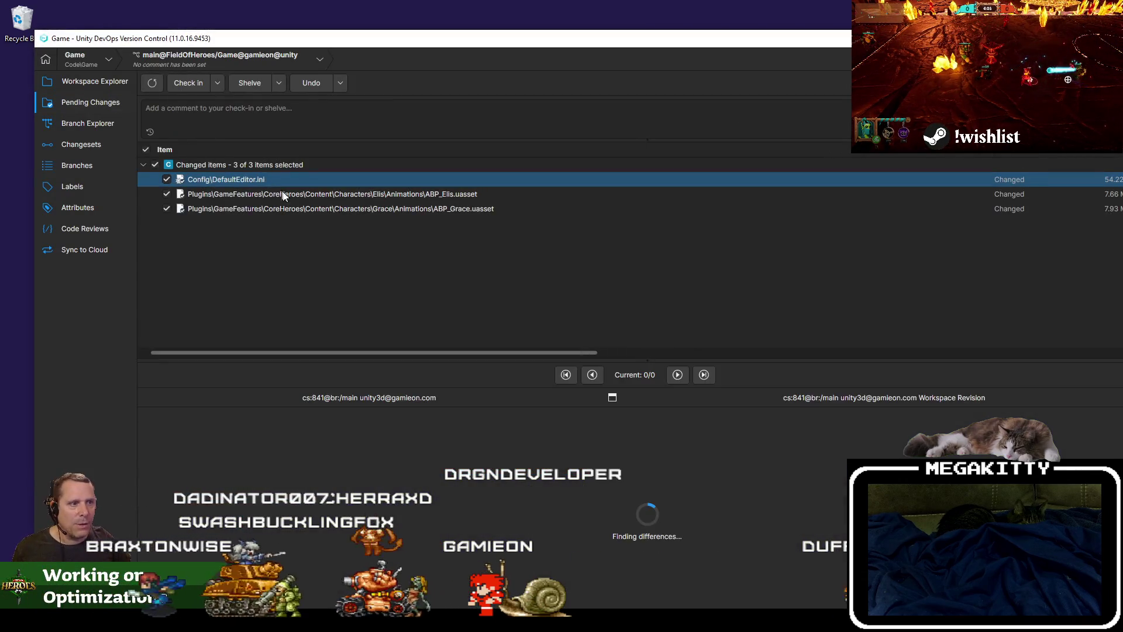
{"action": "right_click", "coordinate": [227, 177]}
{"action": "left_click", "coordinate": [249, 221]}
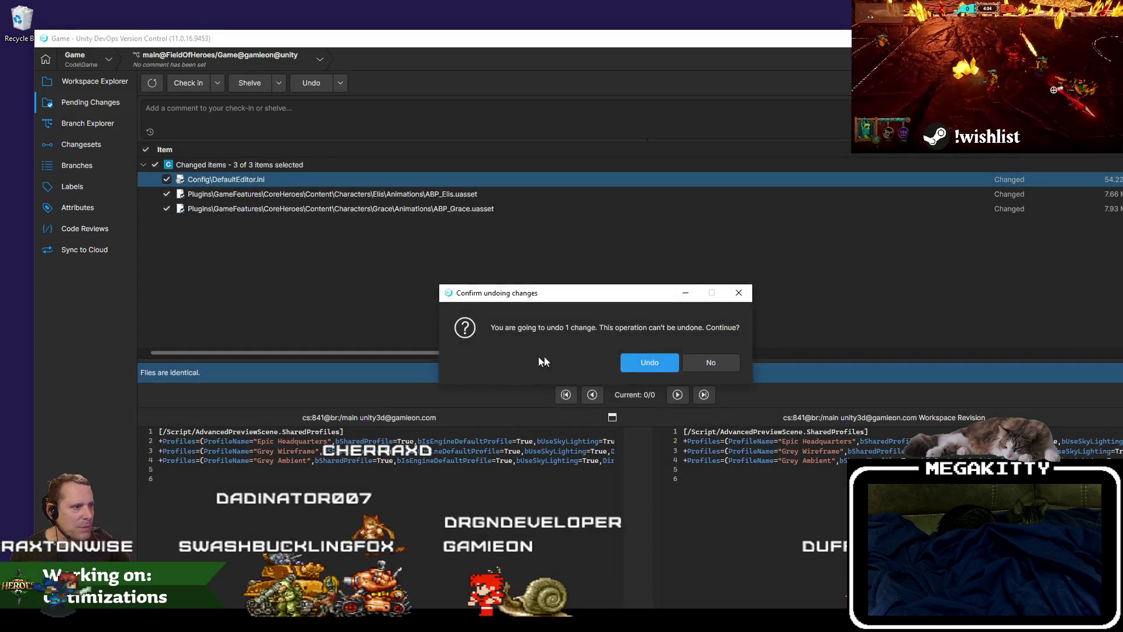
{"action": "left_click", "coordinate": [649, 363]}
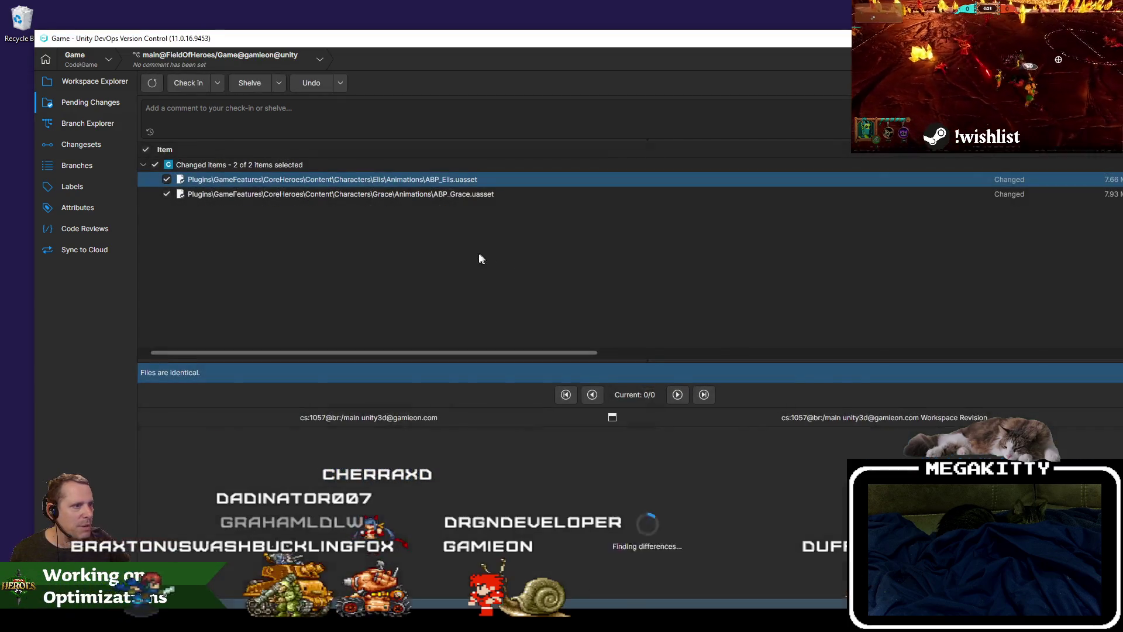
{"action": "left_click", "coordinate": [166, 194]}
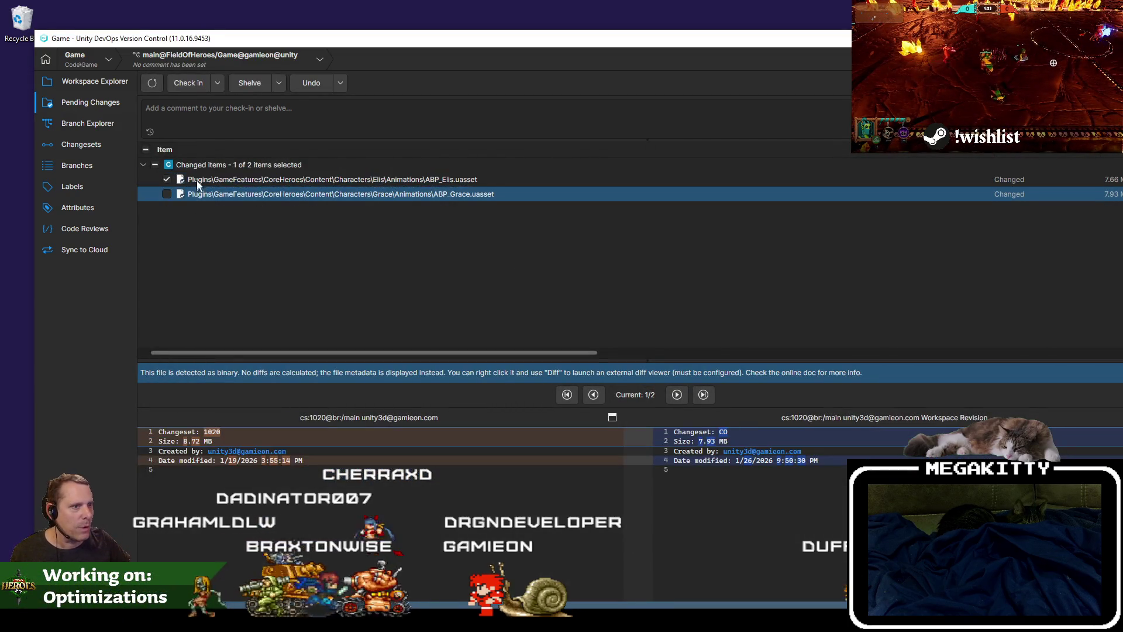
{"action": "right_click", "coordinate": [233, 197]}
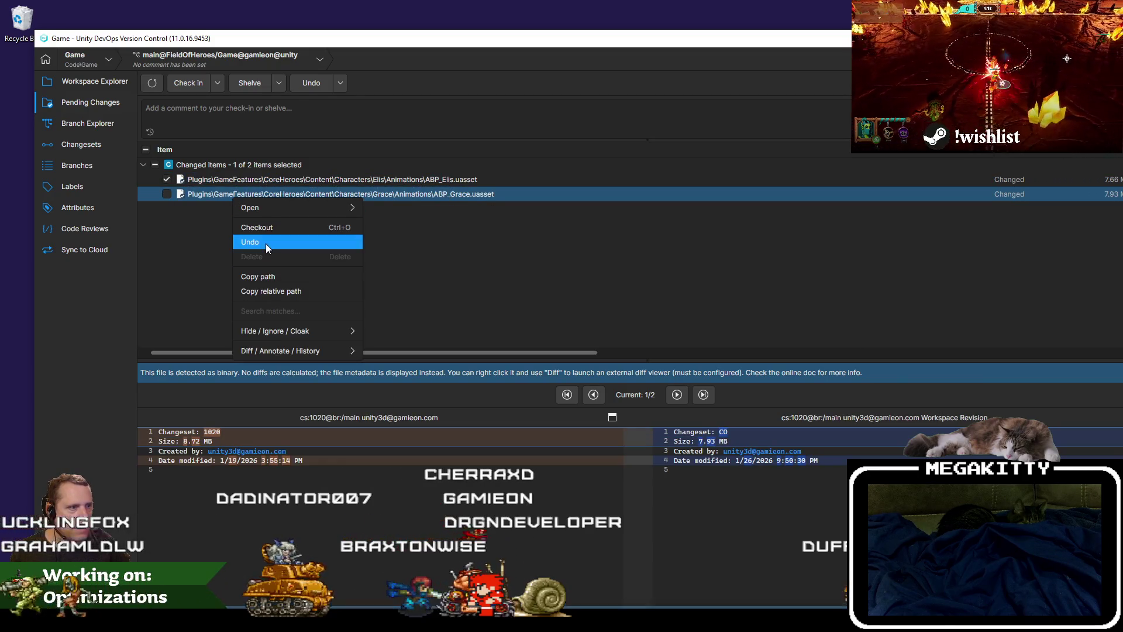
{"action": "left_click", "coordinate": [265, 242]}
{"action": "left_click", "coordinate": [643, 362]}
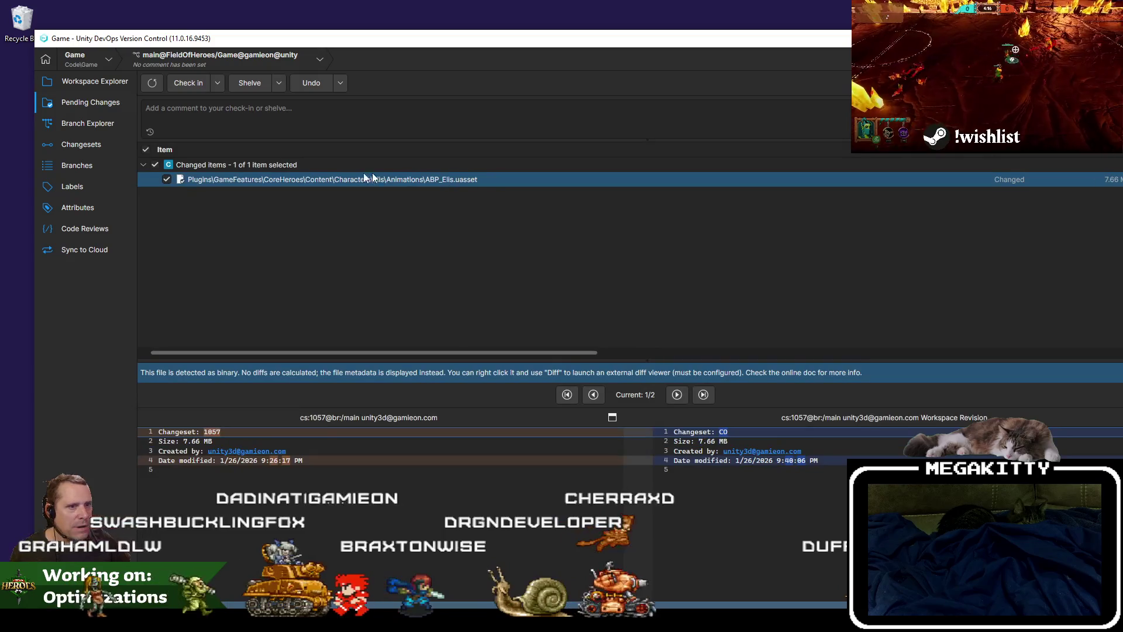
Write a Turn in Place bug-fix comment and check in ABP_Elis.uasset
{"action": "left_click", "coordinate": [250, 107]}
{"action": "key", "text": "BackSpace"}
{"action": "type", "text": "xed bug where Elis Turn in P"}
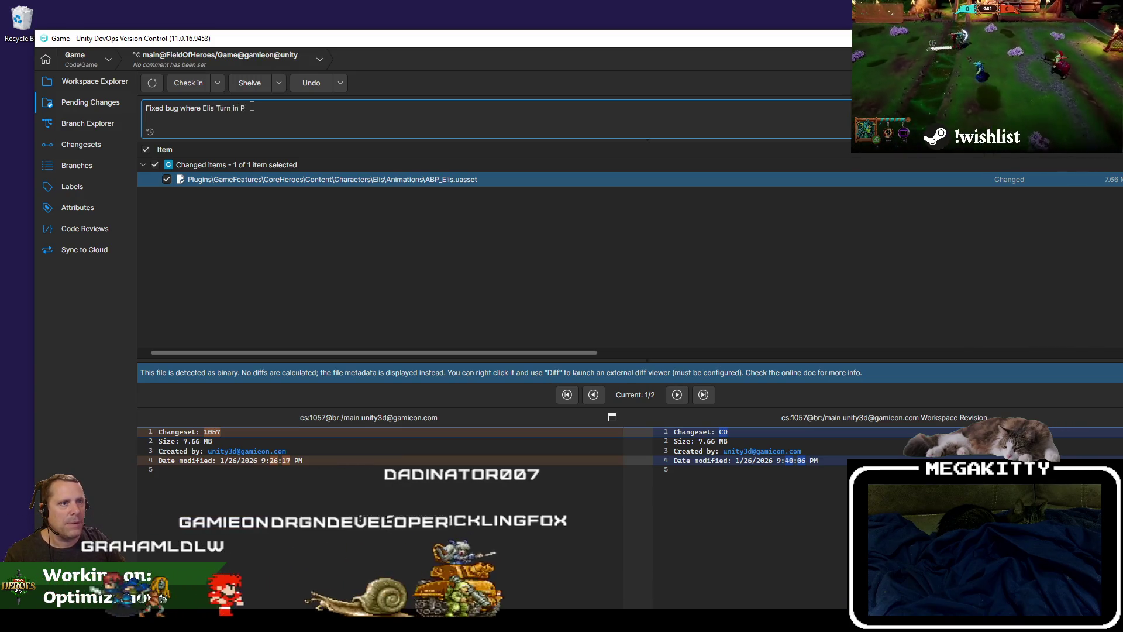
{"action": "type", "text": "rly h"}
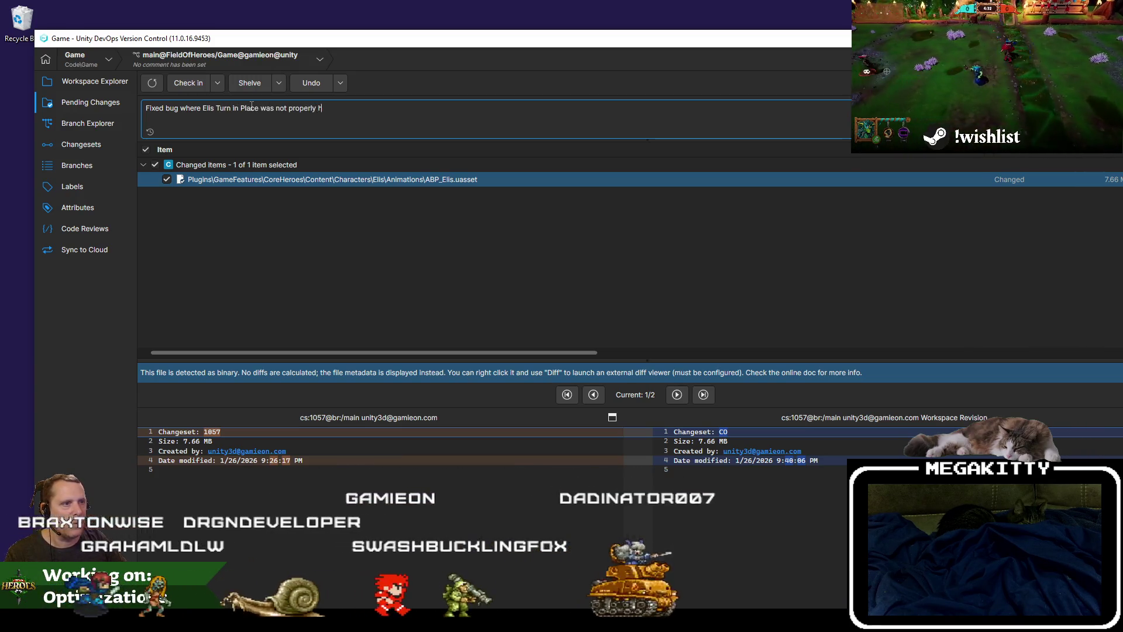
{"action": "type", "text": "ooked up"}
{"action": "left_click", "coordinate": [188, 84]}
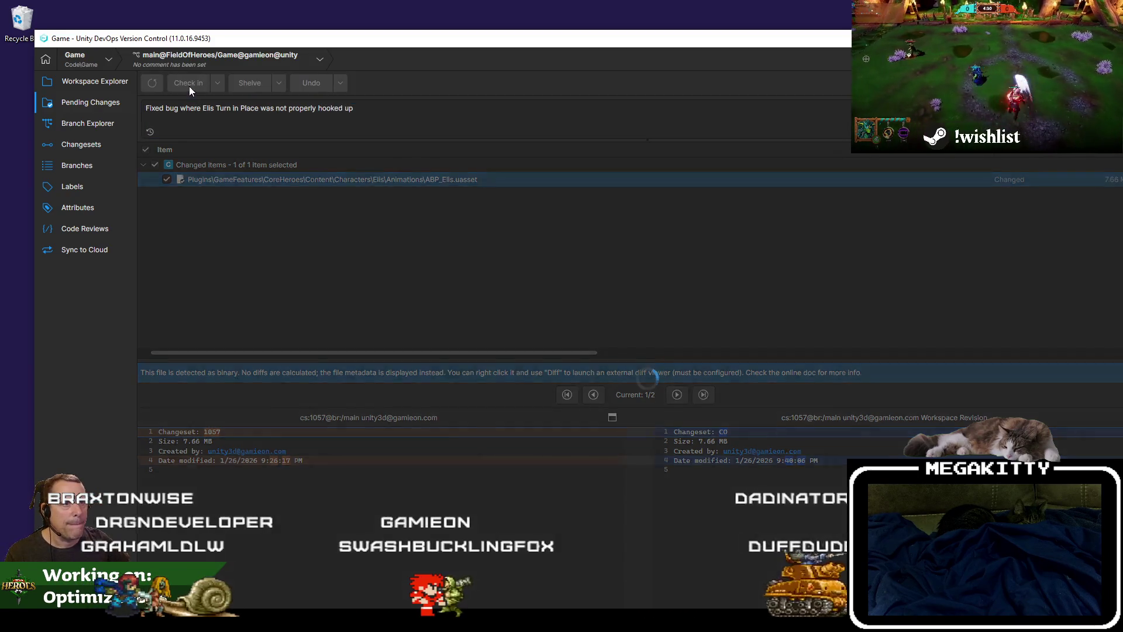